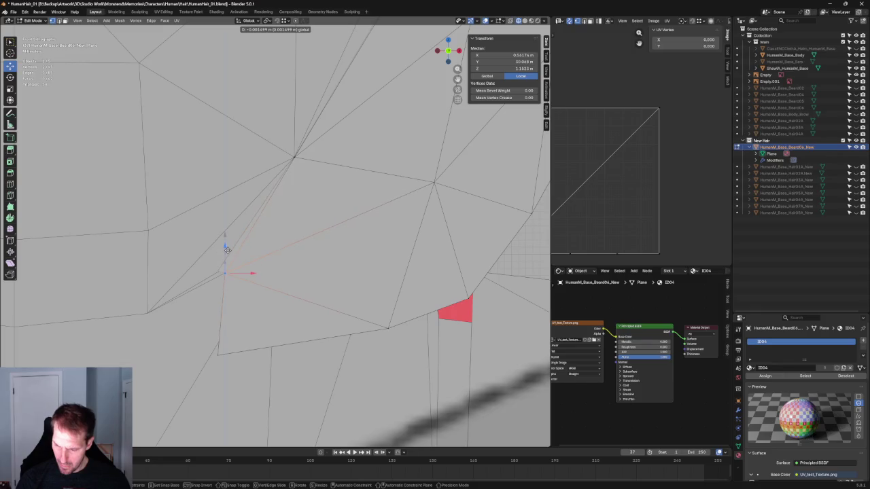
Step: Nudge a jawline beard vertex along X and reposition it along the jaw
key("x")
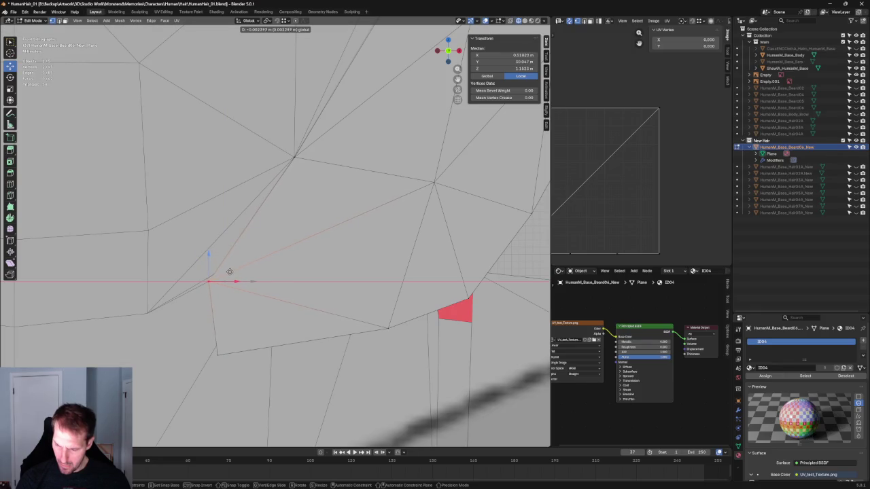
left_click(229, 272)
middle_click_drag(230, 272, 225, 265)
left_click_drag(231, 137, 263, 153)
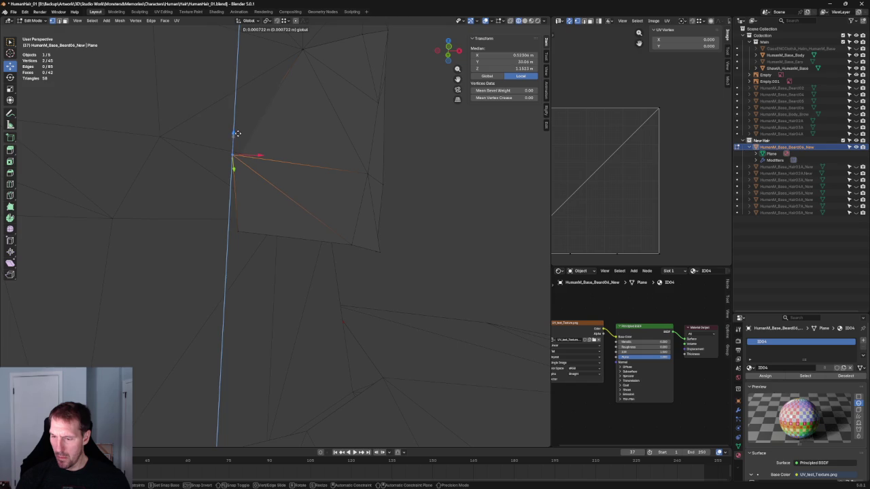
Step: Try small Z and X adjustments of the vertex, cancel them, then deselect all
key("x")
key("x")
key("z")
key("Escape")
key("g")
key("x")
key("Escape")
scroll(392, 172, "down", 5)
key("alt+a")
scroll(381, 206, "down", 3)
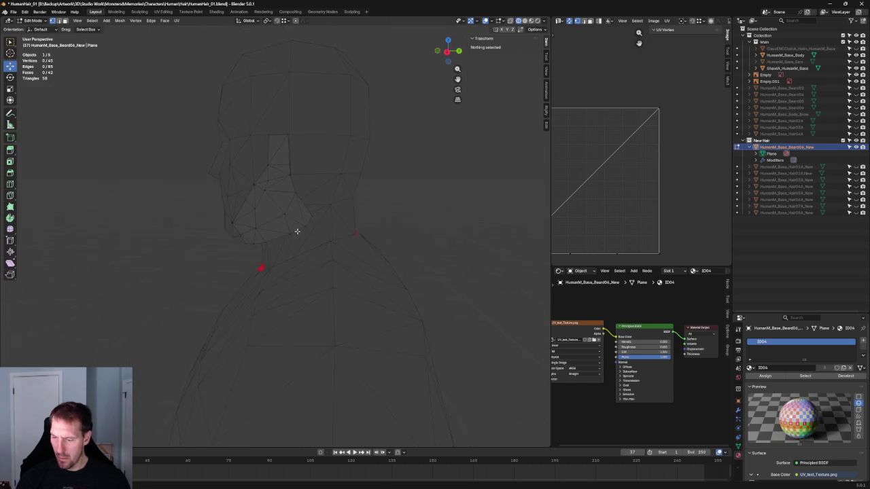
Step: From a near-front view, select a jaw-edge vertex and trial an X move, cancelling it
middle_click_drag(314, 200, 361, 222)
scroll(376, 237, "up", 5)
scroll(324, 224, "up", 2)
left_click(277, 145)
key("g")
key("x")
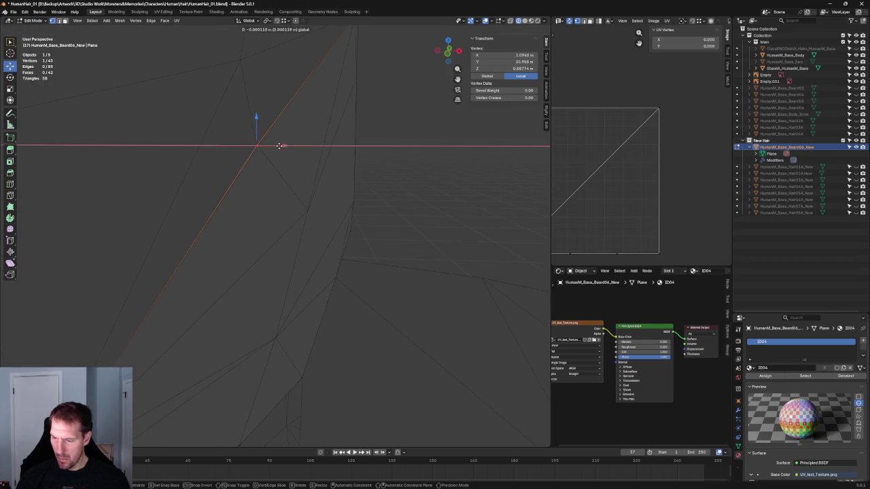
key("Escape")
Step: Using X-ray, add a second jaw vertex and nudge both slightly along X
key("alt+z")
left_click(272, 148, "shift")
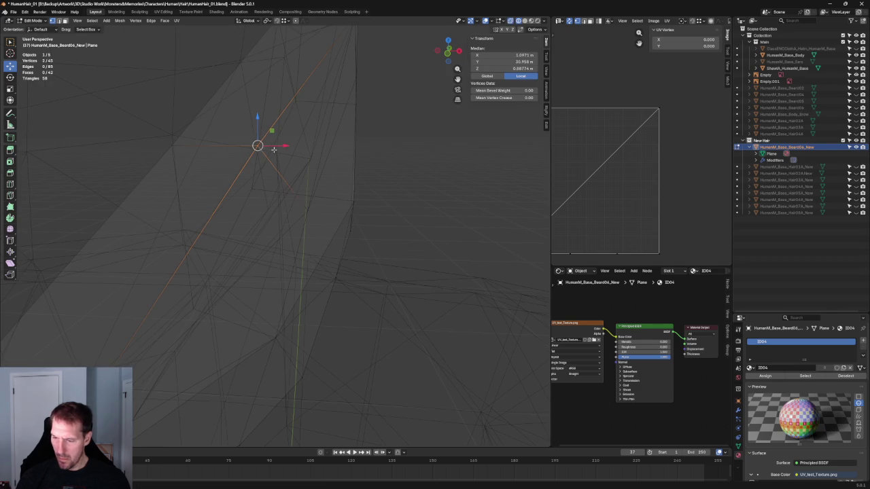
key("alt+z")
key("g")
key("x")
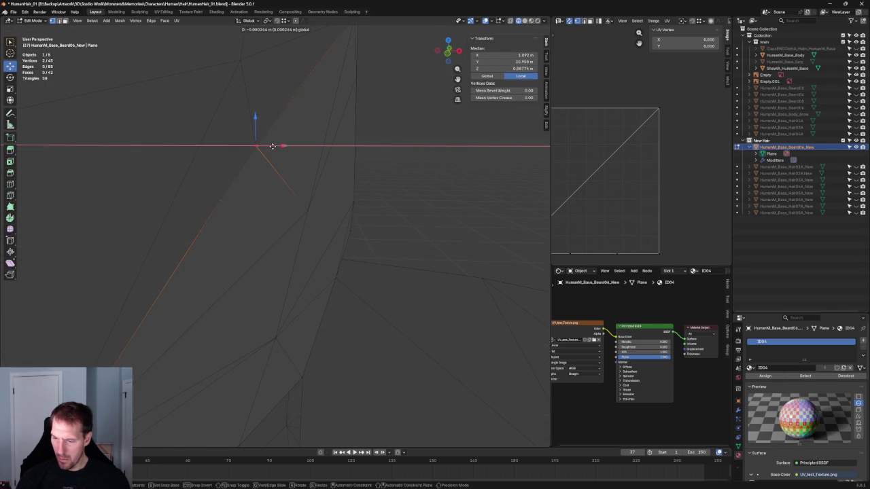
left_click(275, 145)
left_click(417, 166)
scroll(401, 186, "down", 3)
Step: Check the beard against the side reference and front view, then return to perspective
key("z")
left_click(374, 196)
scroll(362, 196, "up", 4)
scroll(363, 196, "down", 4)
mouse_move(363, 197)
middle_mouse_down()
mouse_move(292, 213)
mouse_move(290, 204)
mouse_move(314, 218)
mouse_move(437, 208)
middle_mouse_up()
key("grave")
left_click(403, 204)
scroll(293, 223, "up", 5)
scroll(296, 214, "down", 5)
middle_click_drag(296, 215, 196, 223)
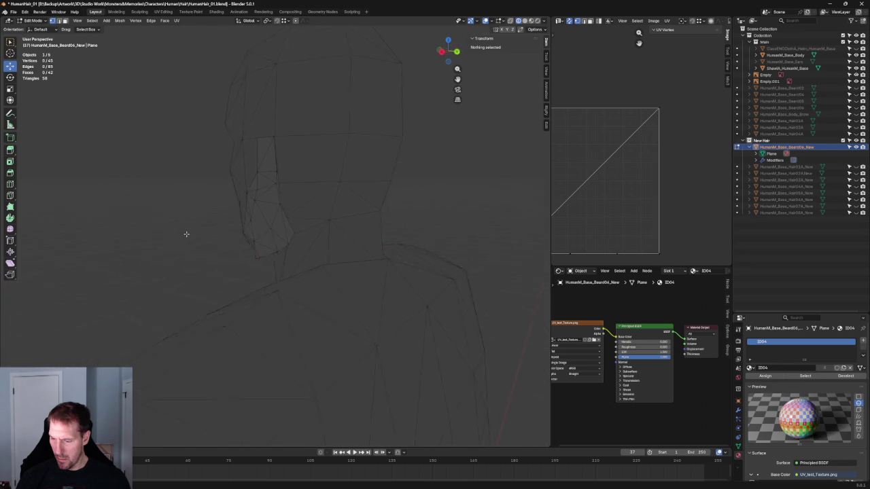
Step: In Right Orthographic view, move a cheek beard vertex onto the reference beard outline
middle_click_drag(286, 229, 227, 227)
key("KP_3")
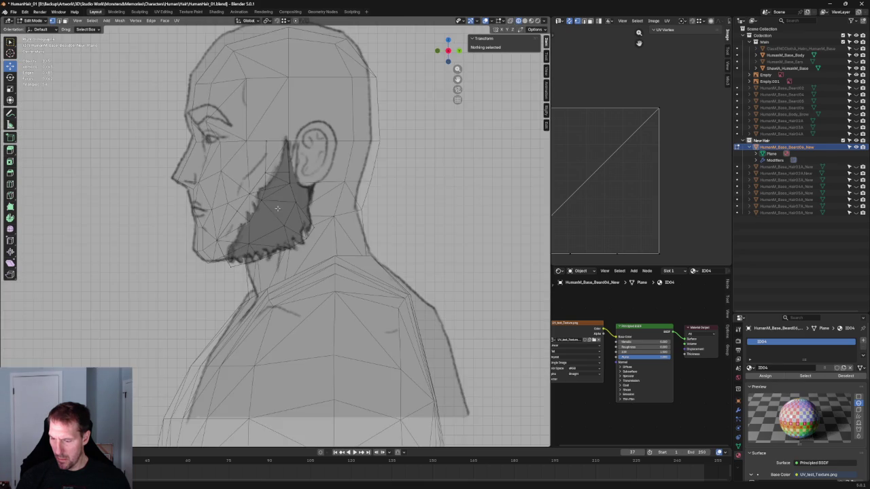
scroll(253, 238, "up", 4)
left_click(220, 200)
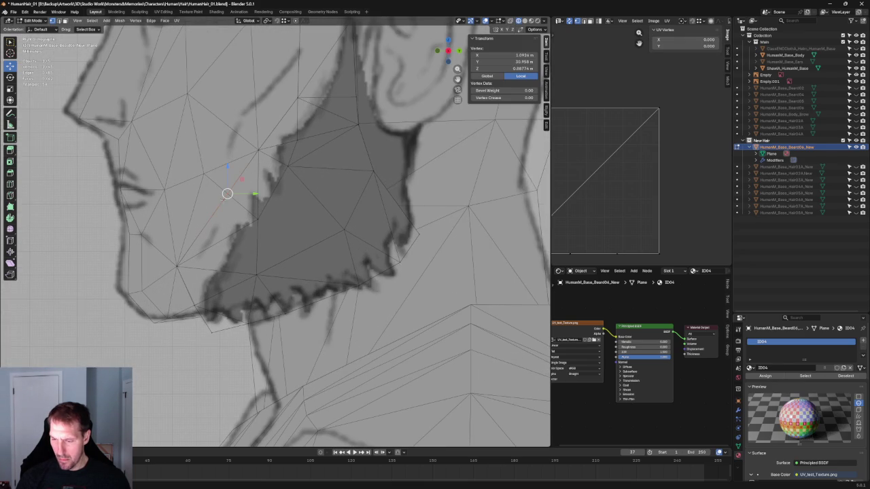
key("g")
left_click(210, 179)
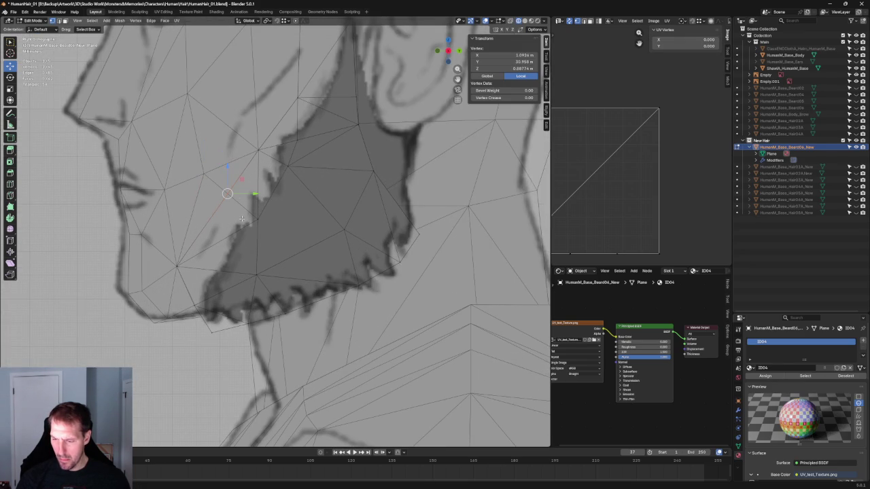
Step: Add a neighbouring vertex and move both along Y, then within the side plane (Shift+X)
left_click(227, 193, "shift")
key("g")
key("y")
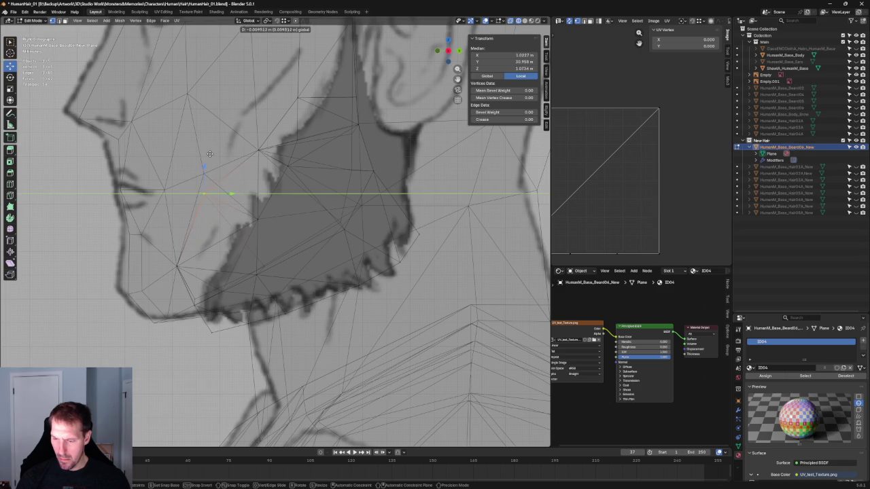
left_click(210, 155)
key("g")
key("shift+x")
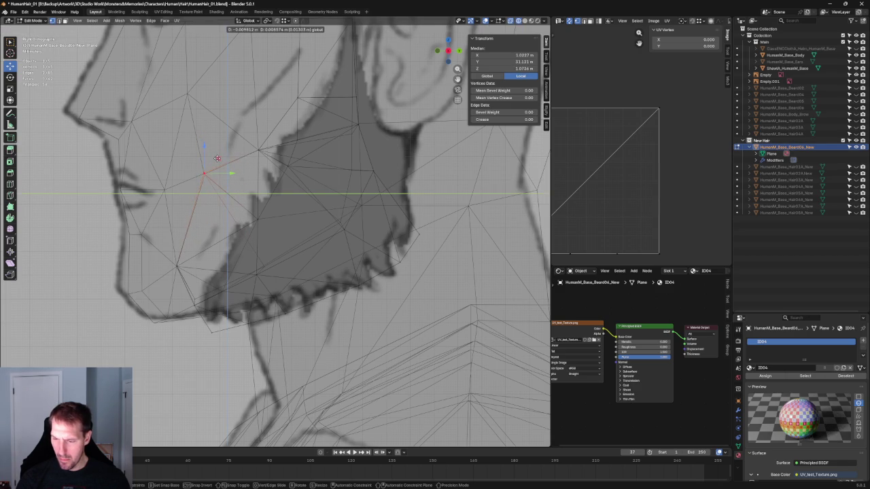
left_click(218, 160)
Step: Adjust the selected cheek vertices again from the front view
middle_click_drag(220, 161, 326, 205)
key("grave")
left_click(290, 174)
key("g")
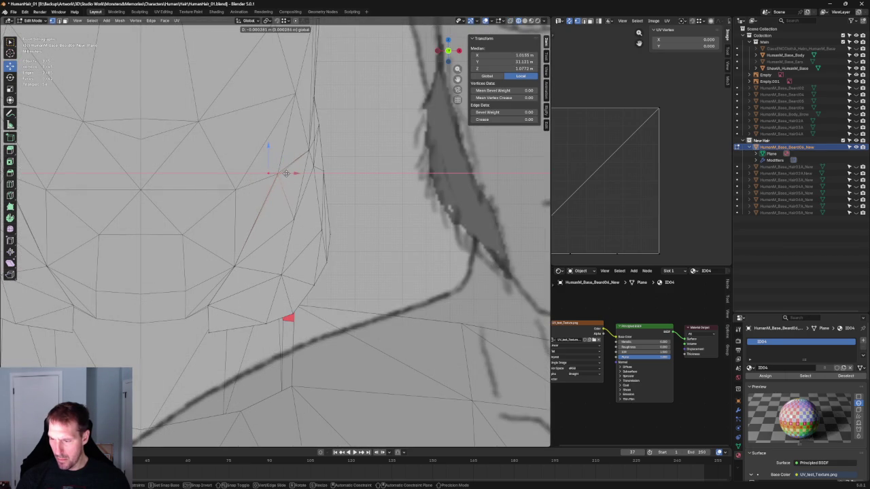
left_click(286, 173)
Step: Review the cheek vertices in perspective and the right side view
scroll(286, 173, "down", 3)
mouse_move(286, 173)
middle_mouse_down()
mouse_move(245, 233)
mouse_move(297, 233)
mouse_move(250, 245)
middle_mouse_up()
scroll(349, 220, "down", 4)
key("grave")
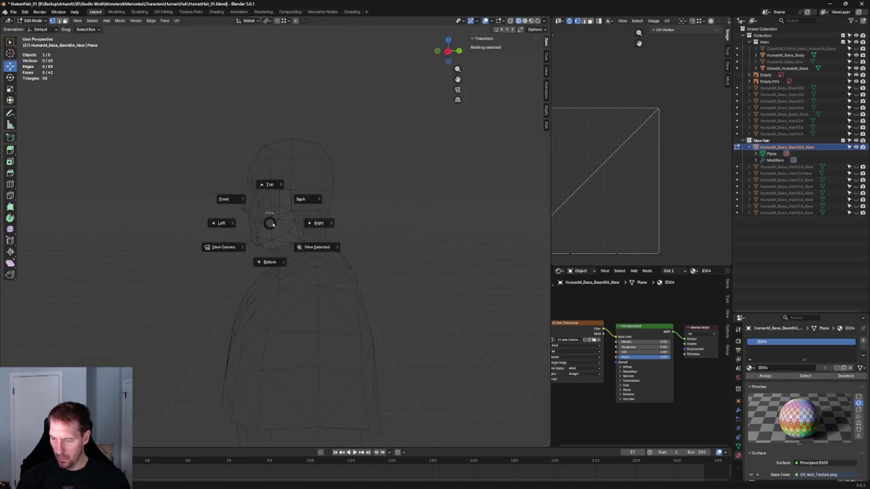
left_click(274, 225)
scroll(274, 223, "up", 5)
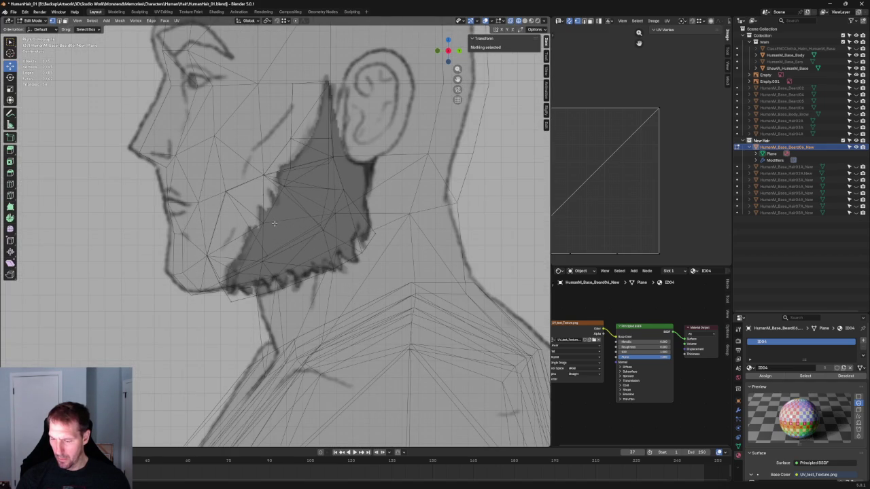
scroll(274, 223, "down", 3)
scroll(274, 223, "down", 3)
middle_click_drag(274, 224, 277, 253)
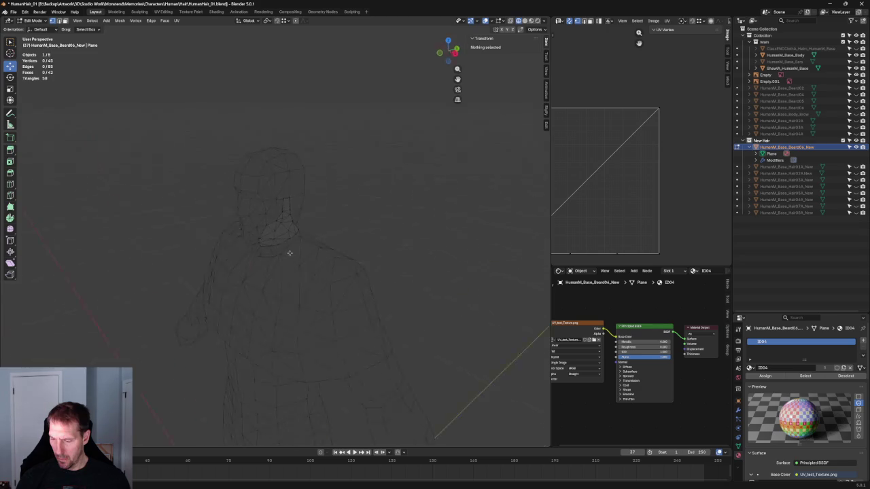
Step: In a close-up view, select a jaw beard vertex and shift it along X
key("grave")
left_click(331, 231)
left_click(280, 267)
key("alt+z")
key("g")
key("x")
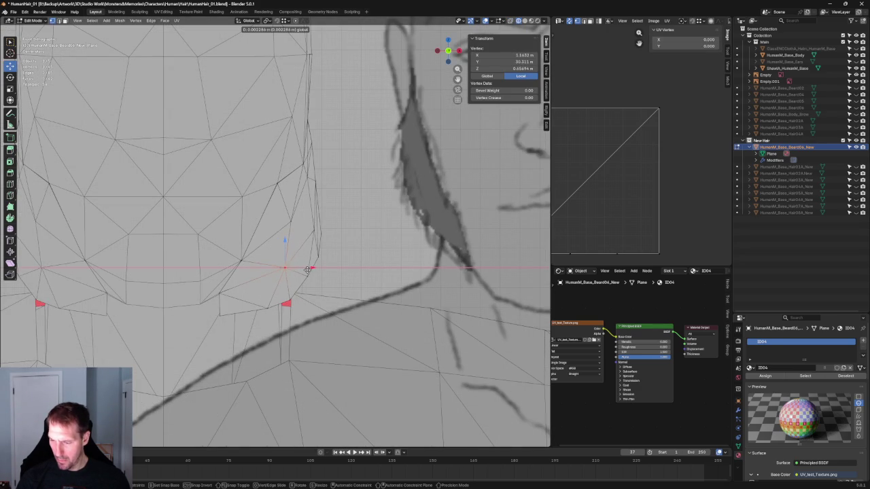
left_click(311, 270)
Step: Deselect all and switch to the front orthographic view with the references
scroll(311, 271, "down", 5)
mouse_move(286, 258)
middle_mouse_down()
mouse_move(247, 235)
mouse_move(234, 250)
mouse_move(322, 261)
middle_mouse_up()
key("alt+a")
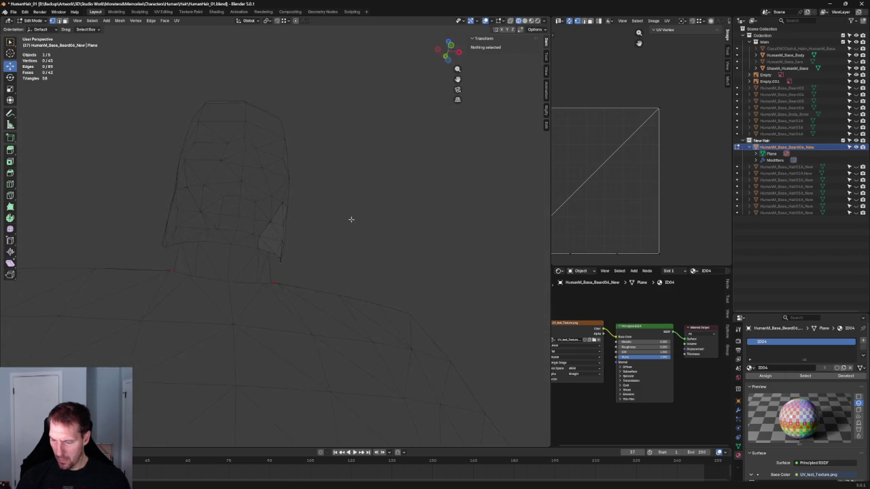
scroll(237, 255, "down", 3)
scroll(241, 252, "down", 2)
middle_click_drag(243, 252, 337, 254)
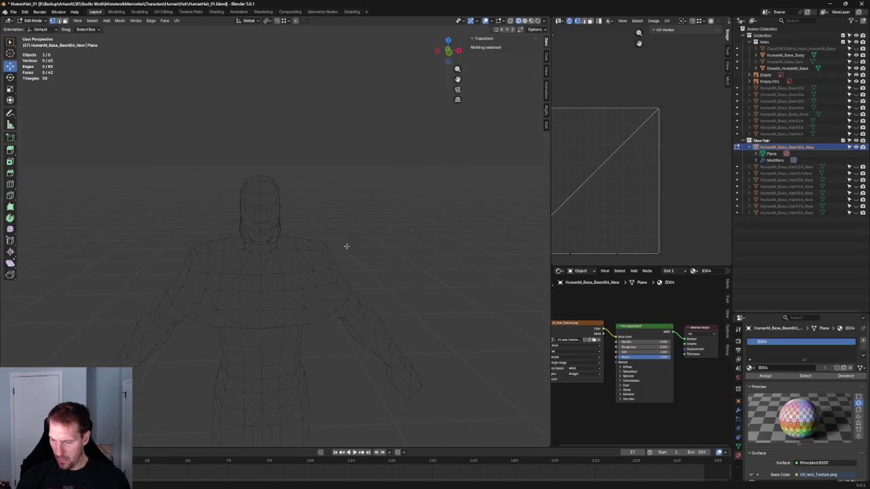
key("KP_1")
scroll(305, 247, "up", 5)
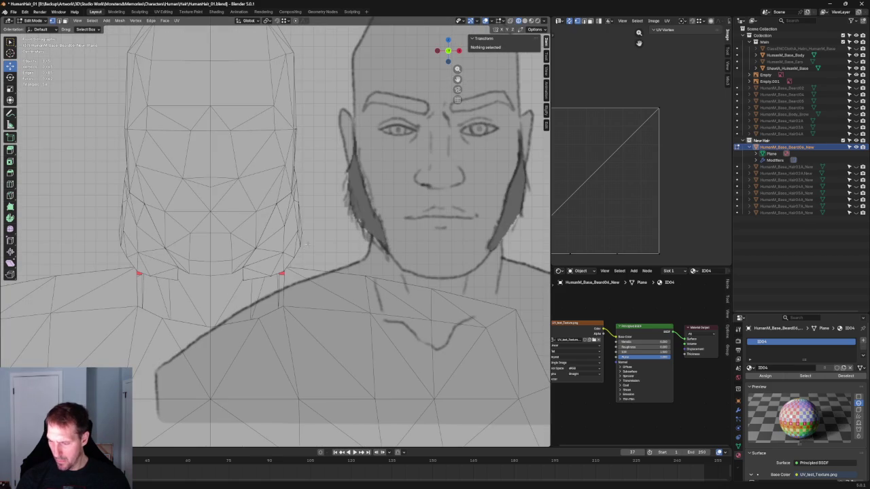
Step: Select two jaw-side vertices and shift them sideways along X to the front outline
left_click(299, 247)
left_click(290, 261, "shift")
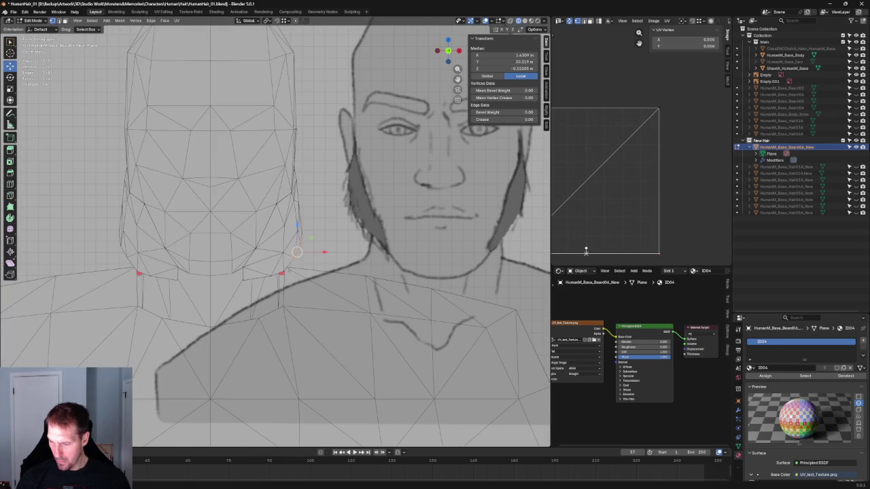
key("g")
key("Escape")
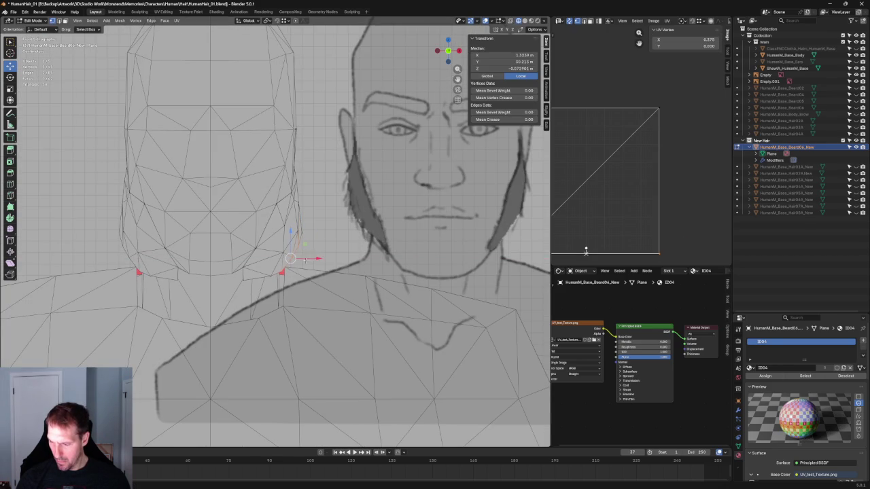
left_click(293, 257)
key("g")
key("x")
left_click(310, 257)
Step: Select a vertex on the side of the face and view it from the front in wireframe
scroll(310, 257, "down", 2)
scroll(310, 257, "down", 2)
mouse_move(299, 231)
middle_mouse_down()
mouse_move(252, 209)
mouse_move(271, 242)
middle_mouse_up()
scroll(304, 249, "up", 3)
scroll(316, 229, "up", 3)
left_click(313, 227)
key("grave")
left_click(284, 207)
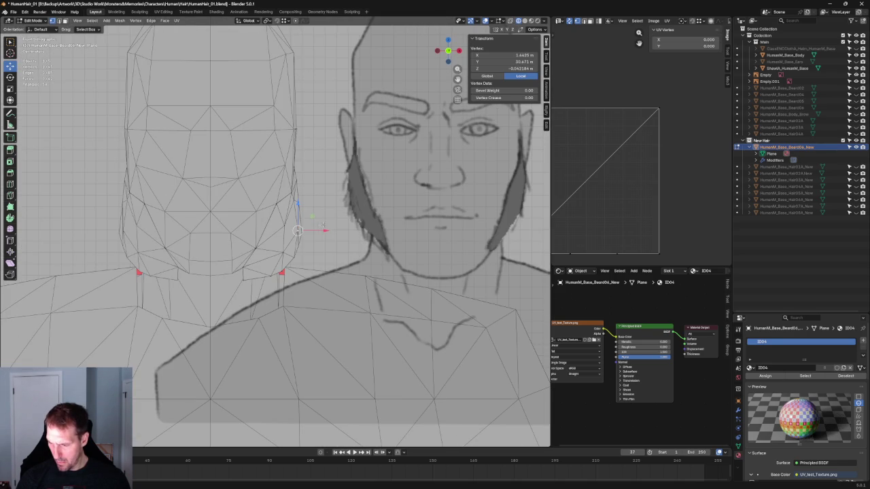
key("shift+z")
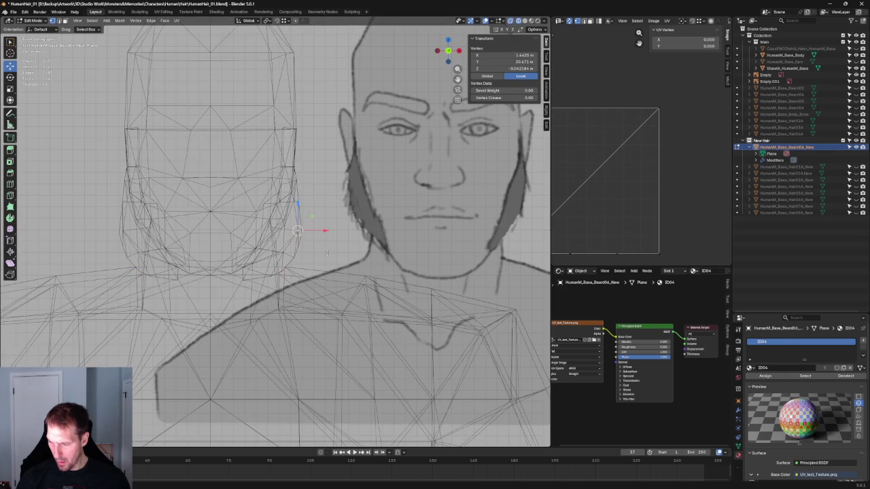
scroll(327, 253, "up", 5)
scroll(309, 223, "up", 2)
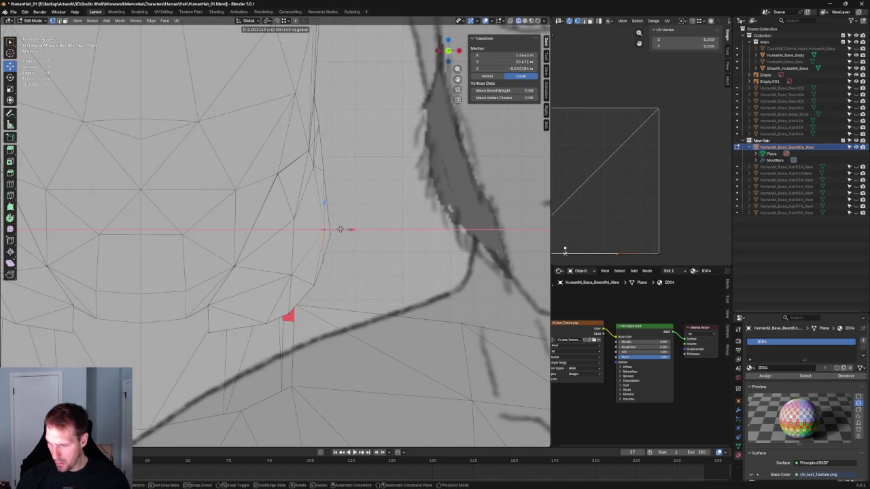
Step: Return to solid shading and inspect the beard, selecting edges and vertices at its side
key("shift+z")
middle_click_drag(312, 231, 320, 269)
middle_click_drag(414, 211, 398, 243)
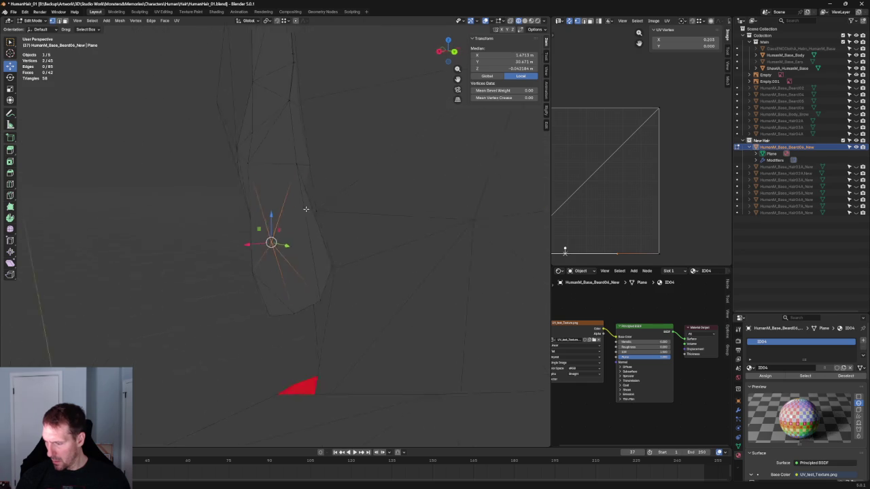
key("2")
left_click(406, 237)
middle_click_drag(419, 250, 332, 232)
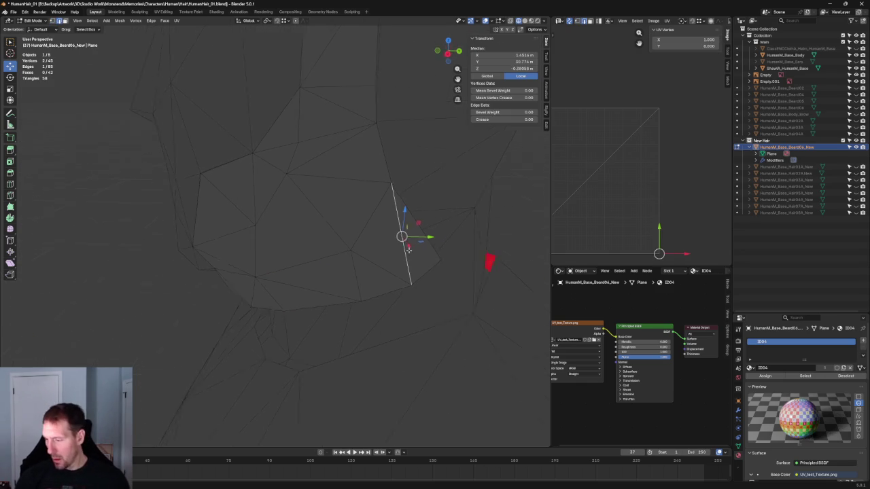
scroll(332, 231, "up", 3)
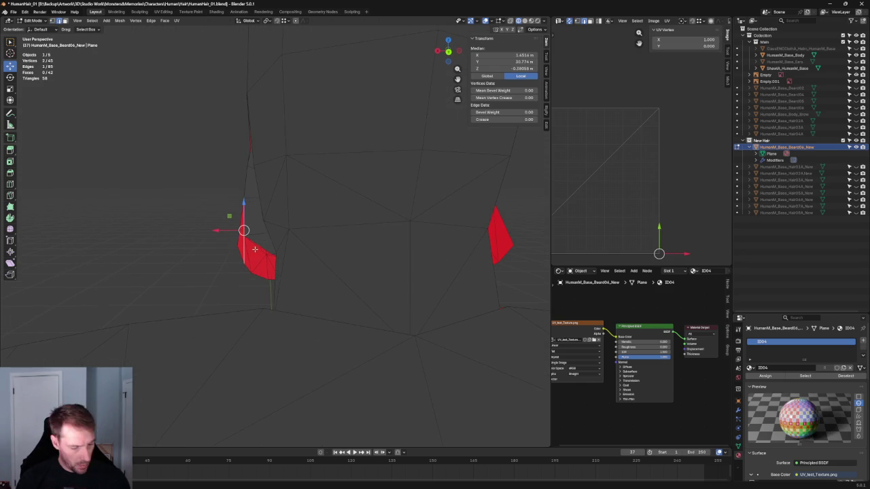
key("1")
left_click(237, 246)
mouse_move(209, 239)
middle_mouse_down()
mouse_move(315, 239)
mouse_move(220, 262)
middle_mouse_up()
scroll(315, 239, "down", 4)
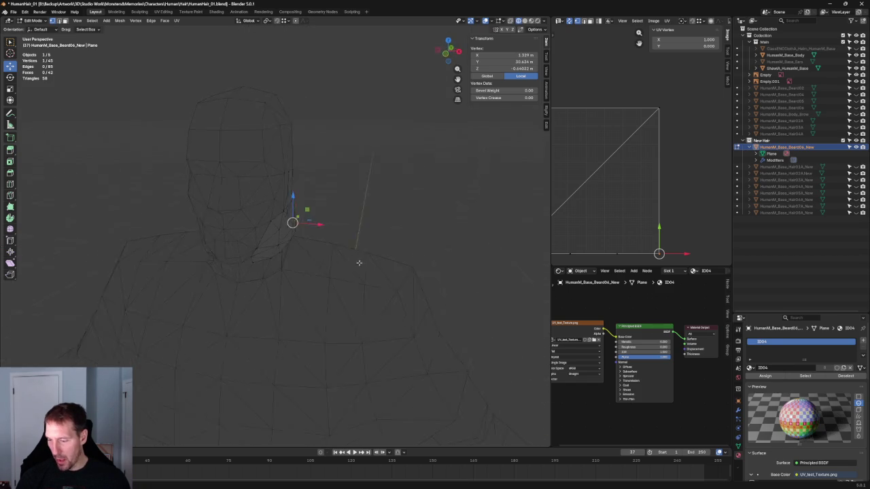
Step: From the back view, trial a Z move of the beard pieces, cancel it, and deselect all
key("grave")
left_click(264, 231)
scroll(258, 234, "up", 5)
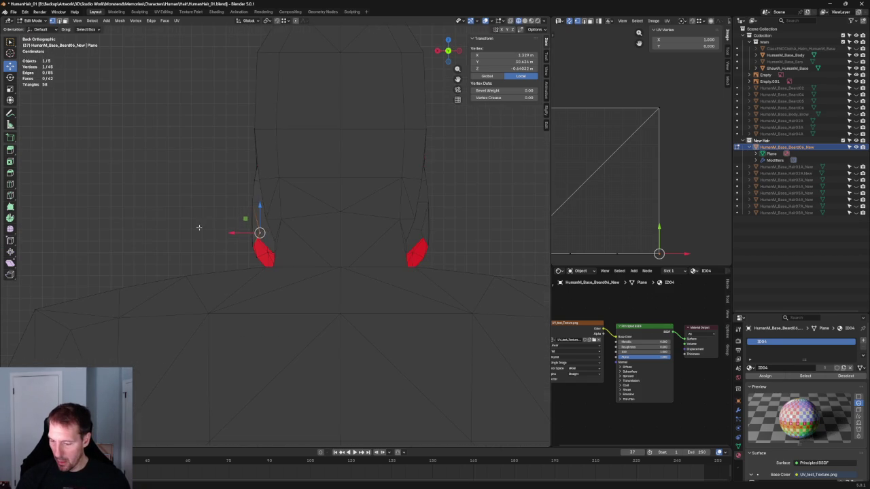
key("g")
key("z")
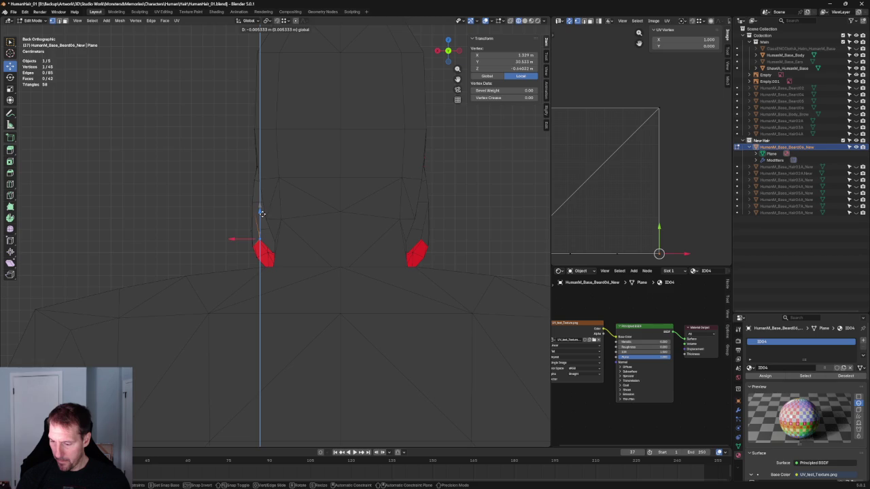
key("Escape")
key("alt+a")
scroll(194, 244, "down", 5)
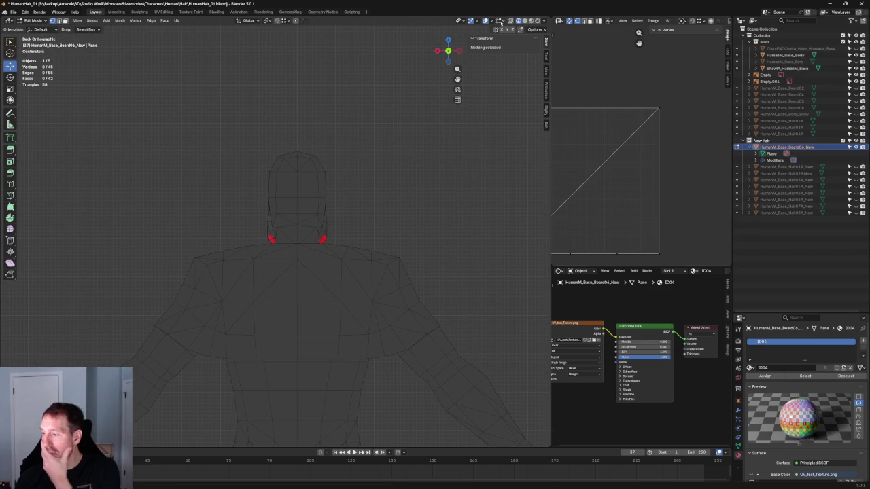
Step: Toggle viewport overlays off and back on, switch to Object Mode, and deselect the beard
key("shift+alt+z")
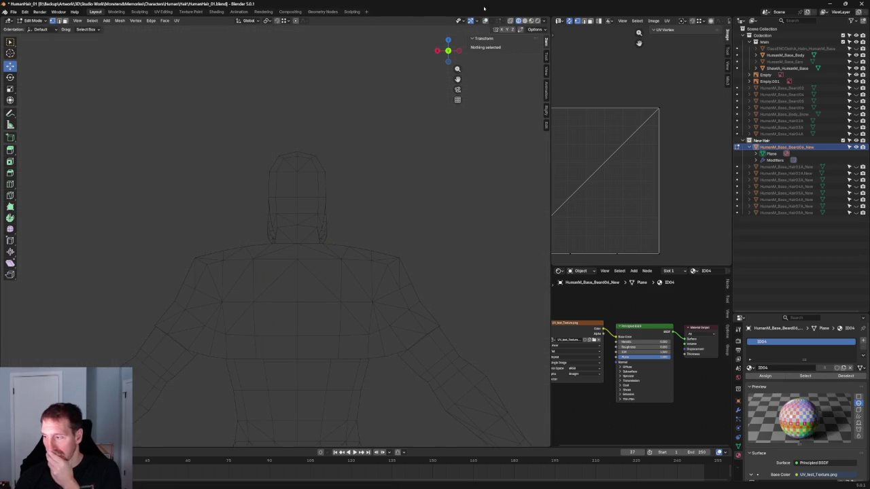
left_click(485, 21)
left_click(484, 20)
left_click(484, 21)
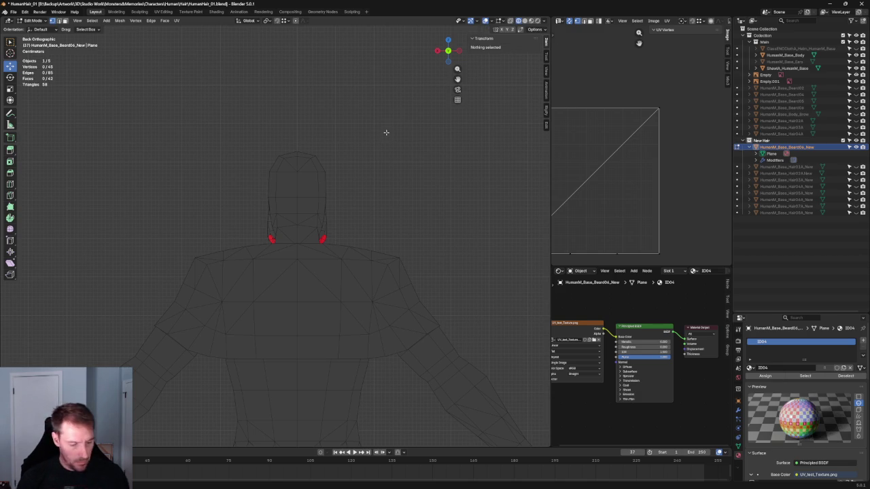
key("Tab")
left_click(385, 136)
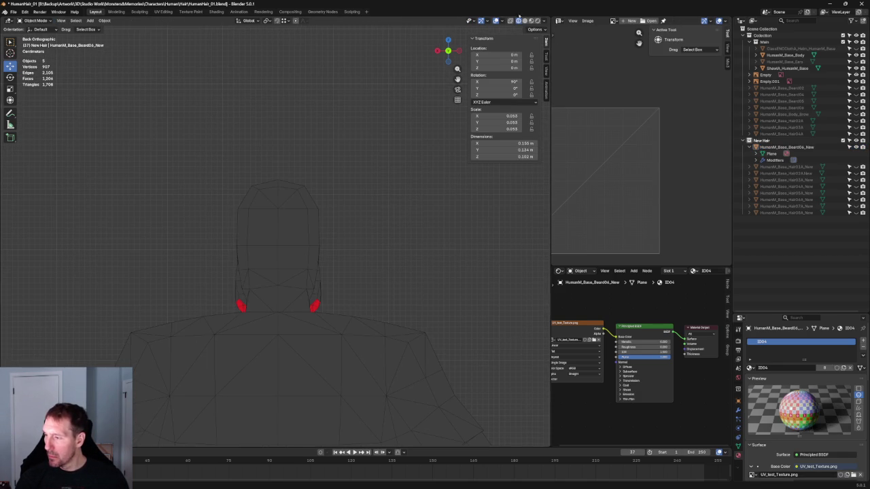
Step: Toggle the overlays off and back on and widen the 3D viewport
left_click(496, 21)
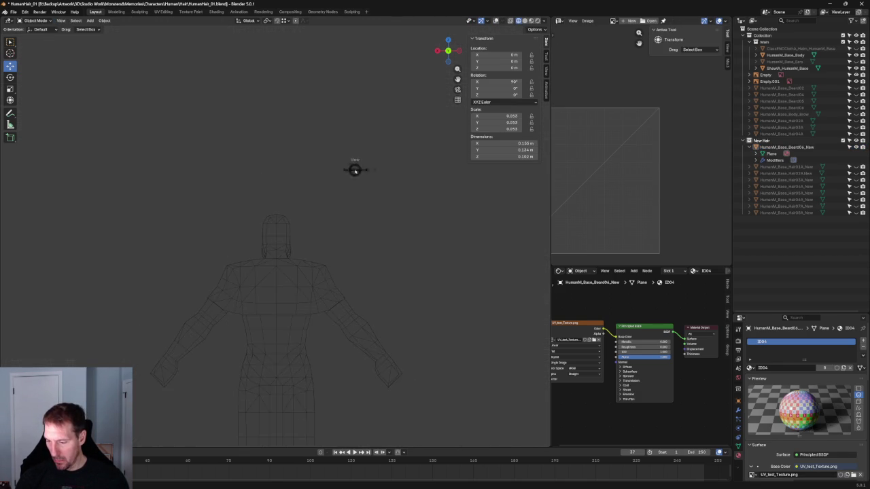
scroll(360, 166, "up", 4)
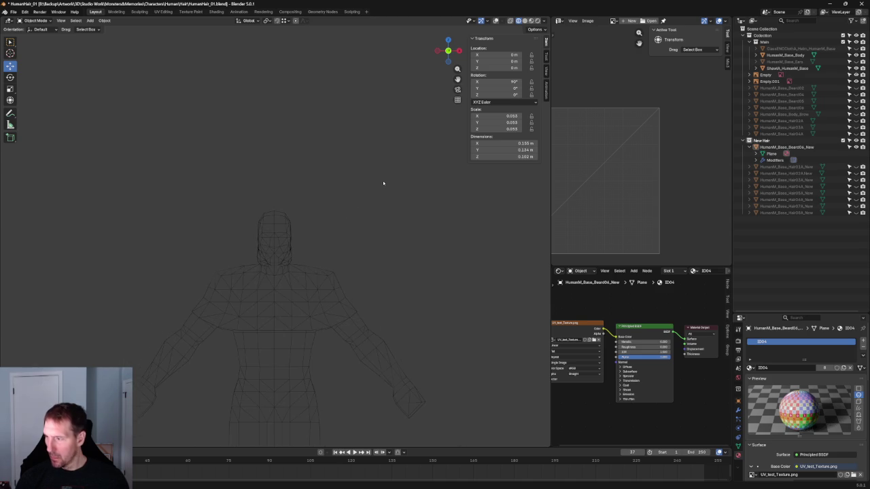
left_click(496, 21)
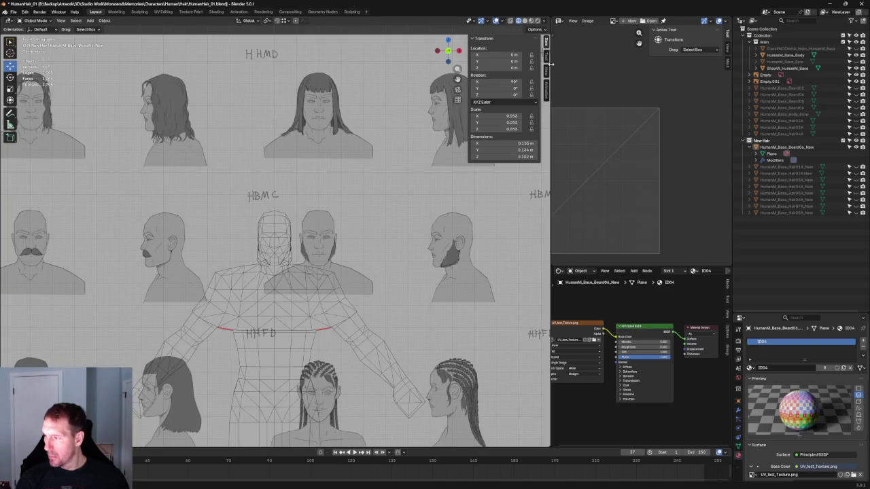
left_click_drag(551, 64, 575, 64)
Step: Set the overlay Wireframe opacity to 1.000 and put the beard mesh in Edit Mode
left_click(527, 22)
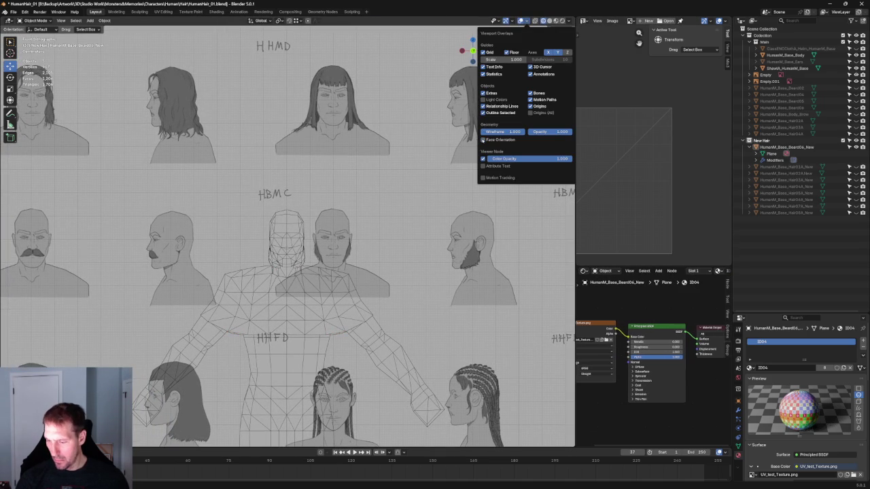
left_click(487, 132)
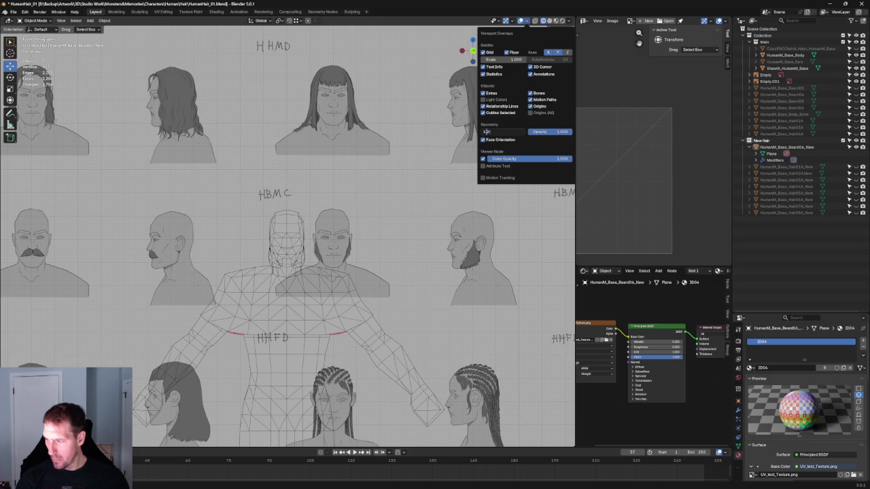
key("Return")
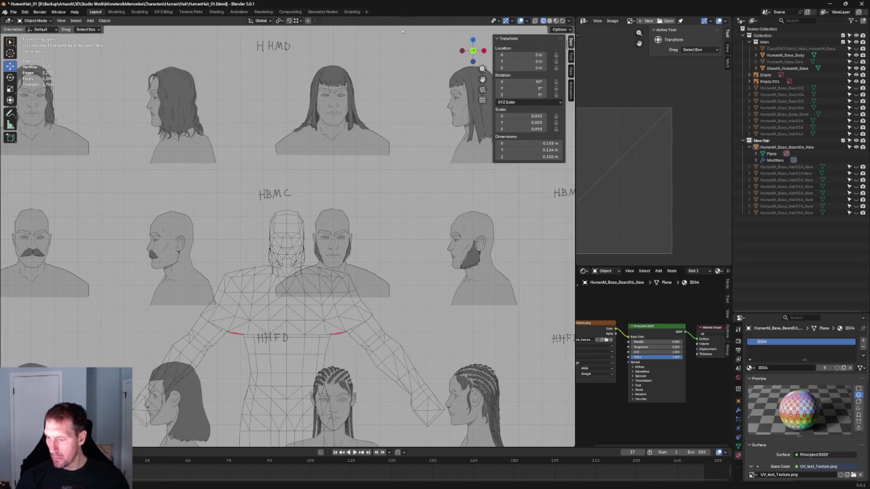
scroll(314, 267, "up", 3)
scroll(314, 267, "down", 5)
key("Tab")
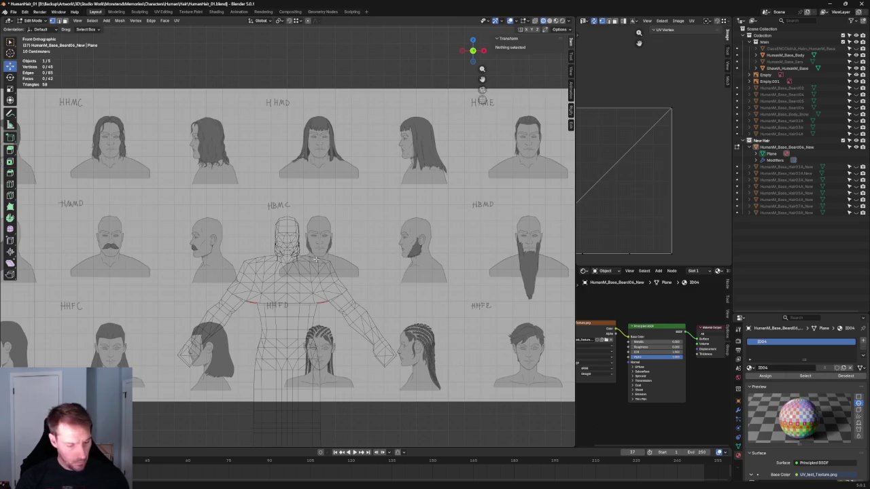
Step: Return to Object Mode and switch the viewport to Solid shading
key("Tab")
scroll(344, 203, "down", 3)
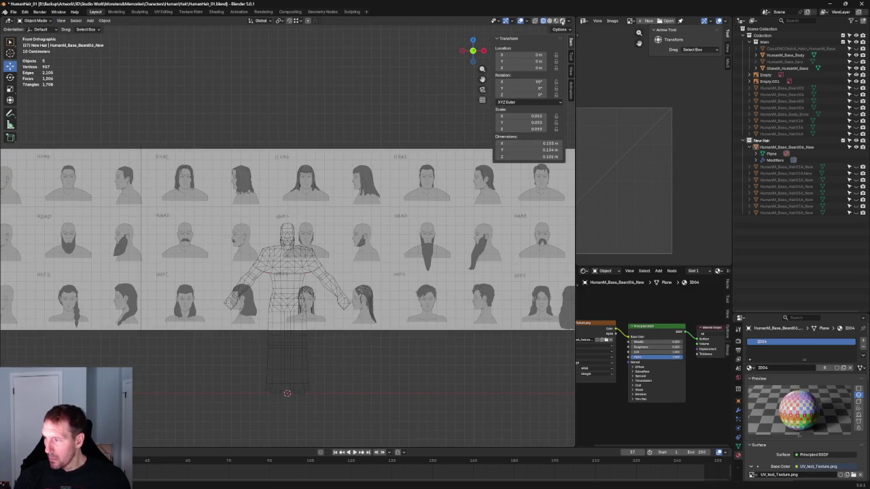
left_click(549, 21)
scroll(287, 217, "up", 8)
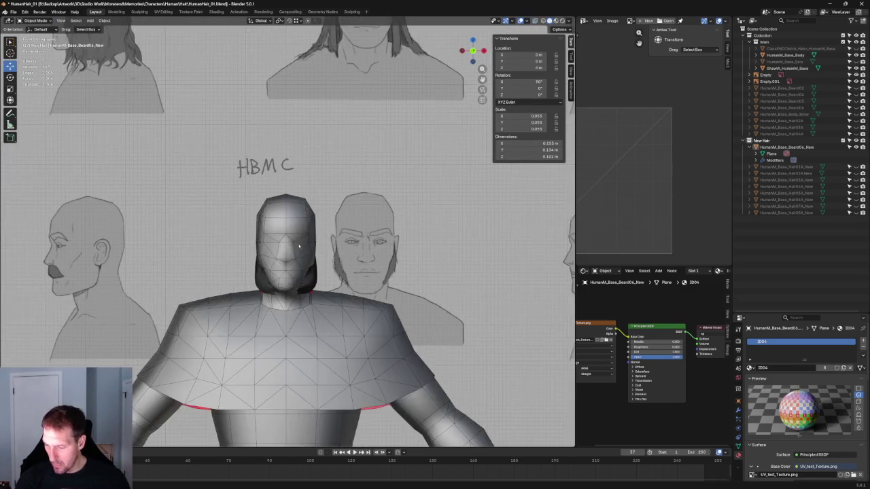
scroll(322, 267, "up", 3)
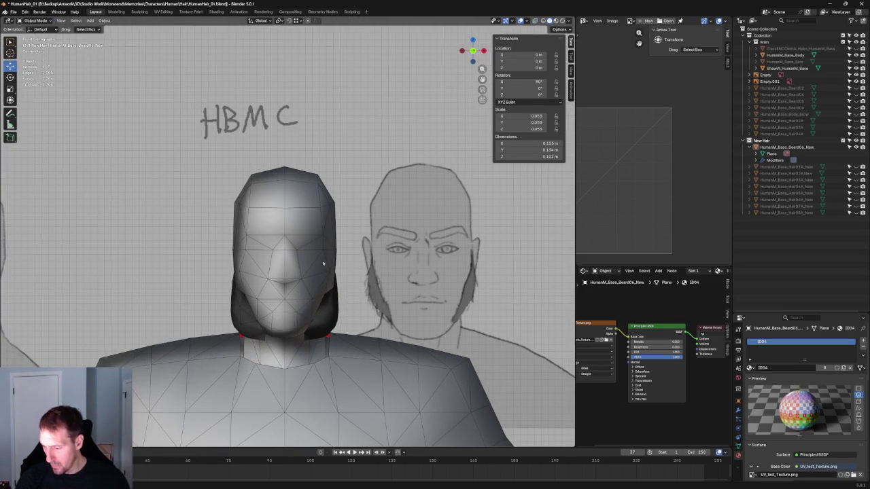
Step: Orbit to a perspective view of the head and enter Edit Mode on the beard mesh
scroll(441, 145, "down", 2)
middle_click_drag(440, 145, 340, 204)
scroll(292, 268, "up", 3)
mouse_move(292, 268)
middle_mouse_down()
mouse_move(365, 224)
mouse_move(348, 243)
middle_mouse_up()
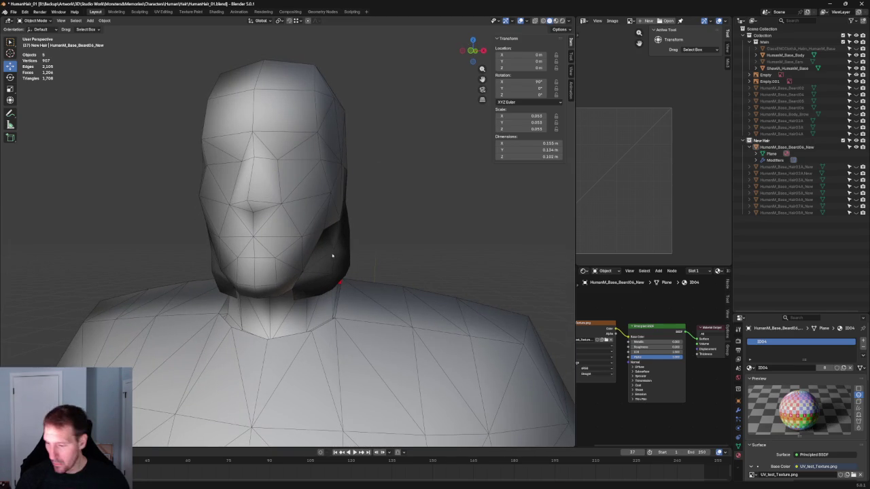
left_click(333, 256)
key("Tab")
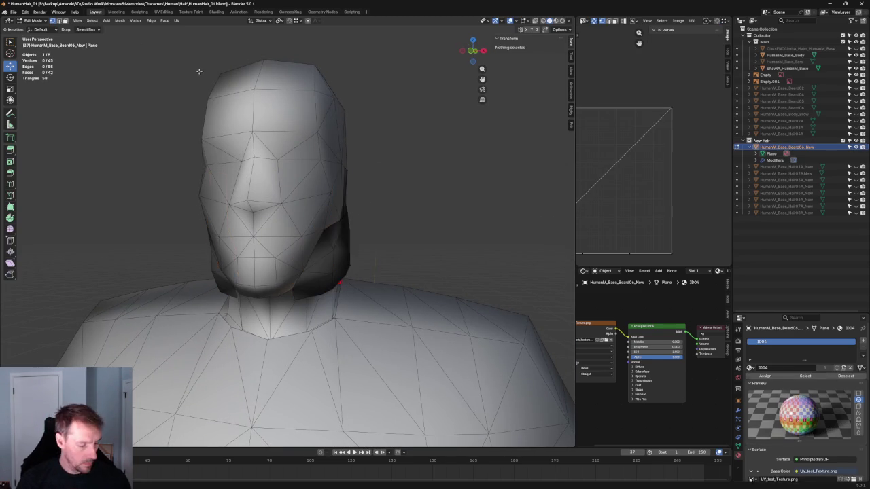
Step: Reset the beard faces' normal vectors, clear the selection and enable X-ray in a side view
left_click(120, 20)
mouse_move(130, 140)
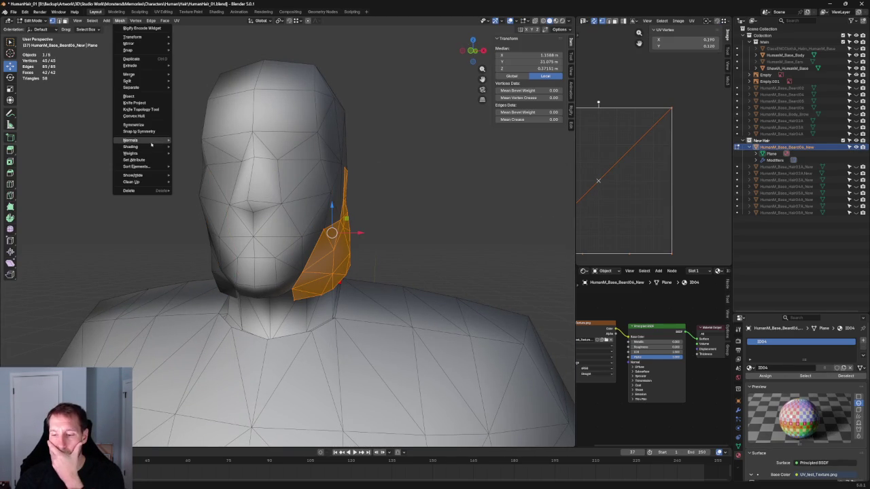
left_click(193, 223)
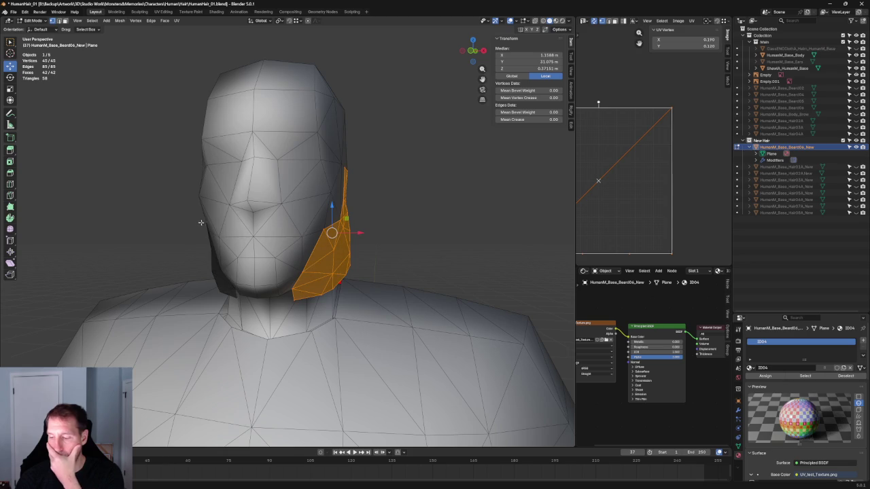
left_click(421, 172)
scroll(373, 179, "down", 2)
mouse_move(394, 173)
middle_mouse_down()
mouse_move(323, 184)
mouse_move(349, 188)
middle_mouse_up()
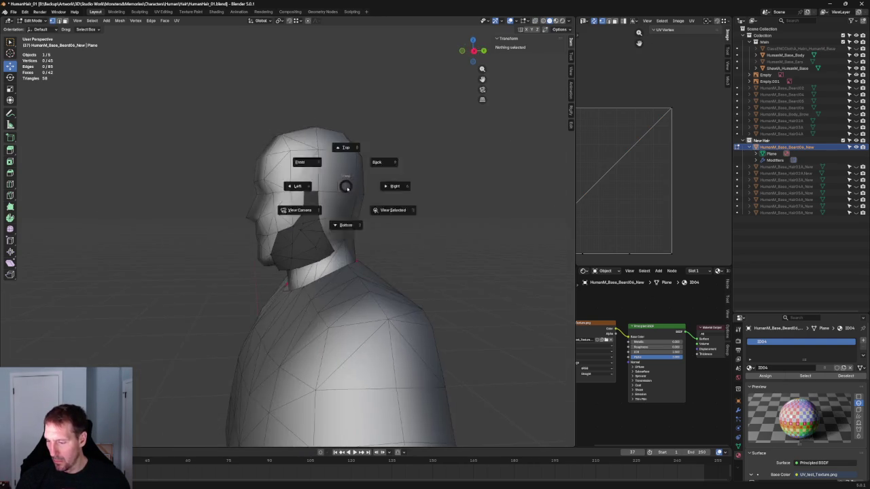
scroll(343, 240, "up", 8)
key("alt+z")
Step: Vertex-slide a jaw-edge vertex of the beard along its edge
left_click(326, 229)
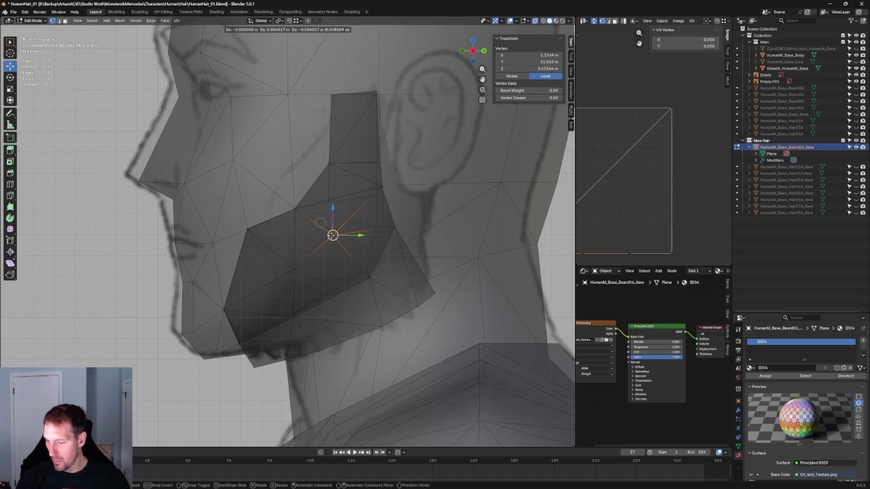
key("shift+v")
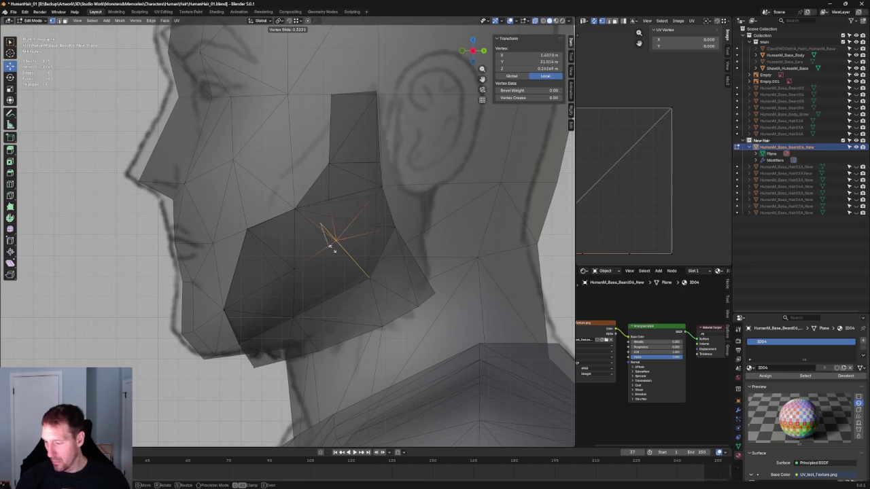
left_click(333, 250)
mouse_move(333, 249)
middle_mouse_down()
mouse_move(383, 249)
mouse_move(390, 237)
middle_mouse_up()
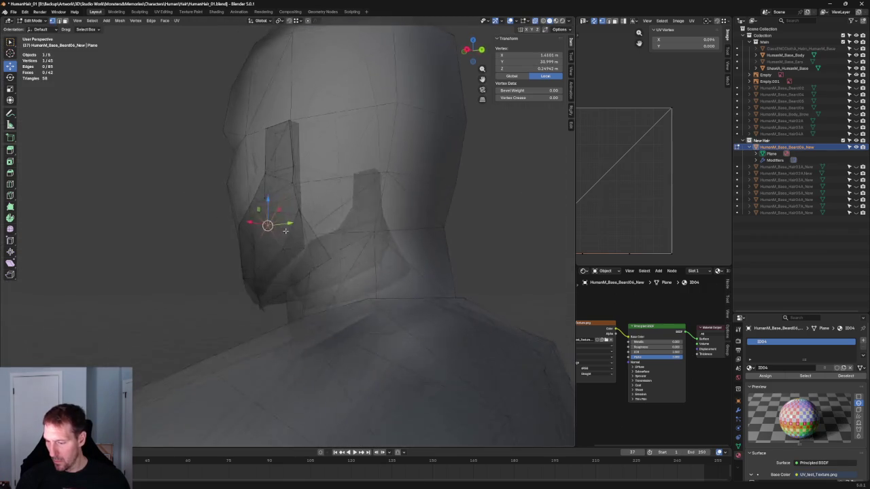
Step: Clear the selection and pick a beard vertex in the right side view
key("KP_1")
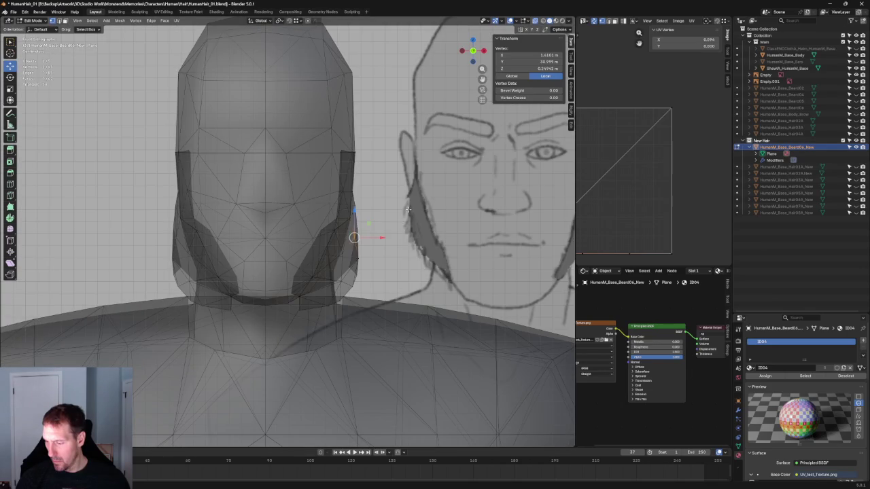
key("alt+a")
key("KP_3")
middle_click_drag(392, 231, 305, 262)
scroll(403, 219, "up", 5)
left_click(388, 251)
key("KP_3")
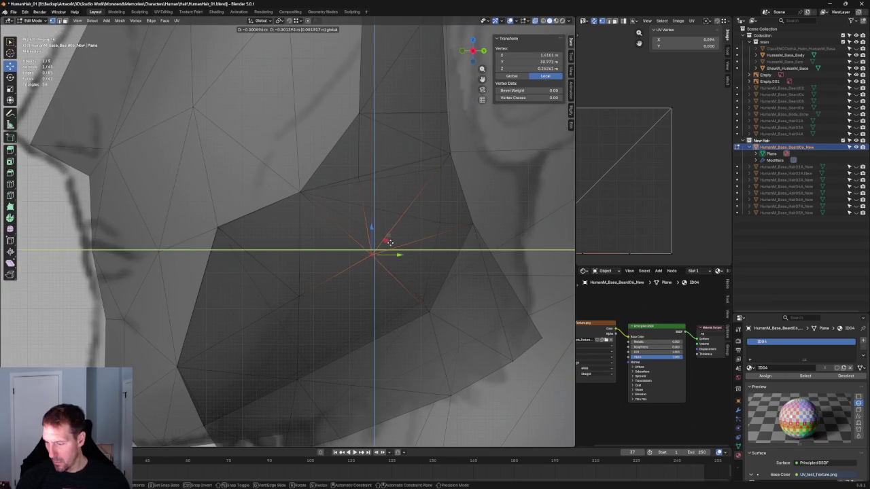
scroll(390, 241, "down", 5)
mouse_move(390, 242)
middle_mouse_down()
mouse_move(330, 203)
mouse_move(319, 224)
mouse_move(377, 219)
mouse_move(378, 237)
mouse_move(333, 226)
middle_mouse_up()
key("KP_3")
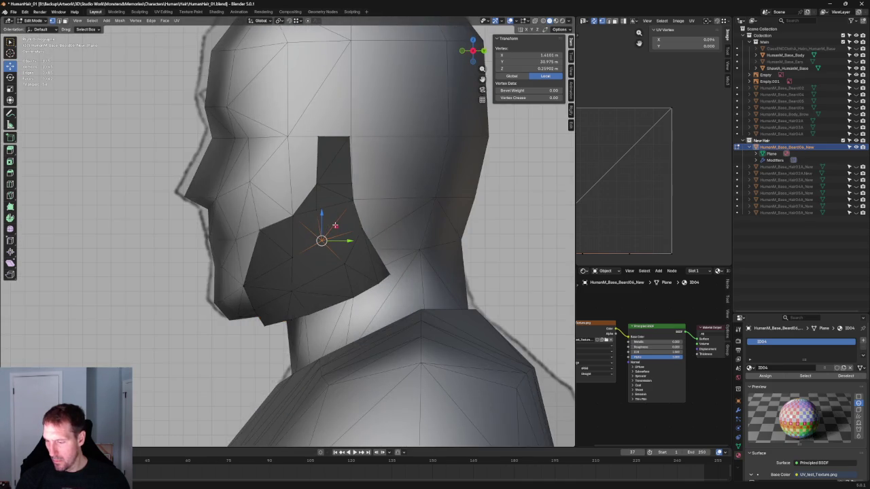
Step: With X-ray on, add an edge of the beard to the selection
key("alt+z")
scroll(335, 229, "up", 2)
scroll(344, 252, "up", 4)
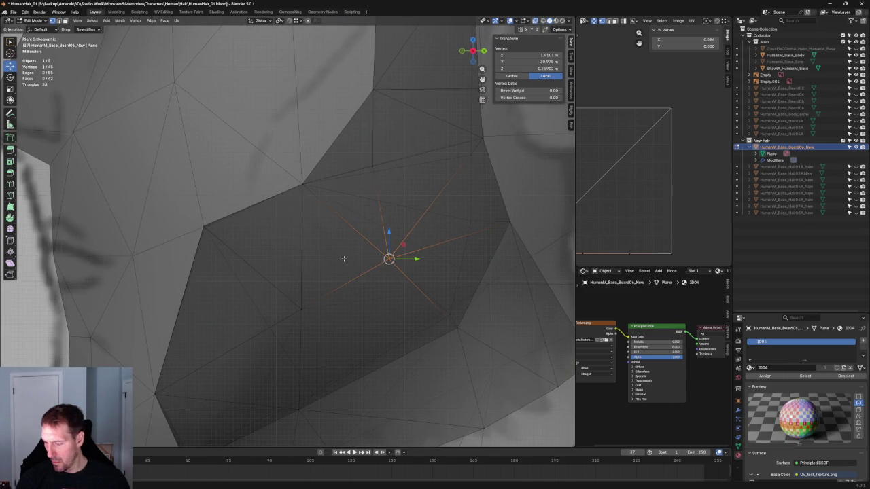
scroll(365, 266, "down", 3)
mouse_move(365, 266)
middle_mouse_down()
mouse_move(350, 252)
mouse_move(272, 249)
mouse_move(338, 252)
middle_mouse_up()
left_click(349, 252, "shift")
scroll(349, 252, "down", 3)
Step: Move the cheek-side vertex inward to median Z -0.16551 m, following the side reference's jaw outline
key("KP_3")
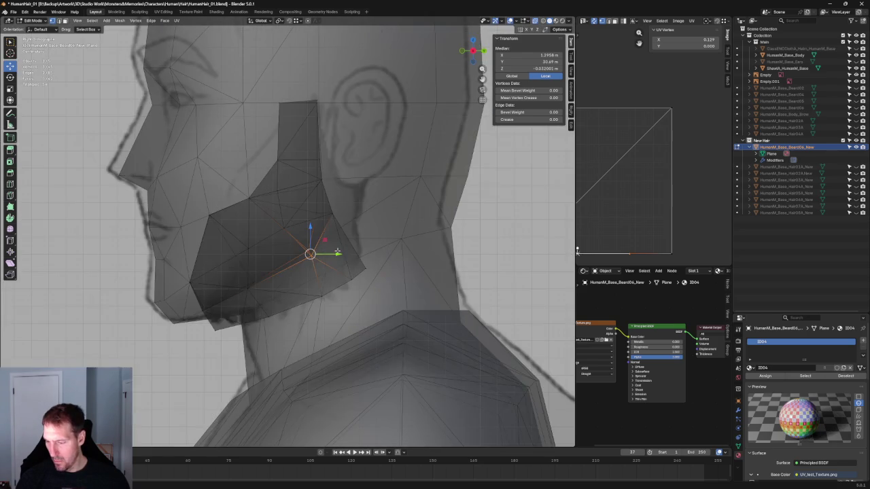
scroll(322, 260, "up", 2)
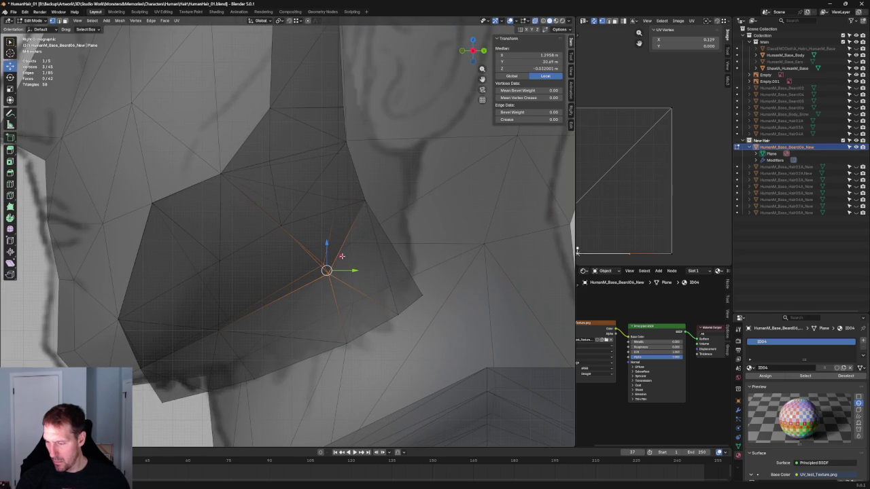
left_click_drag(341, 255, 352, 258)
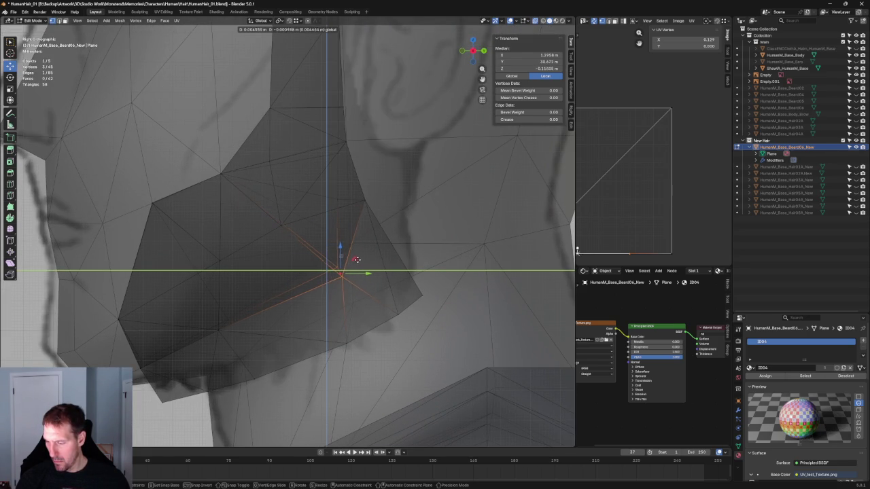
scroll(362, 259, "down", 5)
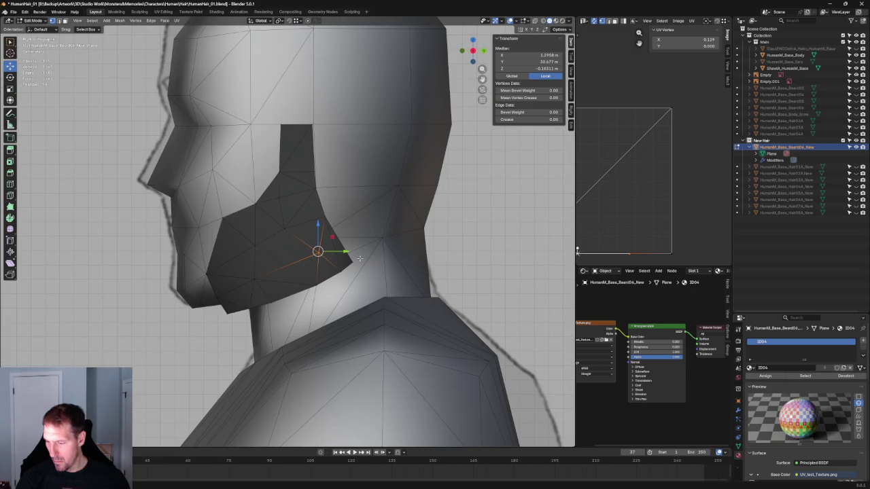
key("alt+z")
middle_click_drag(355, 254, 345, 252)
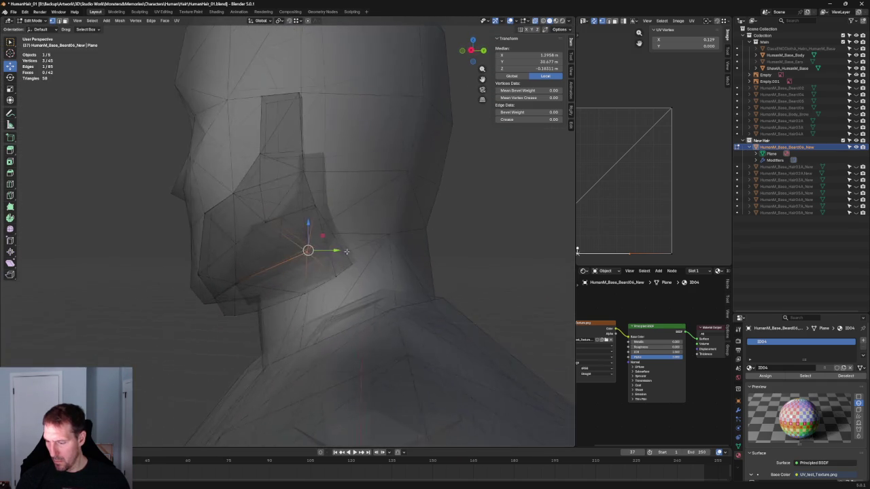
Step: Move the selected beard vertices along Y in the right side view
key("KP_3")
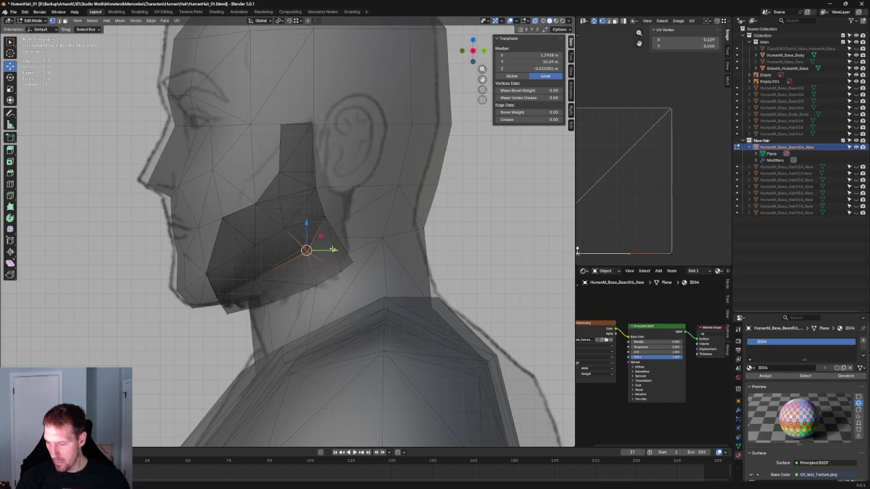
left_click_drag(332, 250, 322, 239)
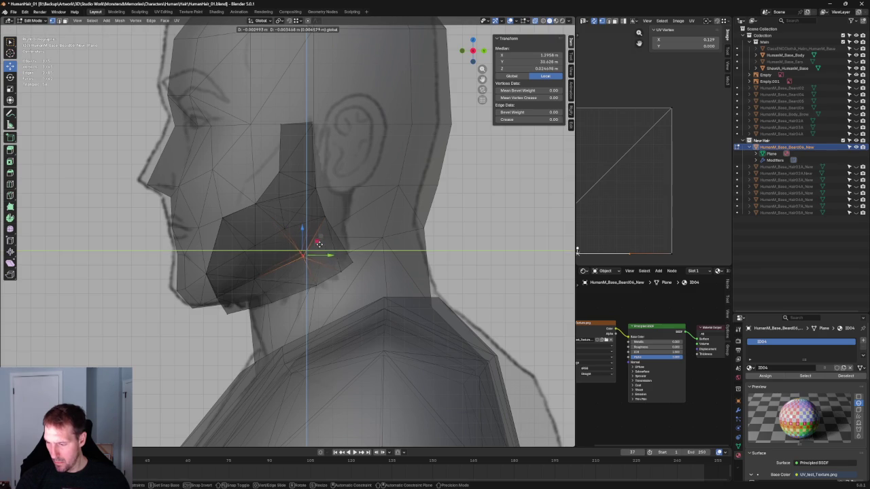
left_click(318, 245)
mouse_move(318, 245)
middle_mouse_down()
mouse_move(253, 258)
mouse_move(359, 233)
mouse_move(392, 258)
mouse_move(311, 234)
middle_mouse_up()
key("alt+z")
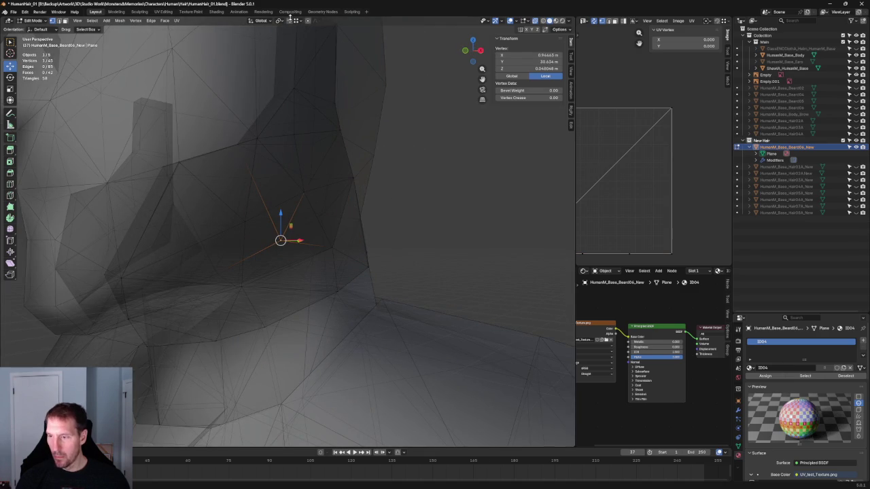
Step: Reposition a beard vertex at the jaw, cancelling a second attempted move
middle_click_drag(288, 150, 299, 231)
key("g")
left_click(312, 263)
mouse_move(312, 263)
middle_mouse_down()
mouse_move(229, 252)
mouse_move(238, 258)
mouse_move(218, 269)
mouse_move(275, 289)
mouse_move(238, 301)
mouse_move(277, 262)
mouse_move(330, 262)
mouse_move(316, 265)
middle_mouse_up()
key("g")
right_click(193, 261)
scroll(229, 305, "up", 5)
Step: With X-ray on, move a beard vertex at the neck closer to the head
key("alt+z")
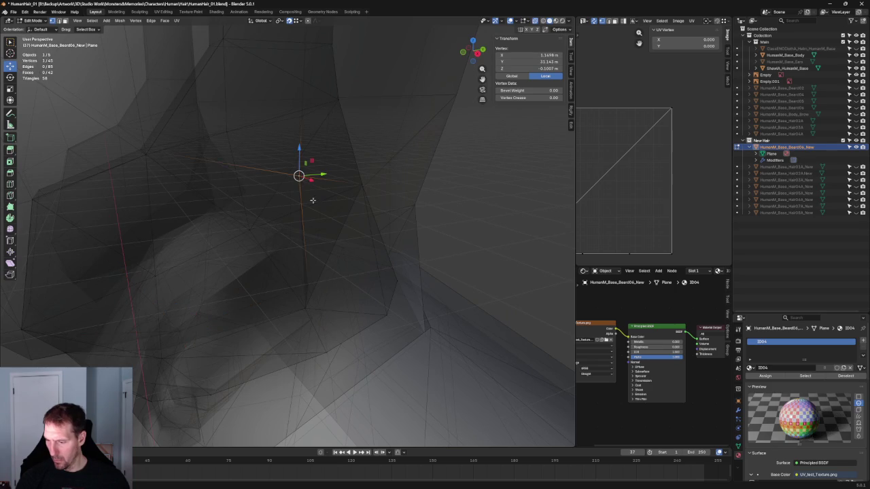
middle_click_drag(311, 226, 236, 232)
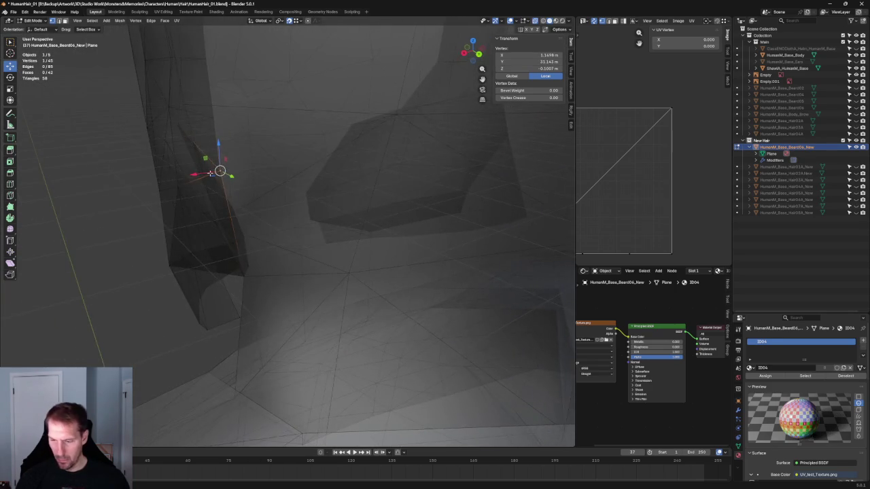
middle_click_drag(211, 173, 222, 179)
key("g")
left_click(223, 234)
mouse_move(222, 234)
middle_mouse_down()
mouse_move(254, 233)
mouse_move(243, 213)
mouse_move(265, 229)
mouse_move(250, 224)
mouse_move(257, 242)
mouse_move(271, 215)
middle_mouse_up()
Step: Turn X-ray off and deselect all vertices
key("alt+z")
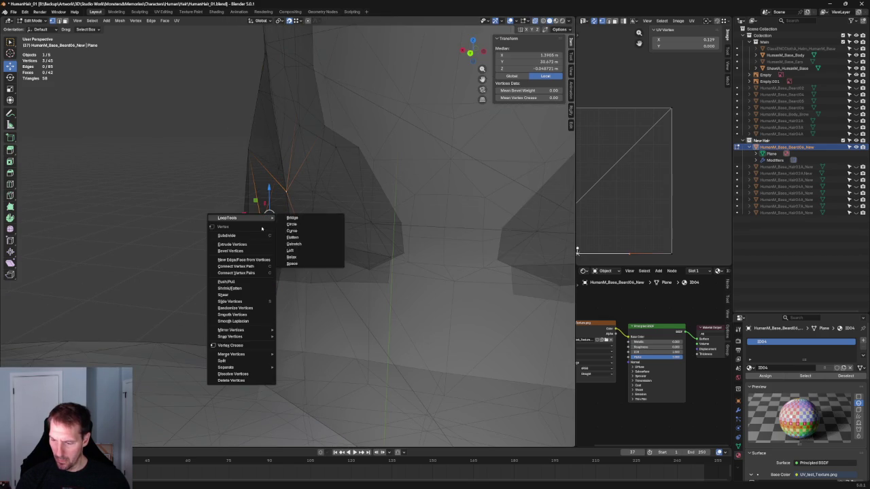
key("alt+z")
key("alt+a")
mouse_move(223, 265)
middle_mouse_down()
mouse_move(176, 252)
mouse_move(254, 233)
mouse_move(333, 233)
middle_mouse_up()
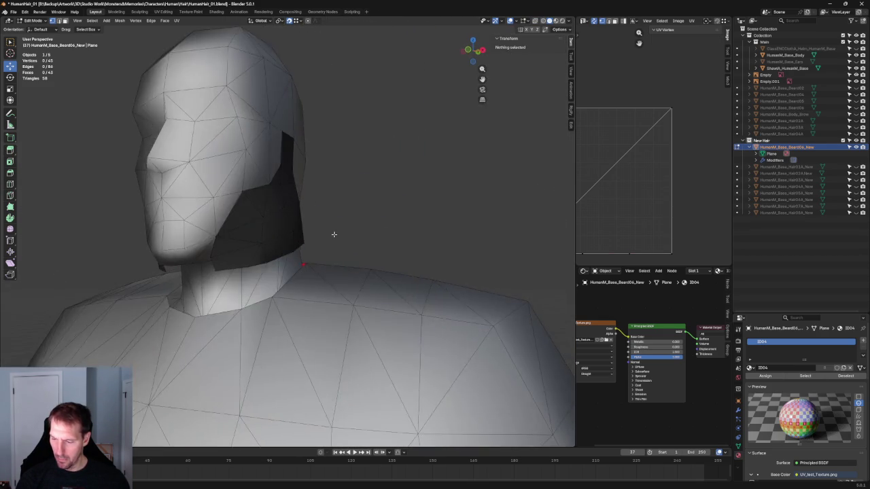
Step: Box-select a vertex at the beard's edge and nudge it slightly down and right
key("alt+z")
scroll(287, 258, "up", 3)
mouse_move(288, 258)
middle_mouse_down()
mouse_move(276, 290)
mouse_move(315, 250)
mouse_move(294, 254)
mouse_move(280, 301)
mouse_move(222, 280)
mouse_move(256, 208)
mouse_move(165, 195)
mouse_move(288, 249)
middle_mouse_up()
scroll(315, 251, "down", 3)
scroll(245, 217, "up", 4)
scroll(298, 265, "up", 4)
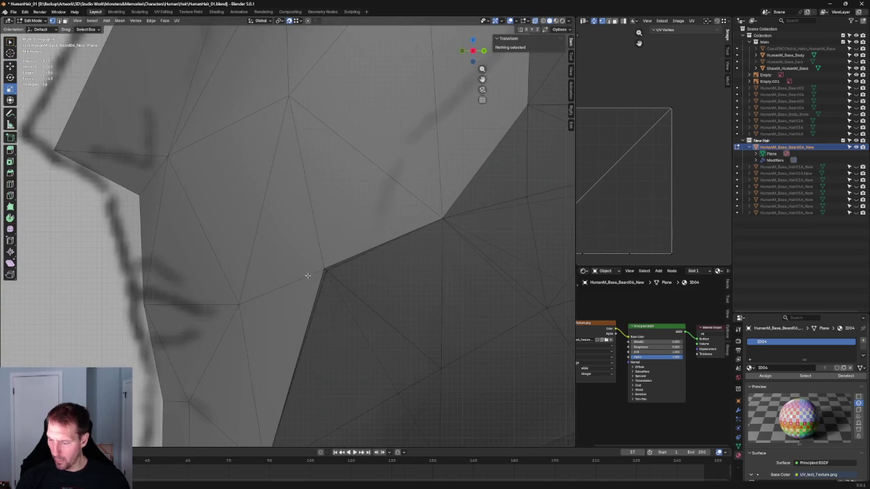
mouse_move(371, 290)
middle_mouse_down()
mouse_move(413, 305)
mouse_move(311, 269)
mouse_move(299, 289)
middle_mouse_up()
scroll(314, 272, "up", 2)
left_click_drag(299, 290, 301, 288)
scroll(305, 286, "up", 3)
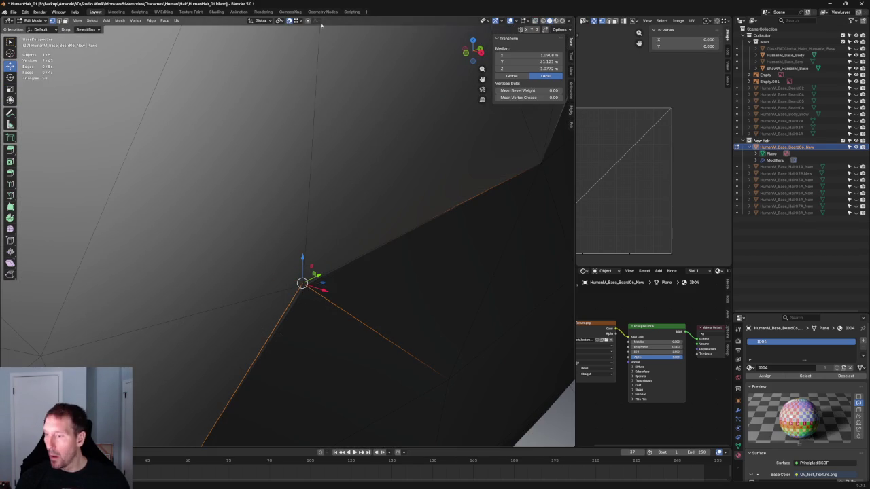
left_click_drag(302, 283, 303, 284)
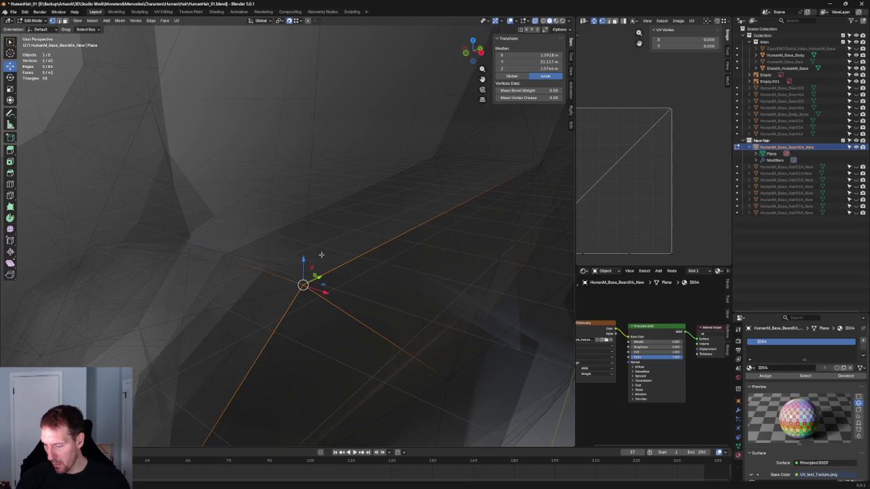
Step: With X-ray on, slide the selected vertex slightly along X
mouse_move(322, 250)
middle_mouse_down()
mouse_move(405, 205)
mouse_move(480, 209)
mouse_move(310, 287)
mouse_move(379, 243)
mouse_move(261, 297)
middle_mouse_up()
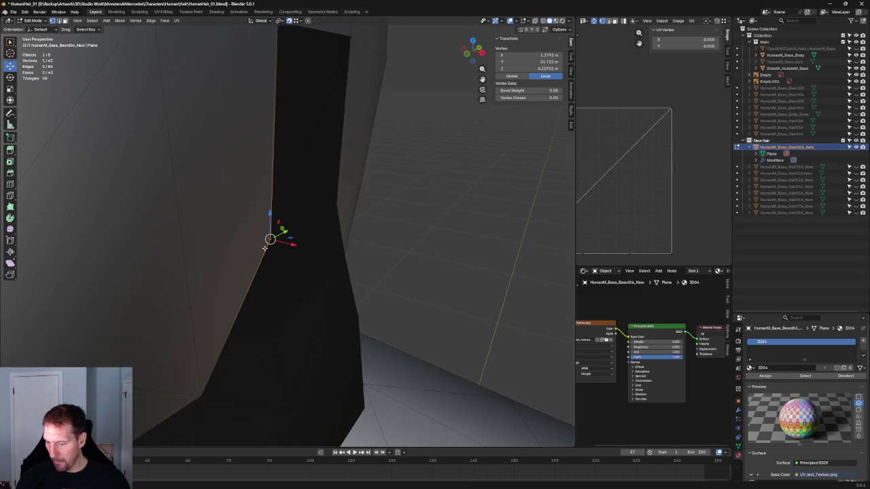
key("alt+z")
key("alt+z")
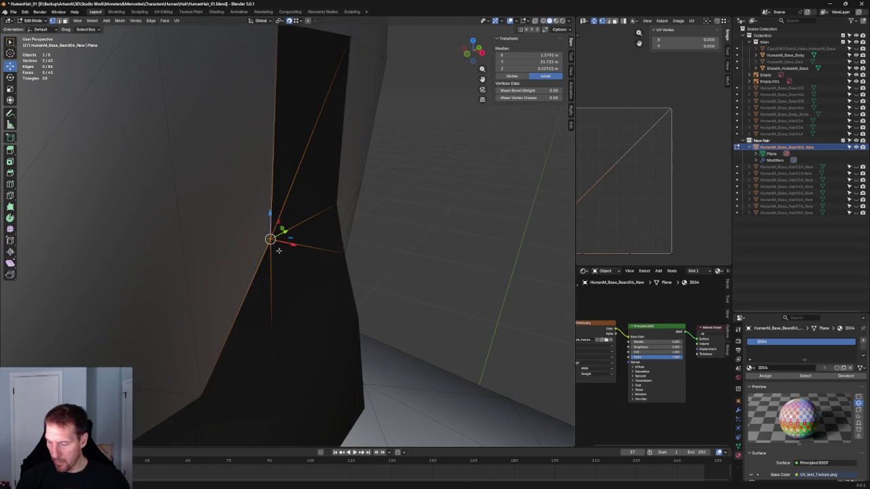
middle_click_drag(290, 239, 295, 286, "shift")
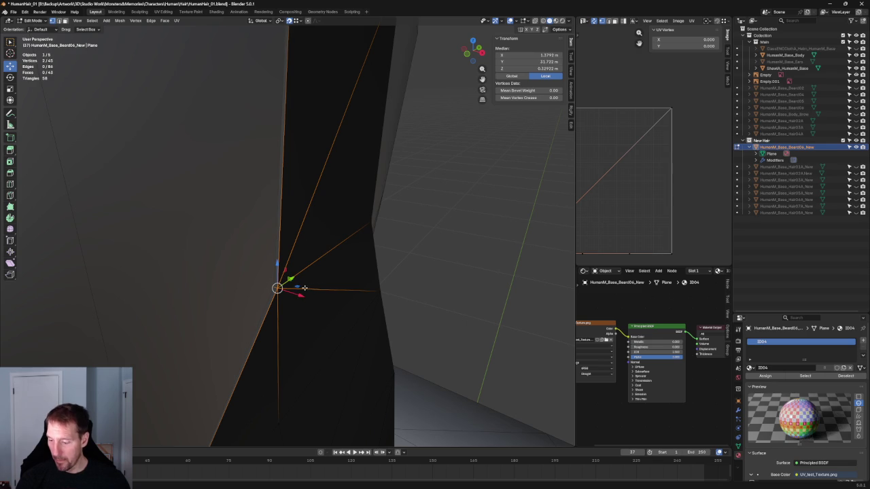
mouse_move(302, 303)
left_mouse_down()
mouse_move(290, 292)
mouse_move(297, 281)
left_mouse_up()
scroll(296, 281, "down", 3)
left_click(386, 238)
scroll(387, 237, "down", 3)
Step: Switch to Front view from the View pie menu to compare with the reference drawing
mouse_move(361, 247)
middle_mouse_down()
mouse_move(386, 229)
mouse_move(359, 259)
mouse_move(242, 260)
mouse_move(248, 235)
mouse_move(241, 248)
mouse_move(292, 270)
mouse_move(385, 267)
mouse_move(294, 275)
middle_mouse_up()
scroll(352, 255, "down", 5)
scroll(379, 241, "down", 4)
scroll(241, 274, "up", 3)
scroll(248, 271, "up", 2)
key("grave")
left_click(348, 249)
scroll(294, 275, "up", 5)
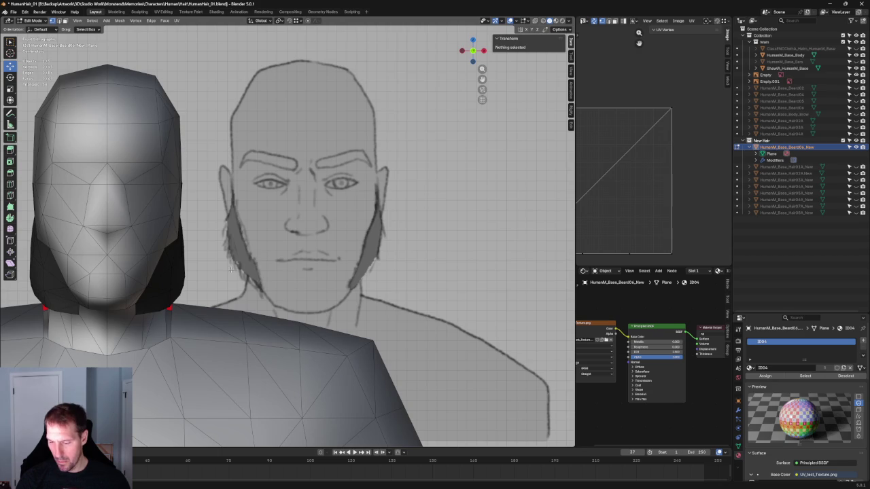
Step: Select the two side vertices of the beard in X-ray, then deselect and turn X-ray off
scroll(231, 270, "up", 3, "ctrl")
scroll(228, 289, "up", 3)
key("alt+z")
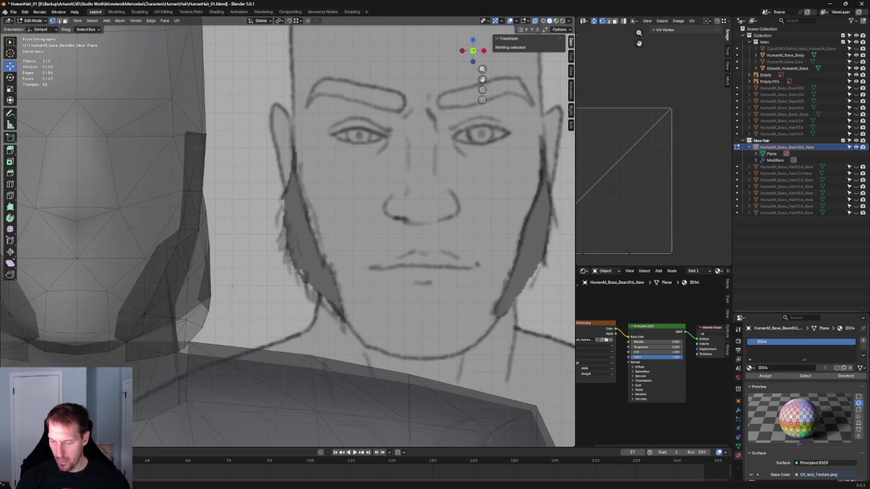
left_click_drag(214, 300, 228, 295)
scroll(245, 286, "down", 4)
key("alt+a")
key("alt+z")
scroll(319, 261, "down", 3)
mouse_move(319, 260)
middle_mouse_down()
mouse_move(410, 278)
mouse_move(350, 292)
mouse_move(135, 269)
mouse_move(128, 286)
mouse_move(140, 264)
mouse_move(130, 296)
mouse_move(134, 270)
mouse_move(178, 278)
mouse_move(129, 288)
mouse_move(113, 282)
mouse_move(136, 288)
mouse_move(373, 284)
middle_mouse_up()
Step: Lower the beard vertex below the ear along Z, then deselect it
scroll(150, 292, "up", 5)
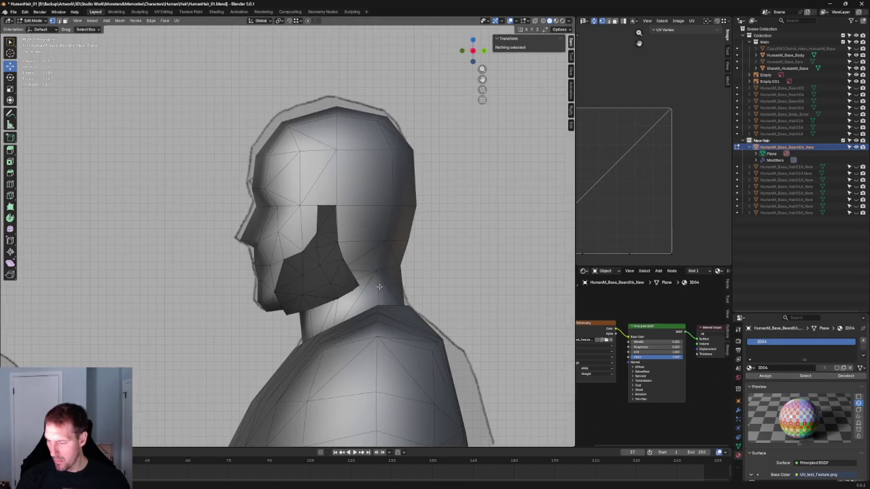
scroll(373, 285, "up", 4)
scroll(310, 266, "up", 2)
left_click(258, 290)
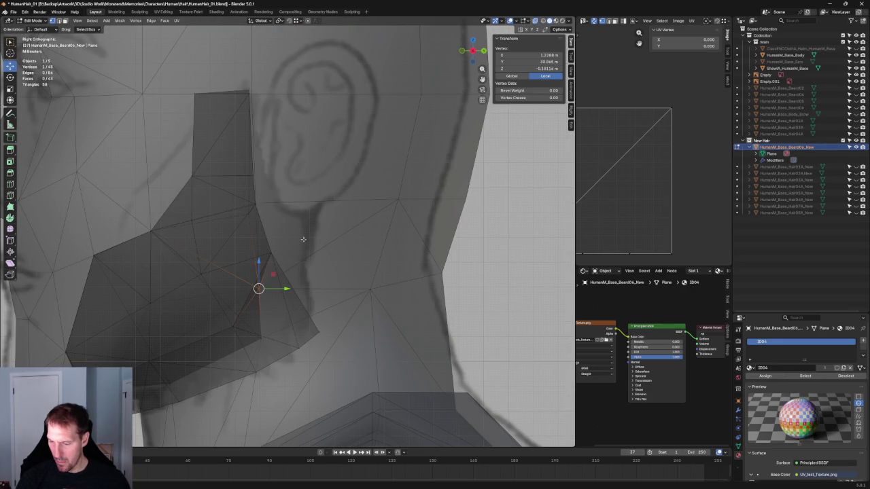
key("g")
key("z")
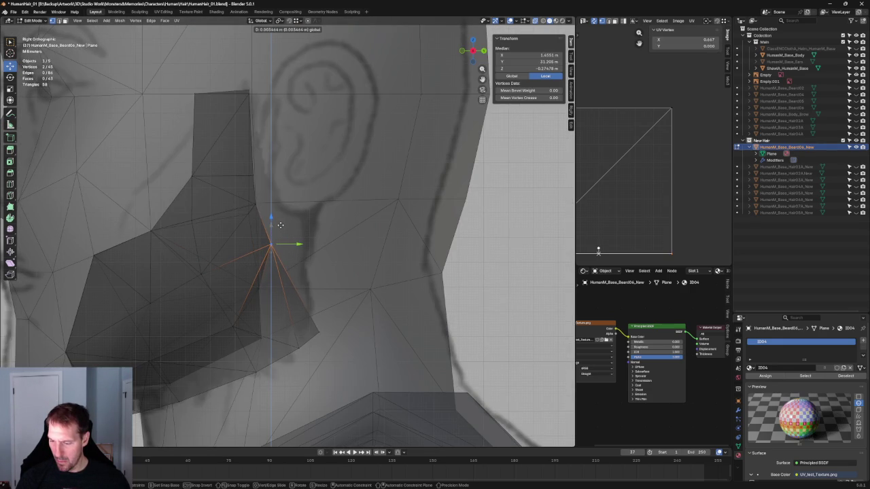
left_click(285, 232)
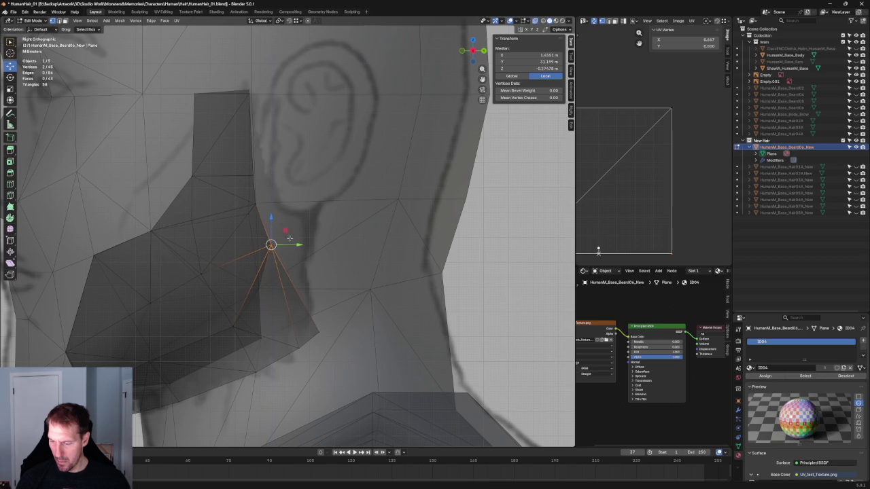
key("alt+a")
Step: Collapse the HumanM_Base_Beard06_New entry's children in the Outliner
scroll(322, 282, "down", 4)
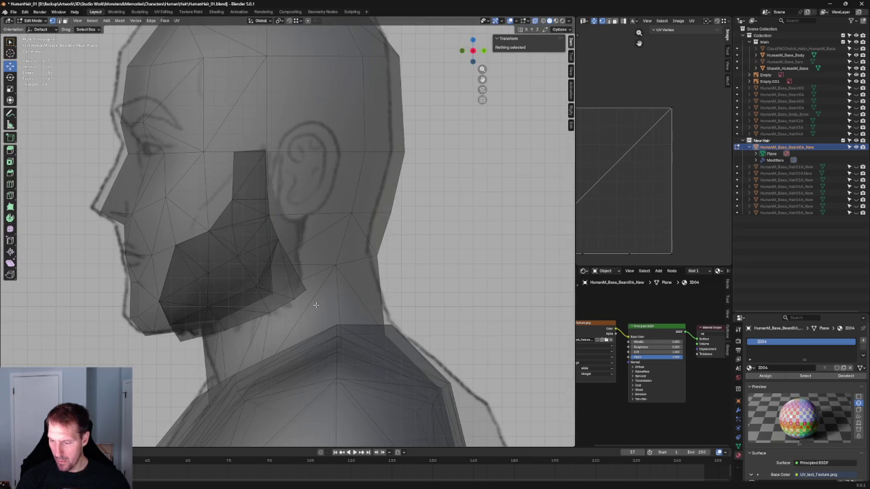
scroll(315, 305, "down", 4)
scroll(408, 257, "down", 5)
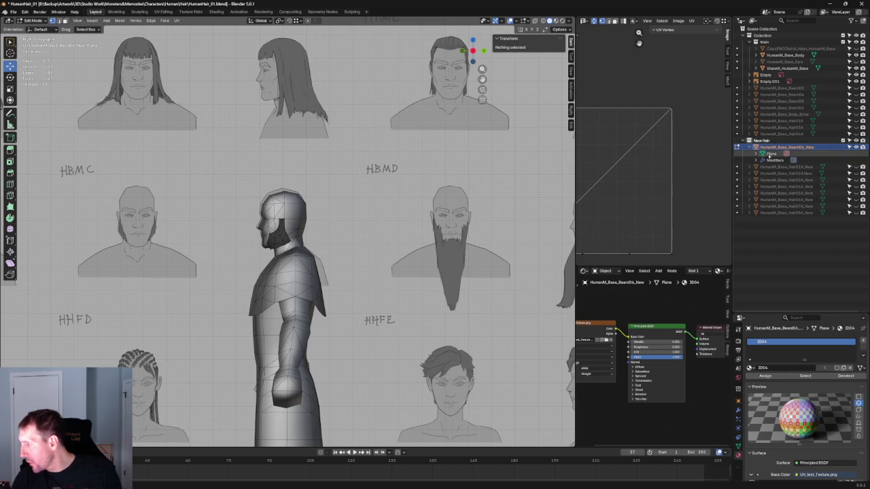
left_click(748, 147)
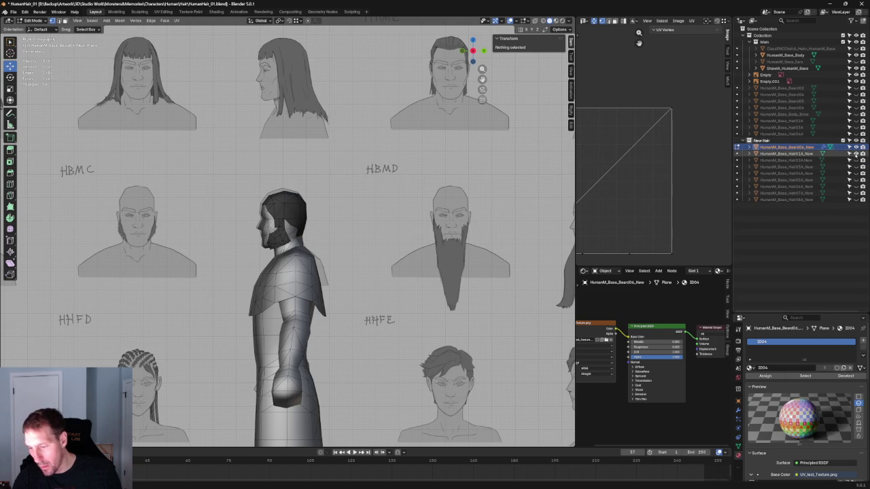
scroll(245, 193, "up", 5)
scroll(245, 192, "up", 3)
scroll(246, 189, "down", 2)
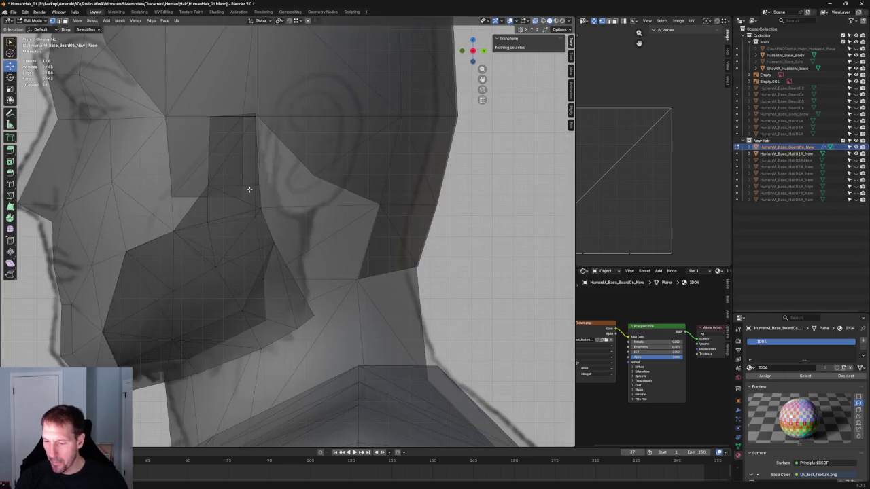
scroll(277, 191, "down", 2)
Step: Return to Object Mode in the right side view and select the HumanM_Base_Hair01A_New hair mesh
middle_click_drag(278, 191, 301, 214)
key("KP_3")
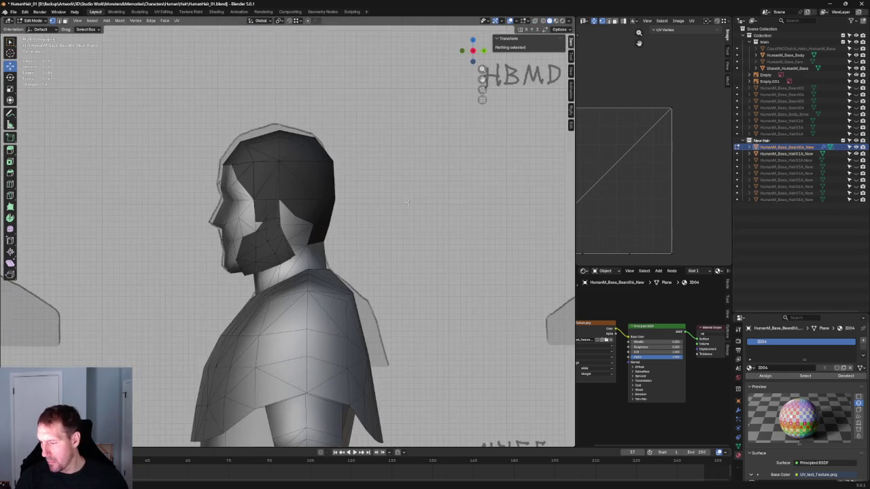
scroll(273, 235, "up", 2)
scroll(274, 236, "up", 2)
scroll(248, 179, "up", 3)
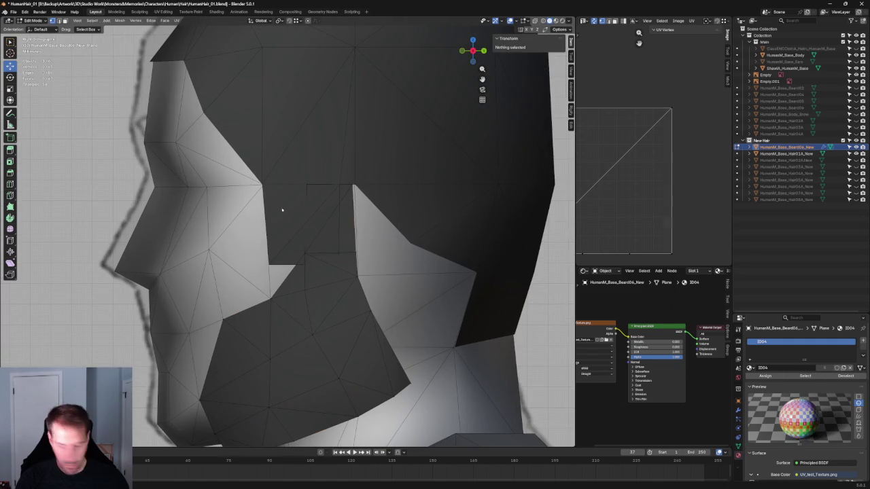
key("Tab")
left_click(285, 194)
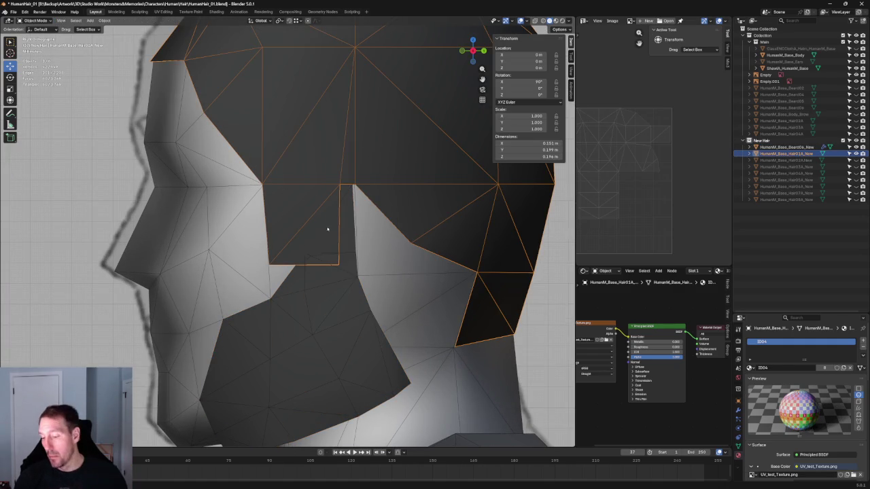
Step: In Edit Mode, X-ray select the hair's two bottom vertices and raise them along Z
scroll(325, 227, "up", 2)
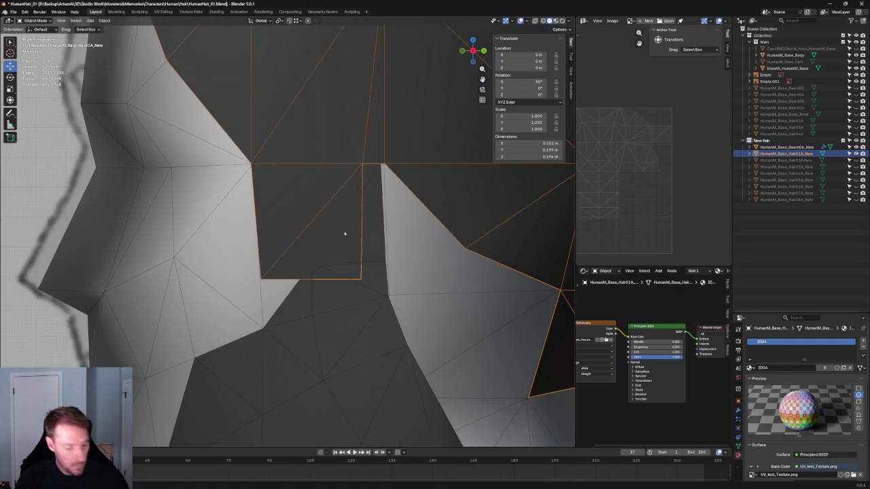
key("Tab")
key("alt+z")
left_click_drag(408, 246, 174, 301)
key("alt+z")
left_click_drag(310, 256, 317, 246)
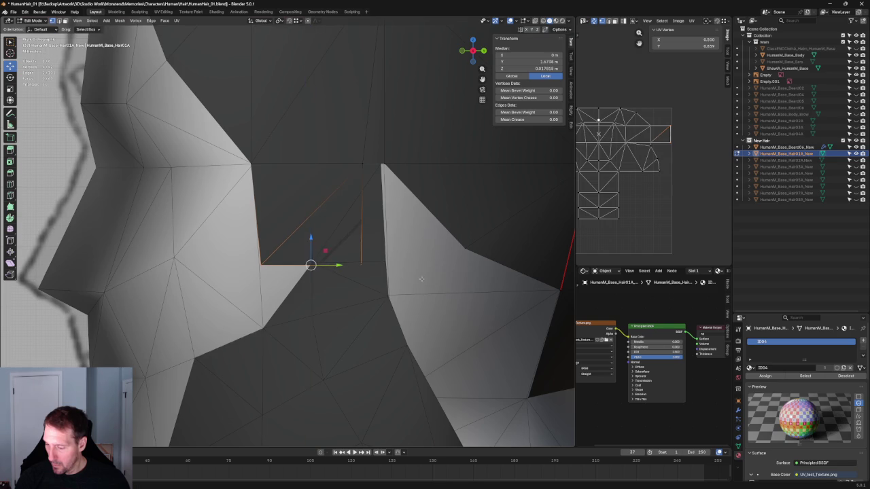
Step: Shift the hair vertex by the ear along X and Z to line it up with the face
scroll(299, 245, "down", 4)
scroll(282, 240, "down", 3)
scroll(282, 240, "up", 4)
scroll(280, 242, "up", 3)
middle_click_drag(277, 271, 343, 268)
left_click_drag(354, 275, 357, 274)
middle_click_drag(345, 266, 250, 211)
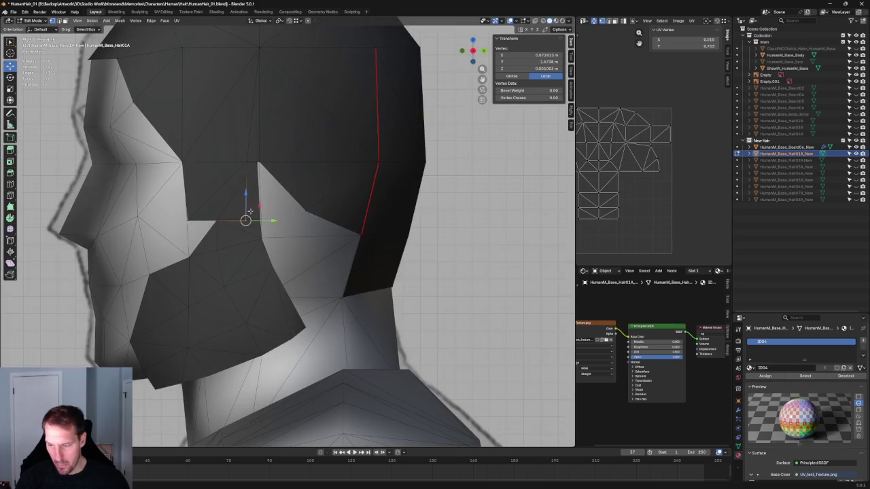
scroll(250, 212, "up", 2)
scroll(285, 231, "up", 2)
left_click_drag(311, 231, 312, 233)
left_click_drag(167, 235, 187, 257)
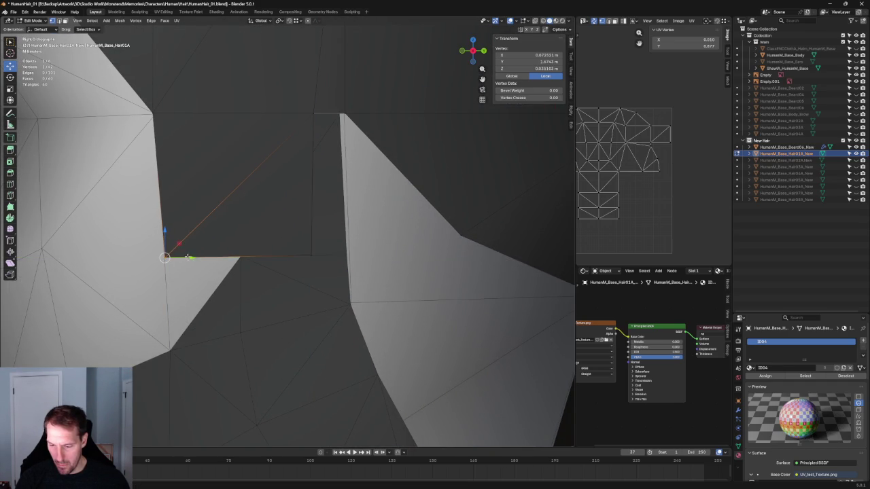
Step: Scale the selected hair vertices toward each other with X-ray on
key("alt+z")
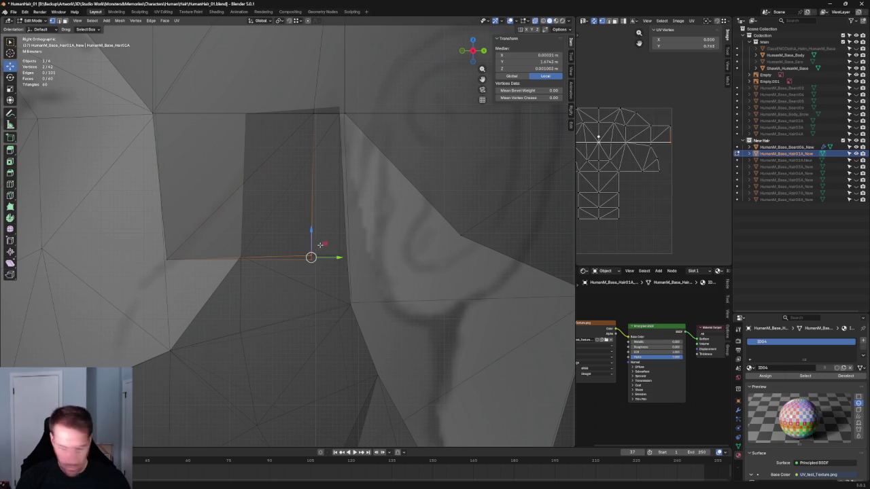
left_click_drag(327, 241, 316, 259)
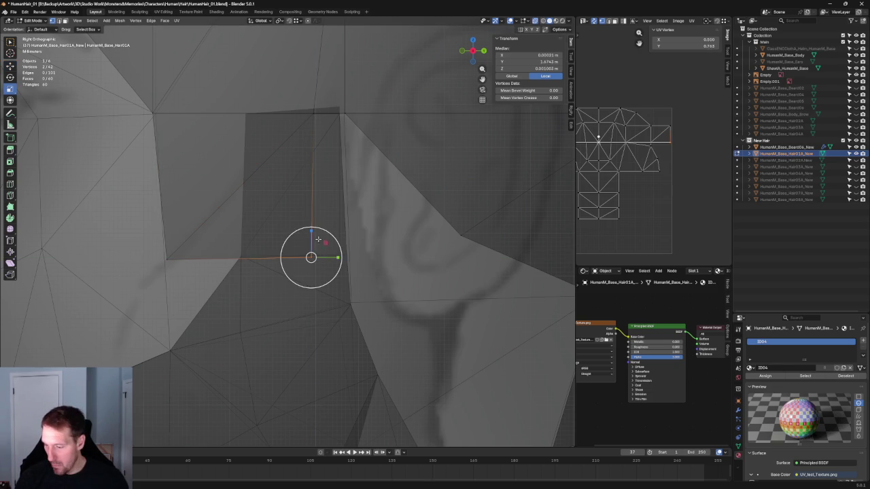
middle_click_drag(263, 240, 270, 242)
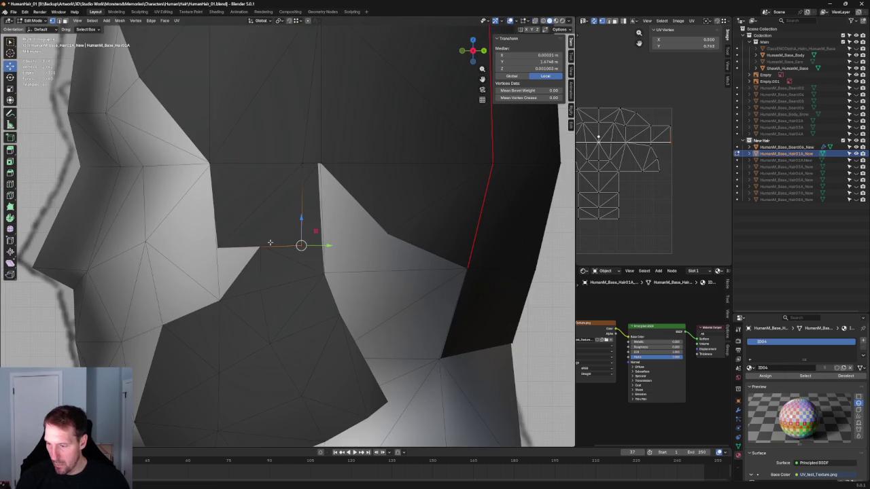
scroll(309, 237, "down", 5)
scroll(199, 246, "up", 6)
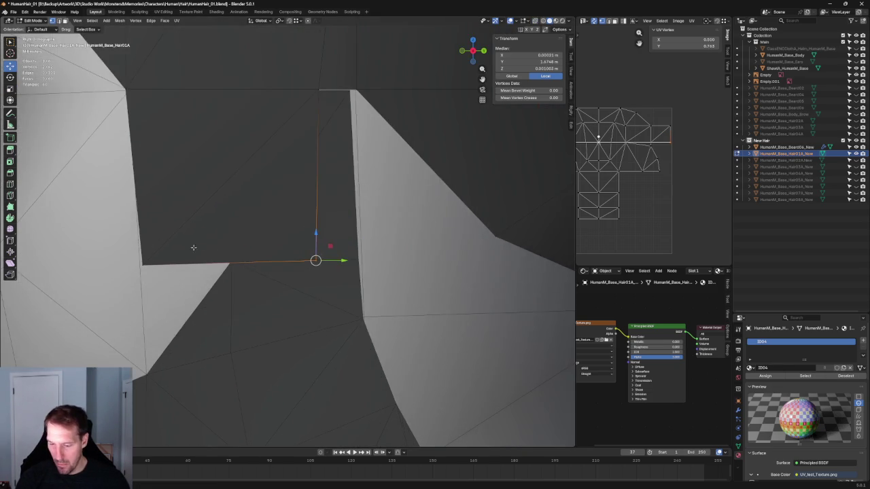
Step: Inspect the ear cutout from around and below the head, then return to Object Mode
key("alt+z")
key("alt+z")
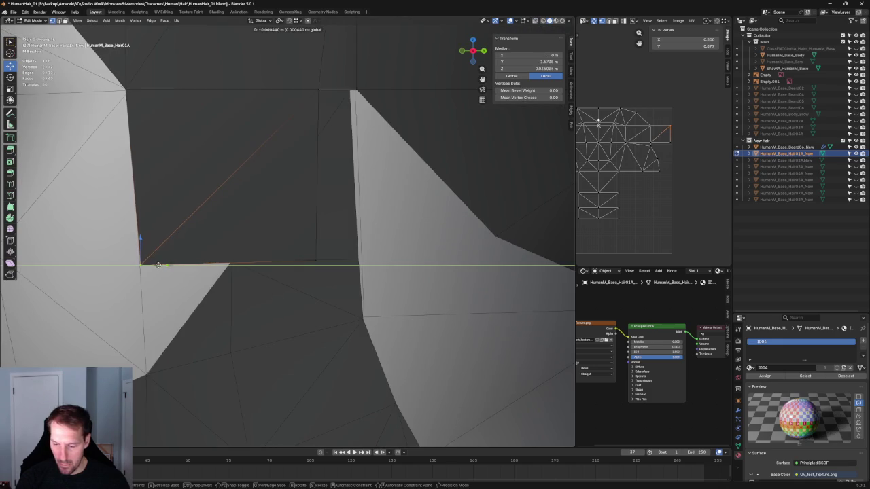
middle_click_drag(156, 270, 177, 265)
scroll(269, 202, "down", 4)
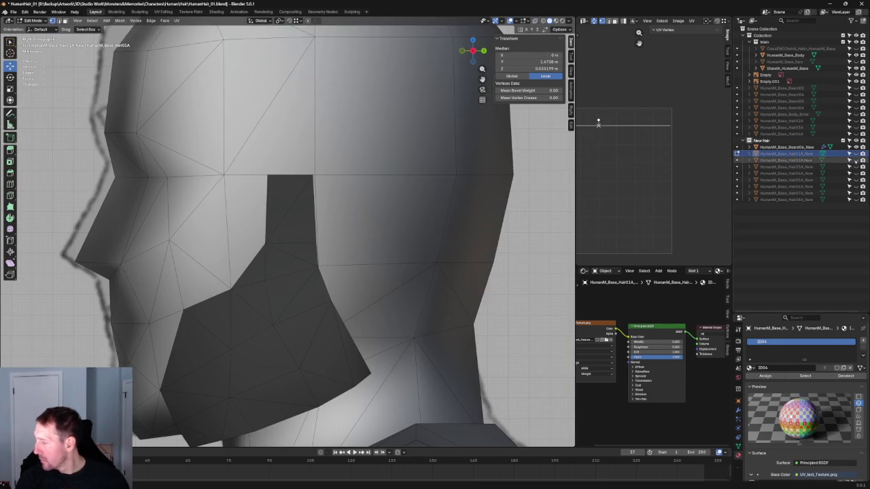
scroll(269, 202, "up", 4)
scroll(273, 197, "down", 4)
mouse_move(353, 204)
middle_mouse_down()
mouse_move(374, 196)
mouse_move(344, 192)
mouse_move(337, 169)
mouse_move(330, 194)
middle_mouse_up()
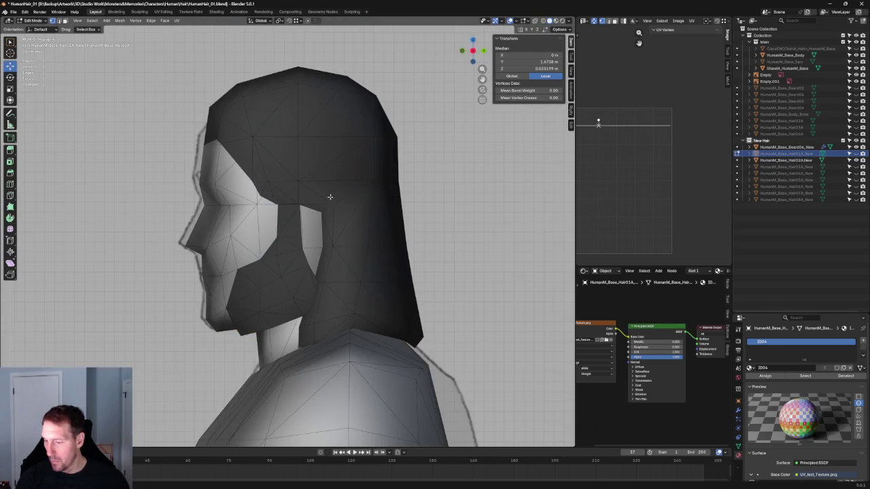
scroll(288, 194, "up", 3)
scroll(289, 189, "up", 3)
key("Tab")
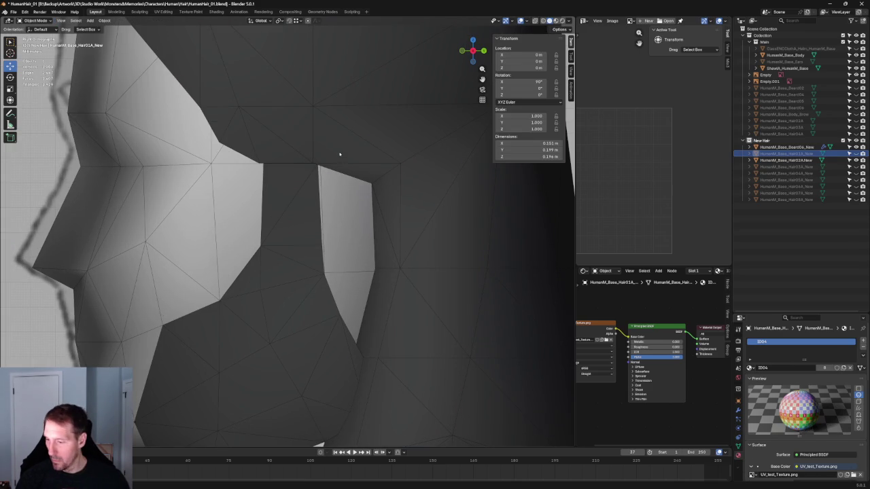
Step: In right-side view, check Hair02A's four vertices near the ear in Edit Mode
left_click(339, 158)
key("KP_3")
scroll(311, 247, "up", 2)
scroll(311, 246, "up", 2)
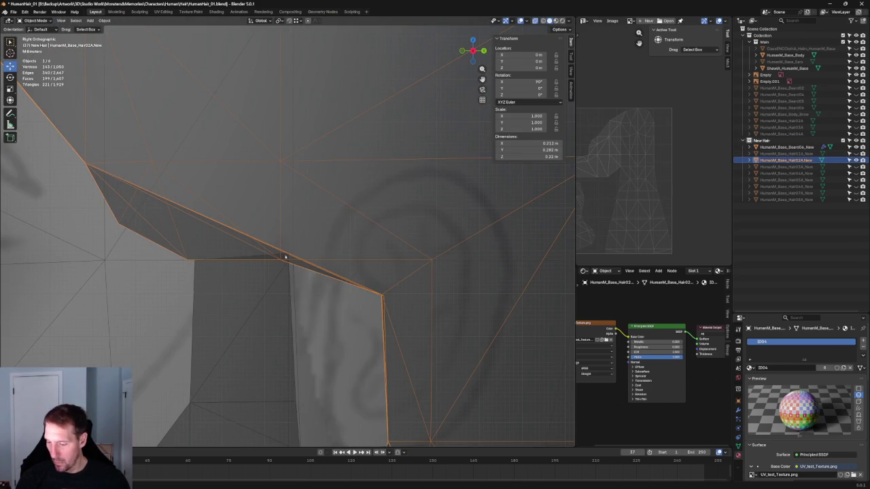
scroll(303, 252, "up", 1)
key("Tab")
left_click_drag(286, 273, 242, 258)
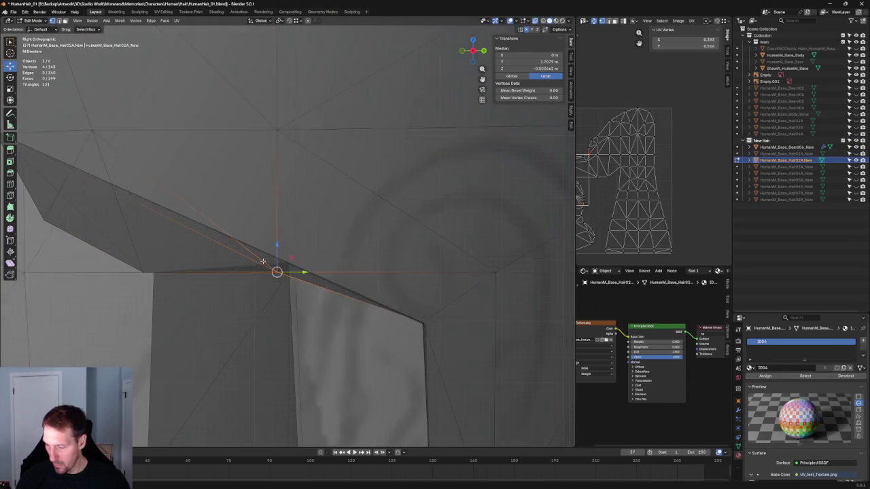
scroll(262, 258, "down", 3)
key("Tab")
Step: Flatten Beard06_New's top corner vertex with S Y 0 and nudge it down along Z
left_click(256, 273)
scroll(261, 272, "up", 2)
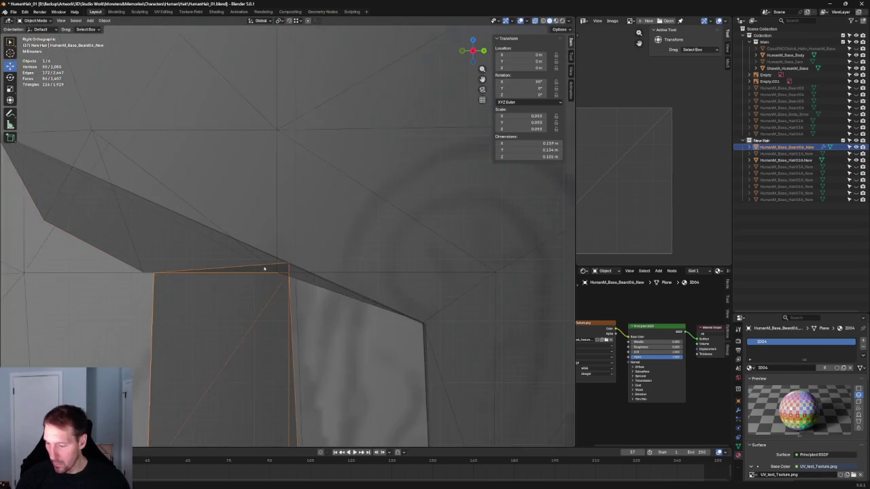
scroll(267, 269, "up", 2)
key("Tab")
left_click(300, 283)
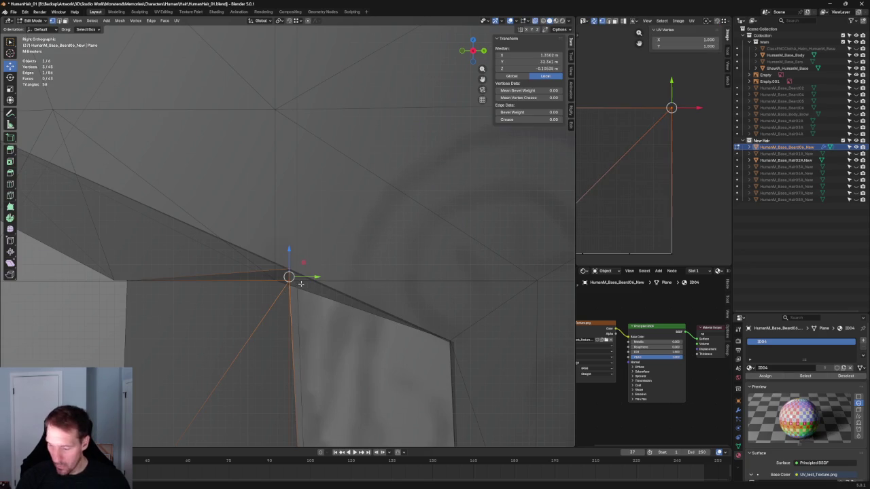
key("s")
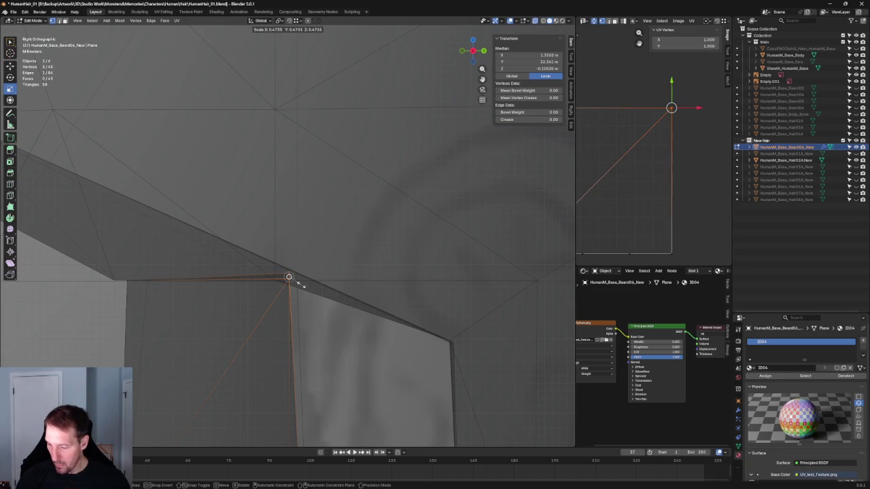
key("Return")
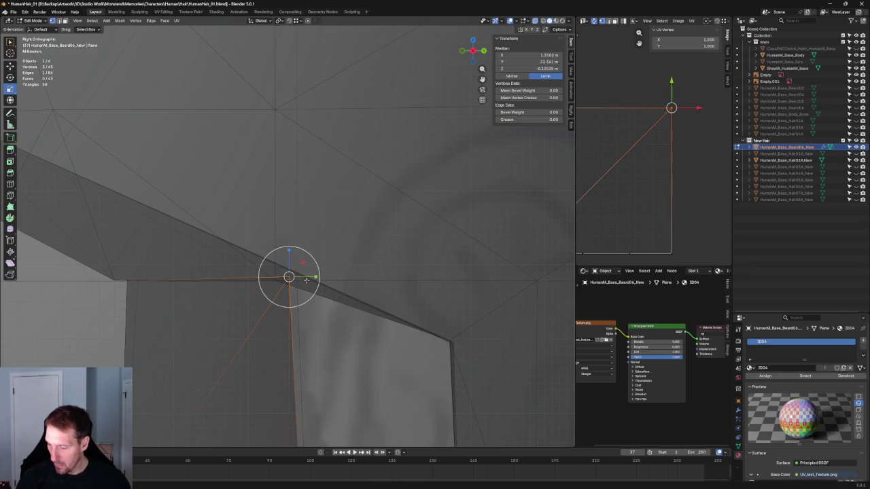
key("s")
key("y")
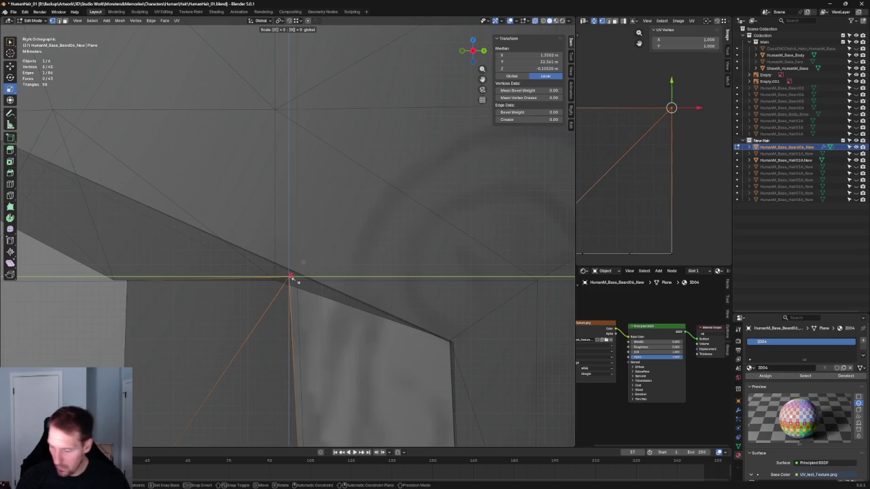
key("Return")
left_click_drag(292, 256, 295, 260)
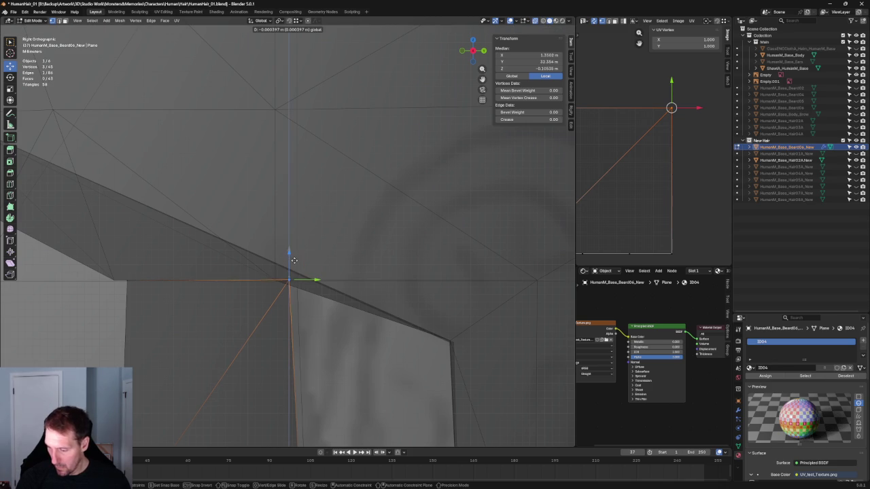
Step: Check the beard against the head from top and right views, then select Hair02A
middle_click_drag(294, 261, 320, 251)
scroll(299, 265, "down", 4)
scroll(304, 270, "down", 3)
scroll(303, 270, "up", 3)
scroll(326, 246, "up", 2)
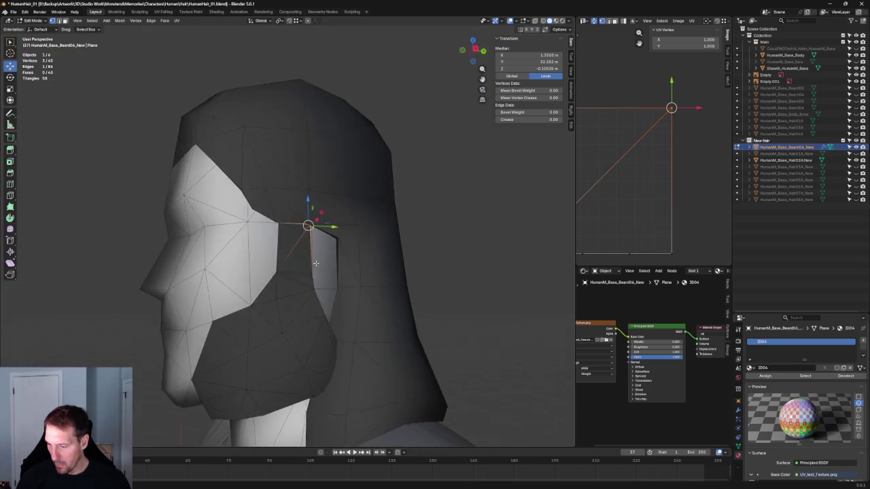
key("KP_7")
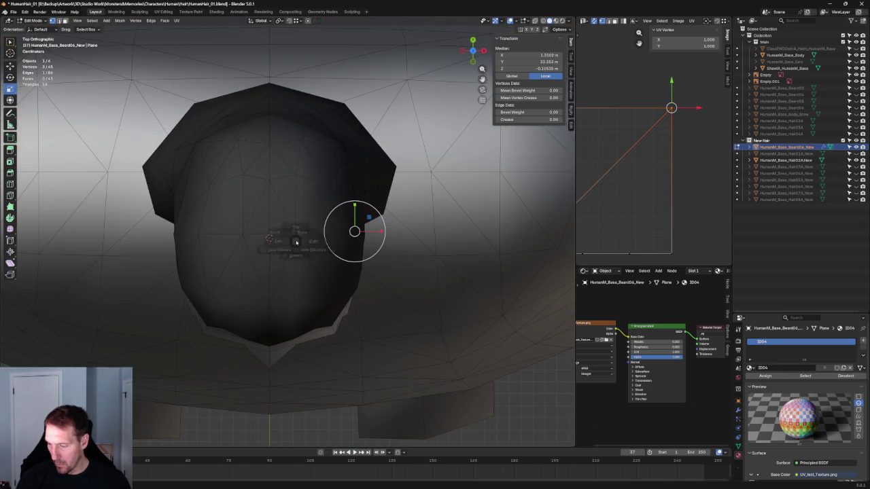
key("KP_3")
scroll(287, 214, "up", 5)
left_click(285, 206)
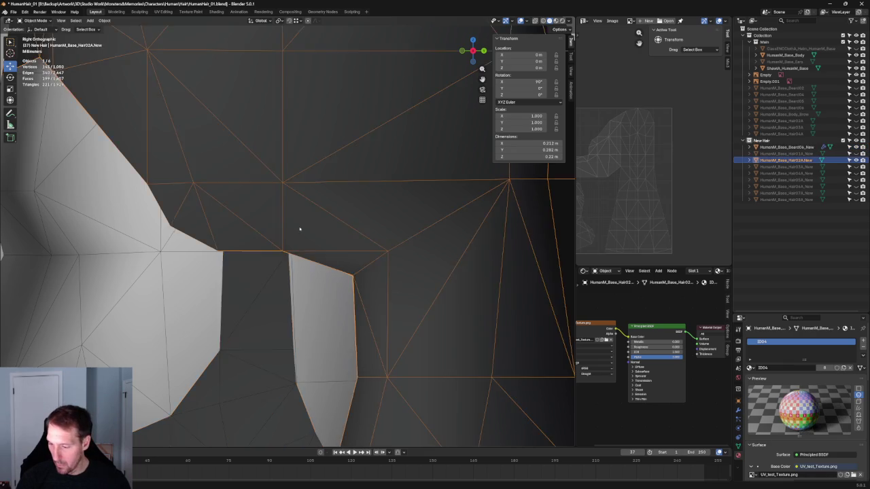
Step: Turn on X-ray, hide the head and body meshes, and frame the hair mesh from the front
key("alt+z")
mouse_move(301, 229)
middle_mouse_down()
mouse_move(277, 249)
mouse_move(340, 215)
mouse_move(315, 235)
mouse_move(291, 210)
mouse_move(294, 216)
middle_mouse_up()
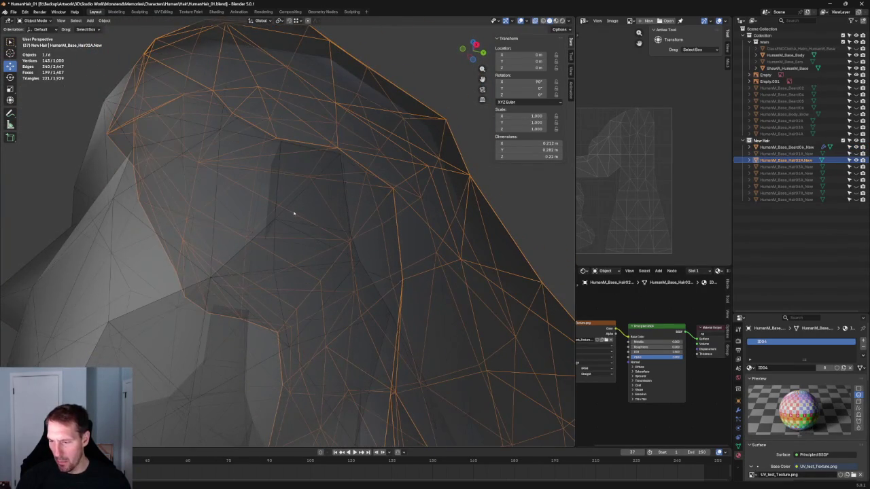
key("KP_Decimal")
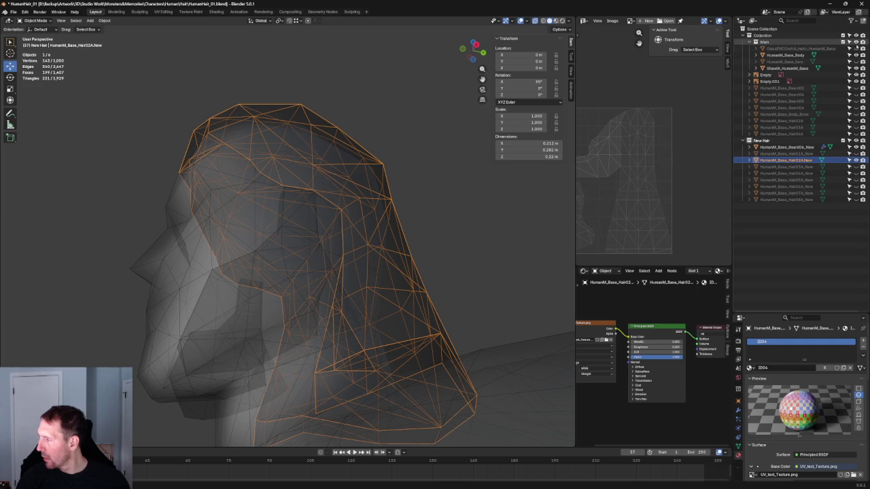
left_click(855, 43)
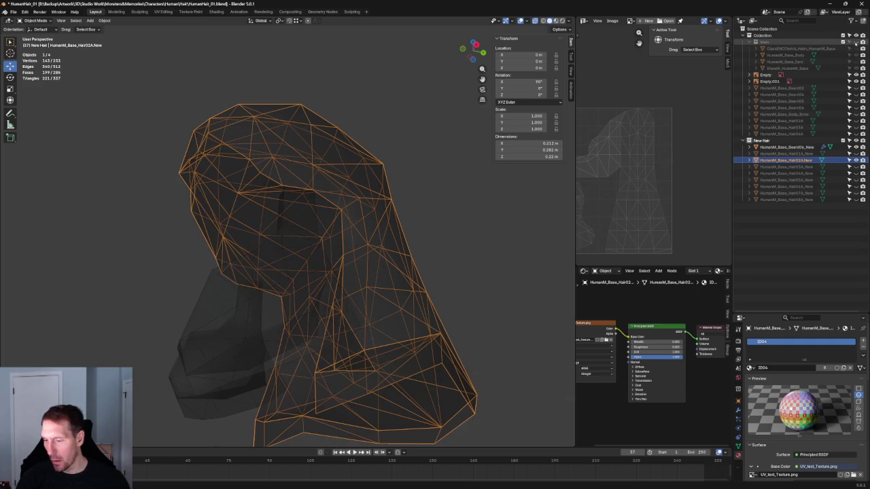
mouse_move(285, 224)
middle_mouse_down()
mouse_move(258, 225)
mouse_move(255, 245)
mouse_move(330, 209)
mouse_move(326, 241)
mouse_move(338, 237)
mouse_move(313, 242)
mouse_move(368, 226)
middle_mouse_up()
scroll(346, 239, "up", 3)
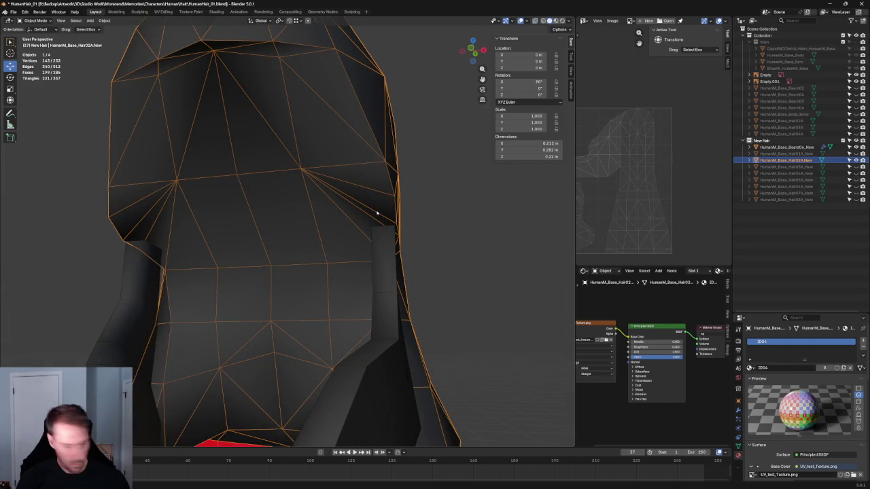
Step: In Edit Mode, select two edges of the hair and fill a face between them
key("Tab")
left_click(359, 215, "shift")
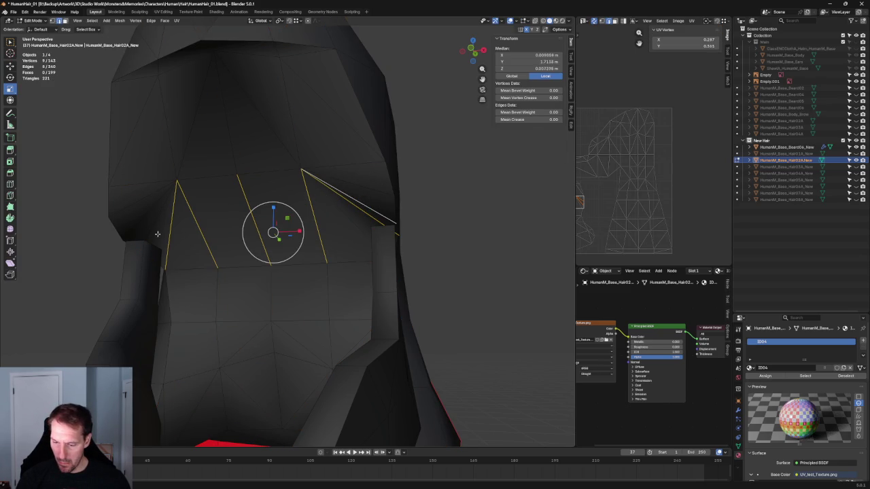
middle_click_drag(235, 249, 264, 251)
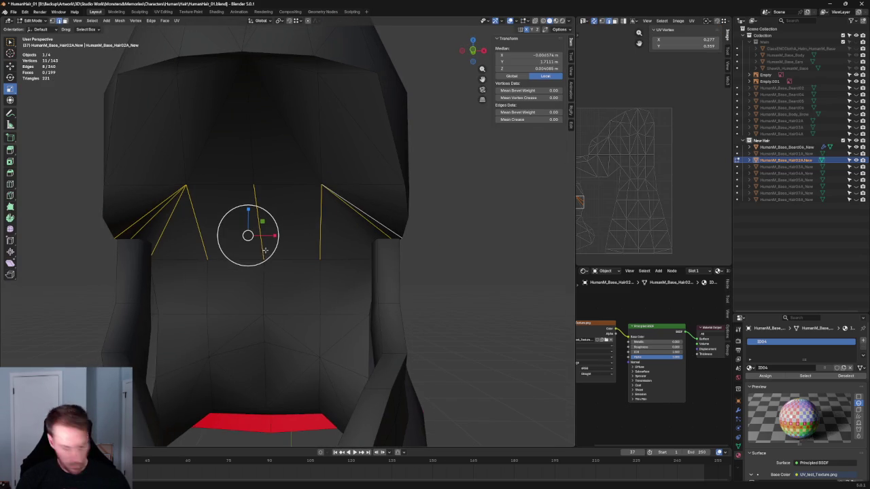
key("f")
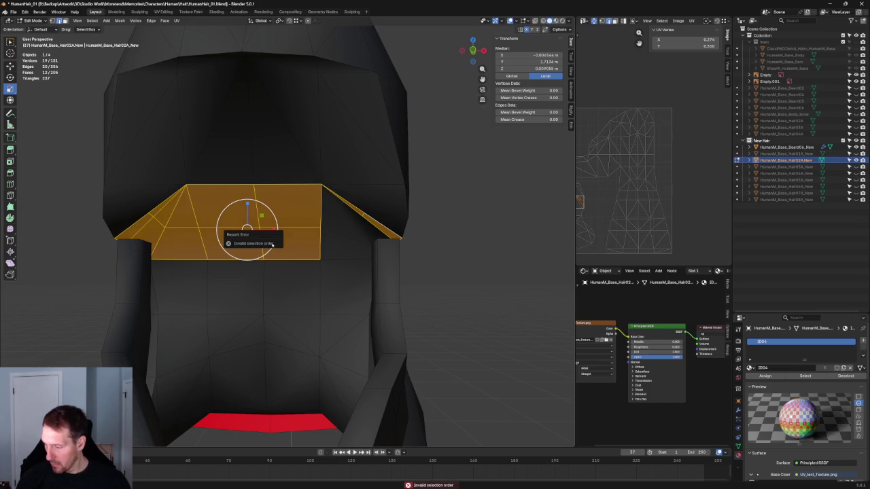
key("ctrl+z")
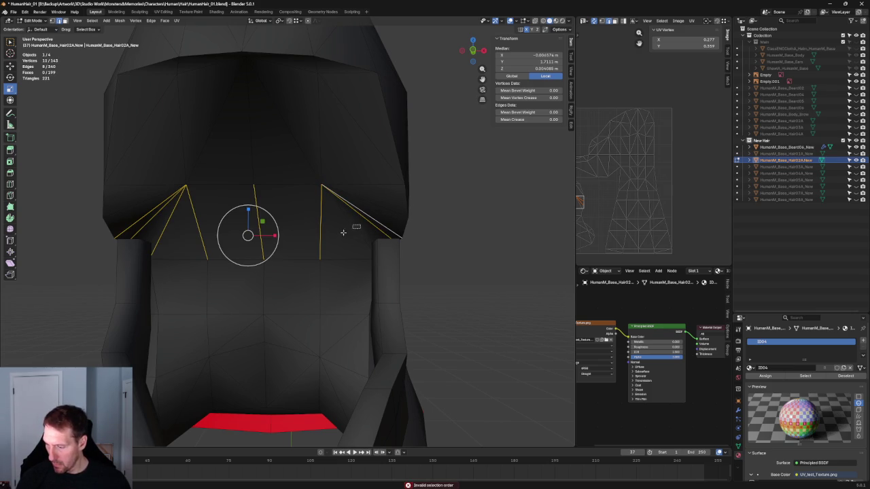
key("f")
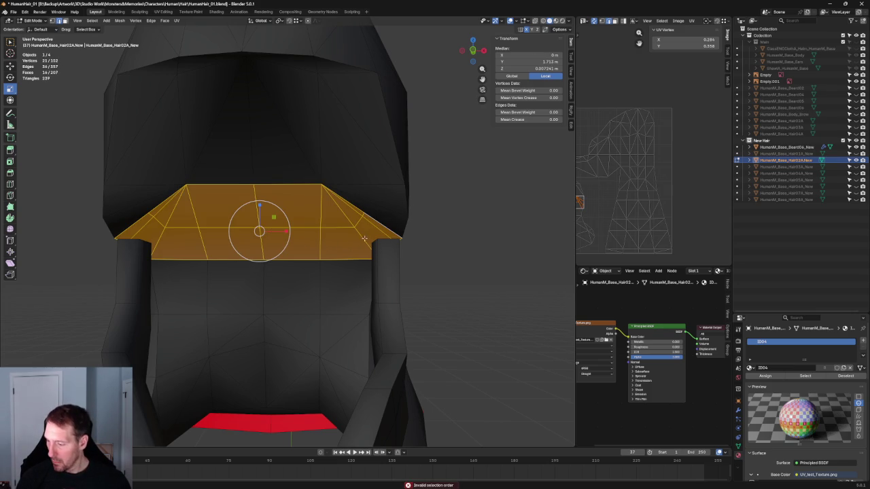
Step: Delete stray edges from the new fill, undoing the deletion that left a hole
middle_click_drag(360, 243, 361, 208)
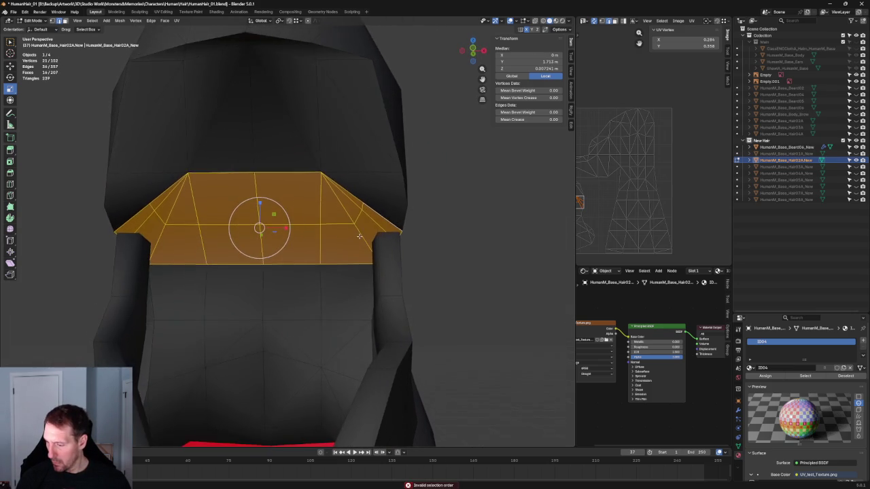
left_click(361, 208)
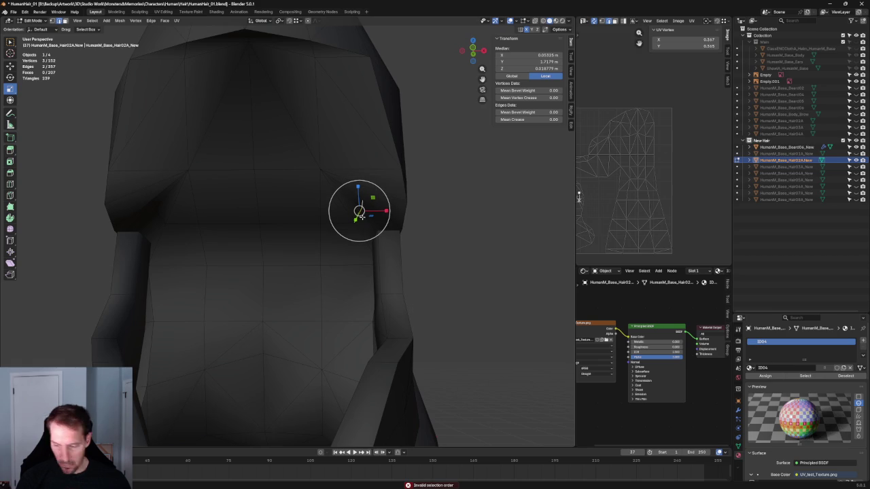
key("x")
left_click(188, 232)
left_click(159, 217)
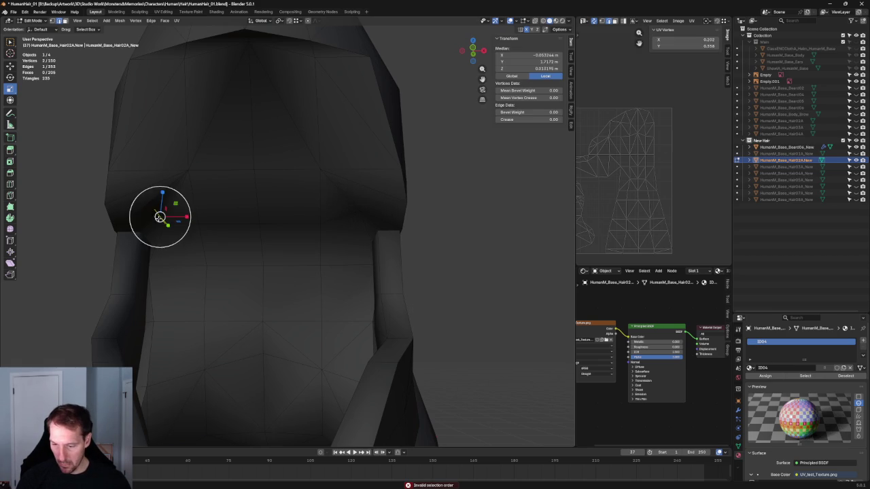
key("x")
left_click(179, 224)
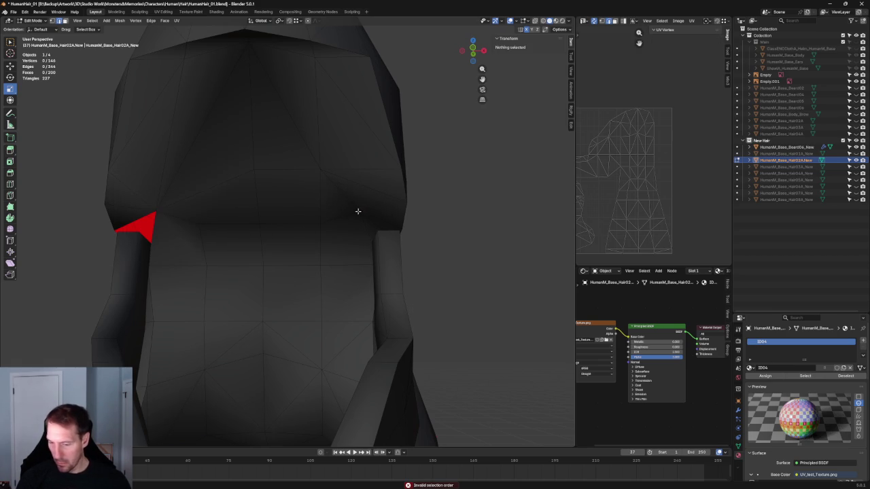
key("ctrl+z")
Step: Narrow the selection to one extra edge and delete its vertices
scroll(151, 215, "up", 3)
scroll(142, 203, "up", 2)
left_click(56, 195)
key("x")
left_click(102, 197)
scroll(150, 238, "down", 3)
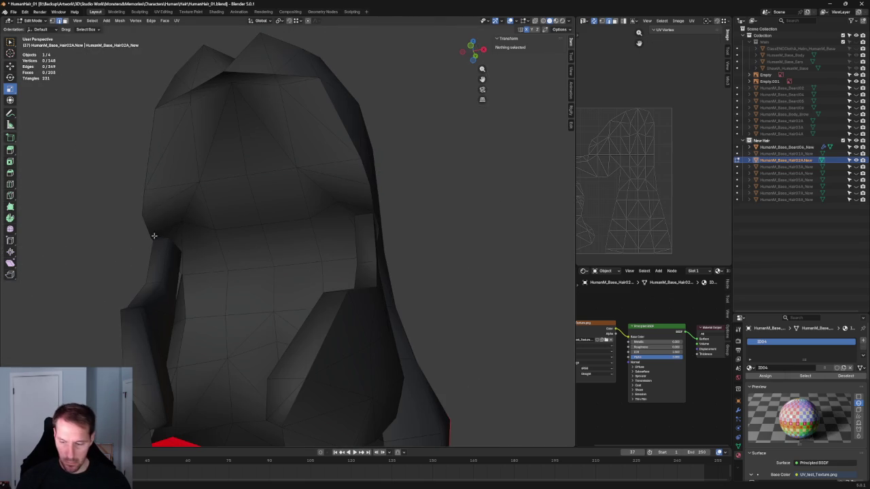
Step: In the side view, scale the selected hair edge to zero along X to flatten it
left_click(195, 230)
key("ctrl+l")
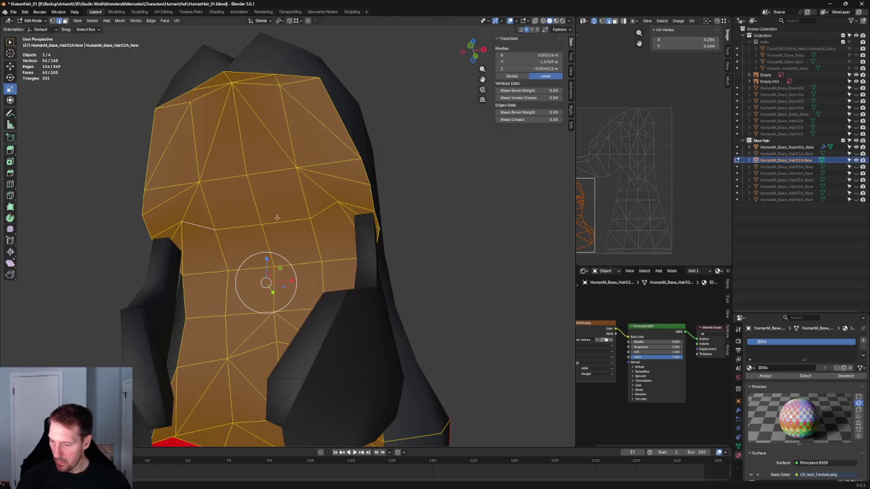
left_click(272, 225)
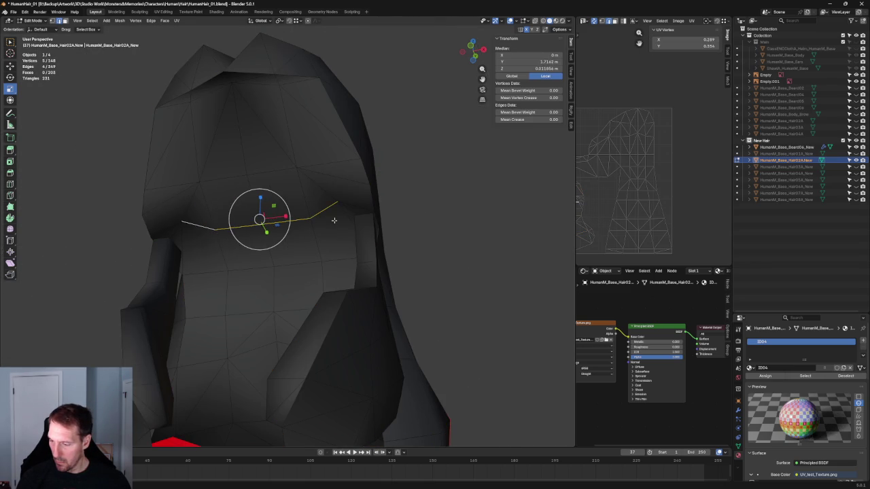
key("KP_3")
scroll(333, 220, "up", 2)
scroll(326, 227, "up", 2)
scroll(316, 234, "up", 2)
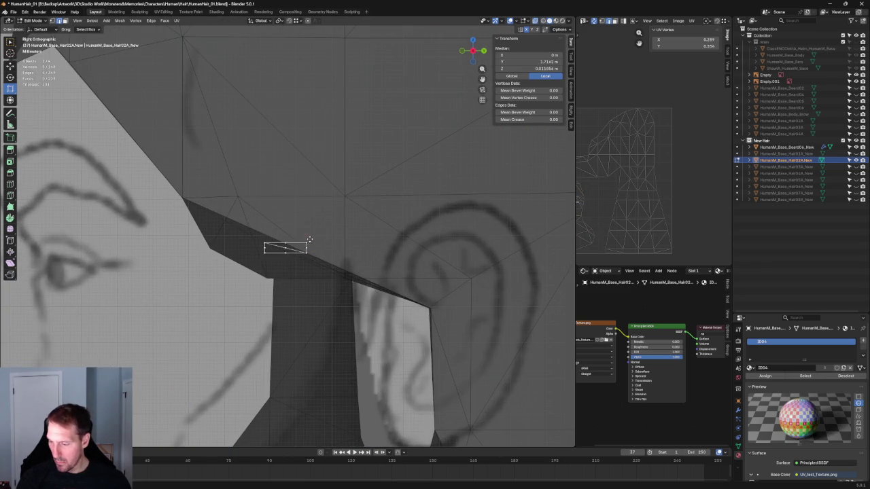
key("s")
key("shift+x")
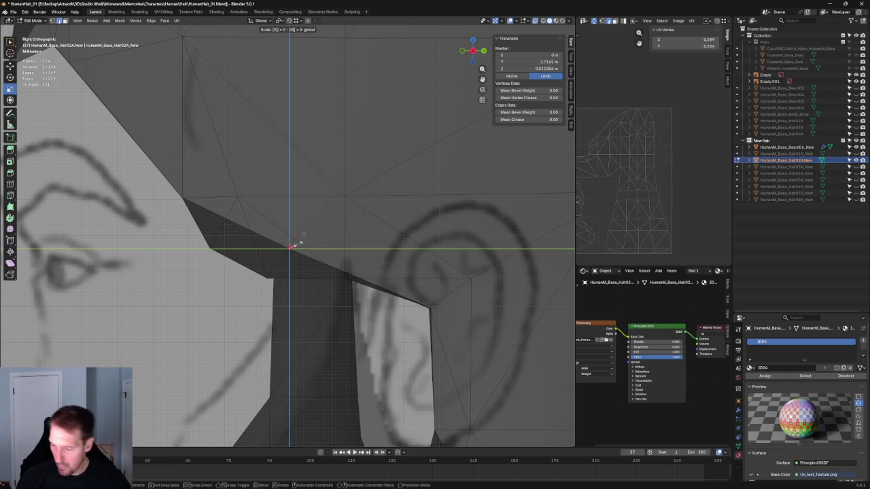
key("Return")
Step: Move the flattened vertex within the side plane, then orbit to check the hair
key("g")
key("shift+x")
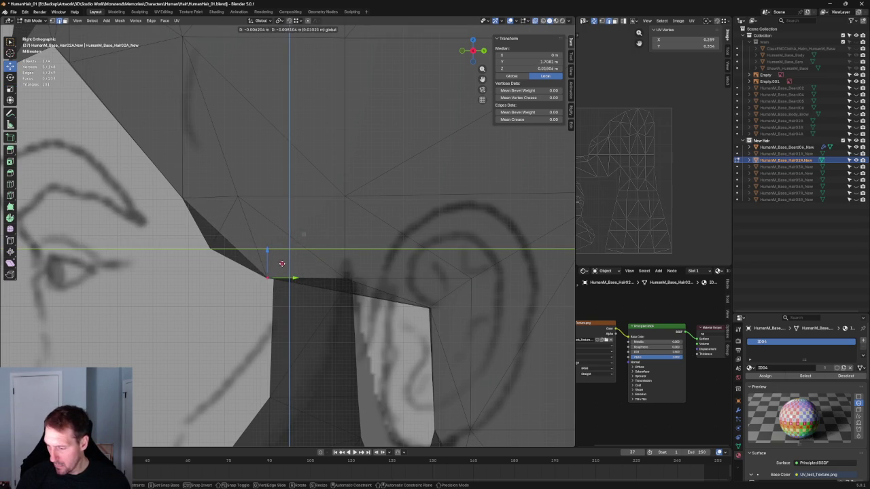
left_click(282, 264)
scroll(282, 264, "down", 5)
scroll(282, 264, "down", 5)
mouse_move(292, 251)
middle_mouse_down()
mouse_move(386, 229)
mouse_move(383, 252)
mouse_move(312, 255)
mouse_move(407, 258)
mouse_move(396, 277)
middle_mouse_up()
Step: Select the edges along the ear cut-out and scale them flat along X
key("KP_3")
scroll(346, 247, "up", 2)
left_click(373, 272)
left_click_drag(211, 279, 152, 274)
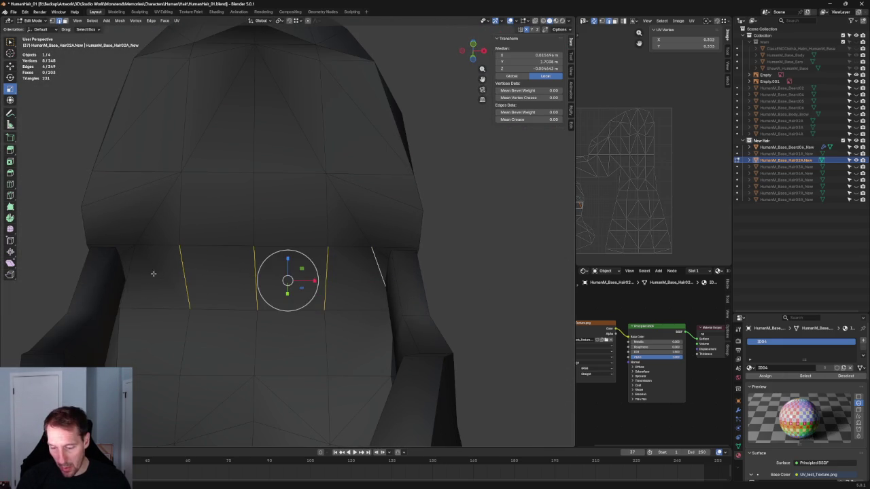
key("KP_3")
scroll(380, 294, "down", 1)
scroll(380, 293, "up", 4)
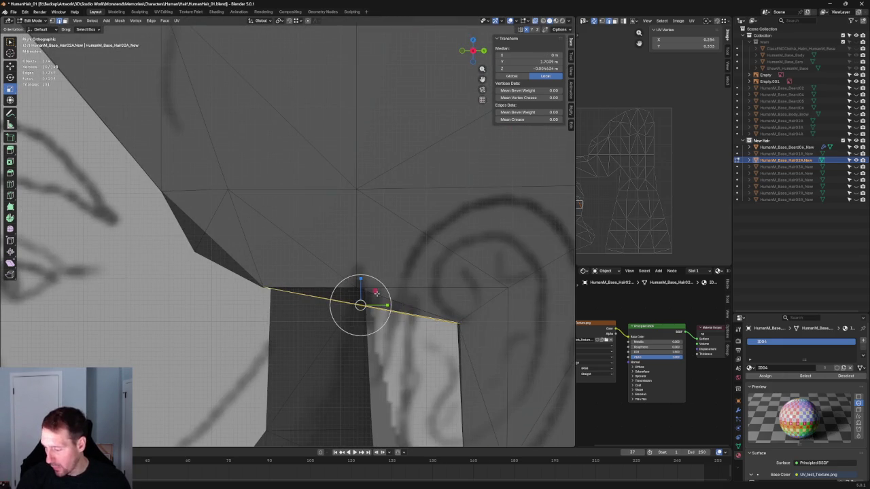
key("j")
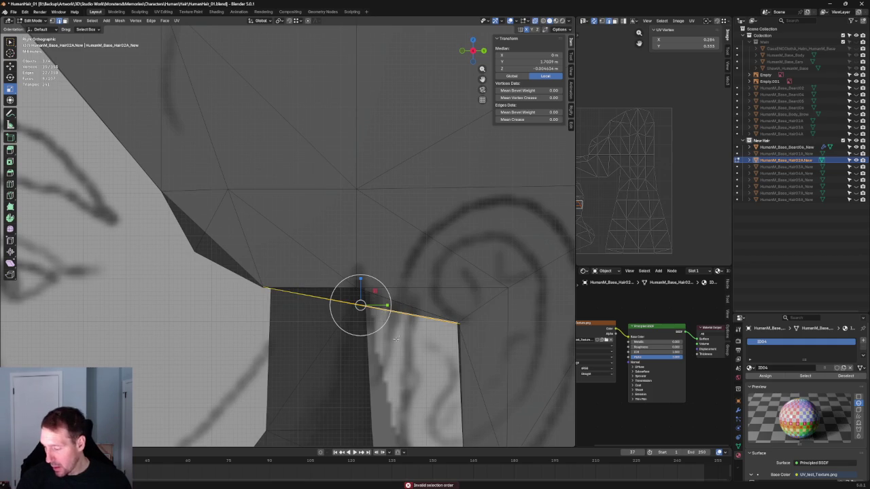
left_click_drag(346, 296, 408, 359)
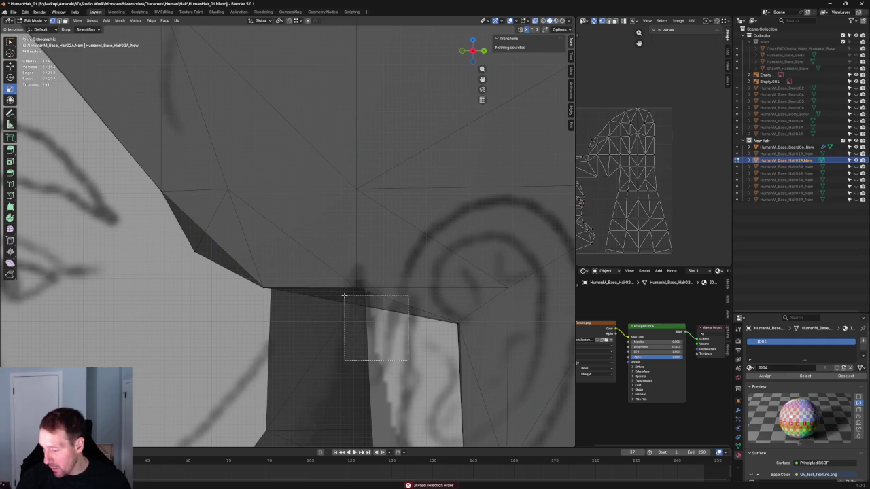
key("s")
key("shift+x")
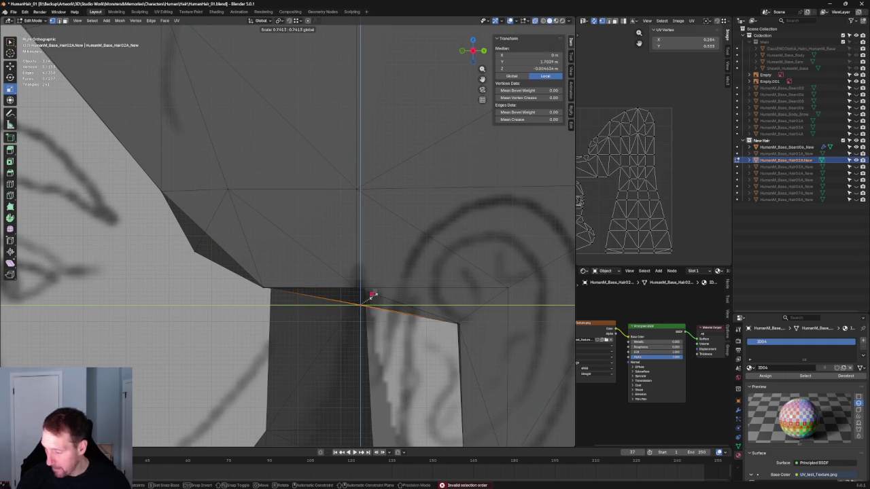
left_click(368, 297)
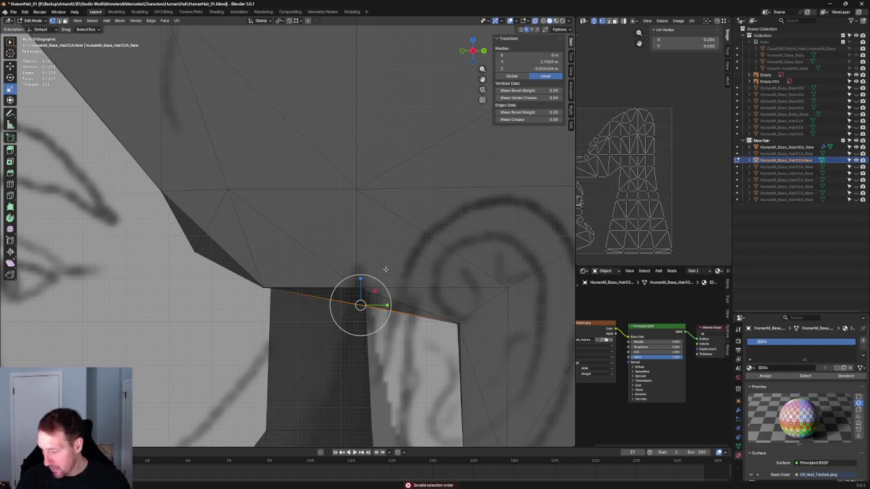
Step: Reselect so only the edge at the ear cut-out corner is selected
left_click(356, 297, "shift")
right_click(361, 311)
left_click(353, 311)
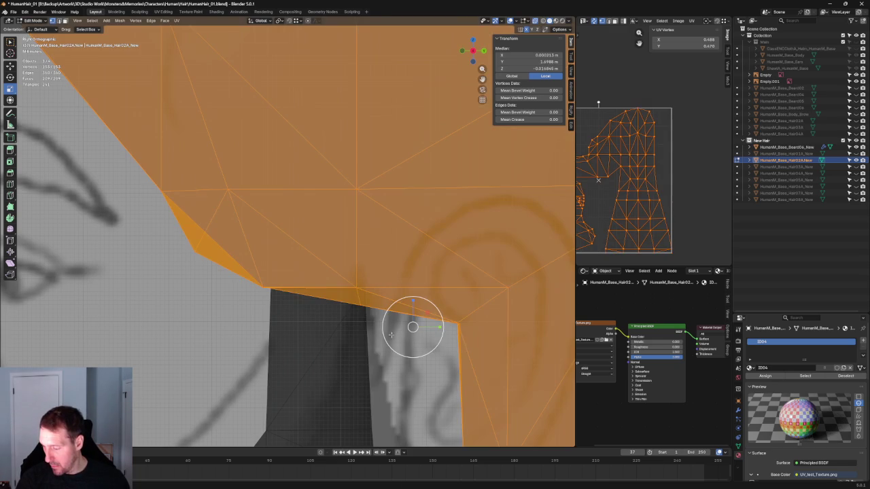
left_click(381, 312)
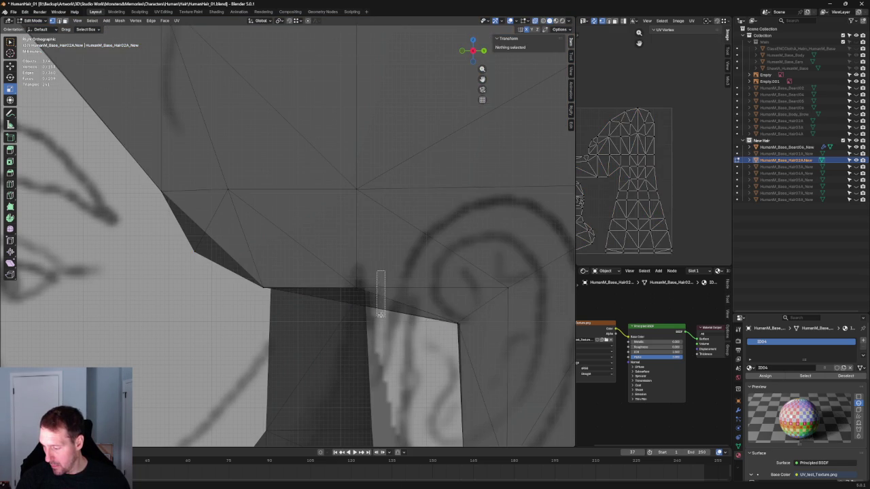
left_click(379, 306)
scroll(374, 307, "down", 6)
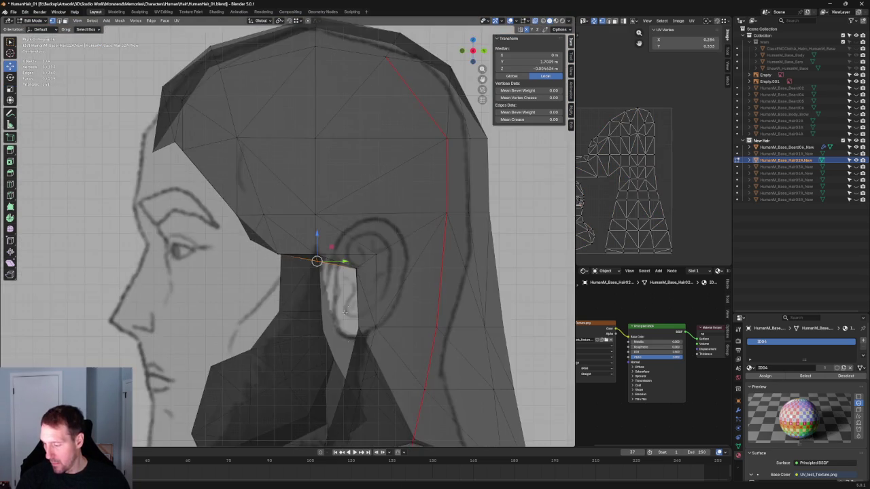
middle_click_drag(375, 307, 345, 286)
key("KP_3")
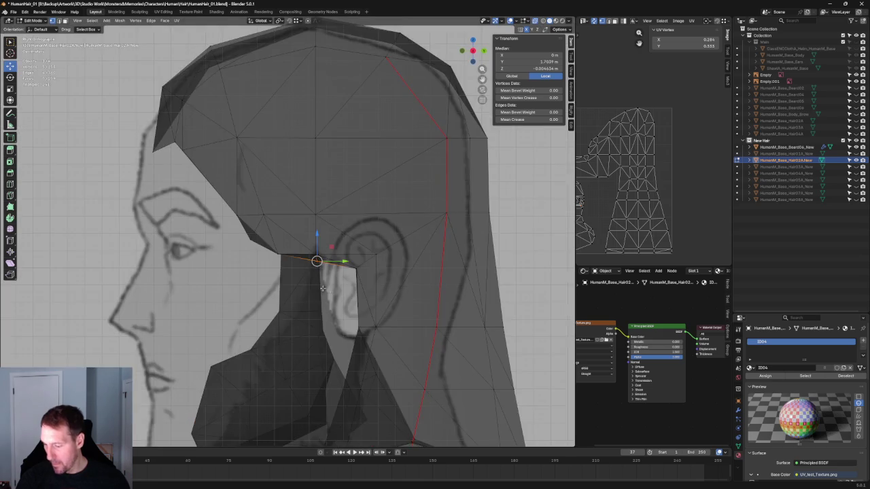
scroll(384, 327, "up", 5)
Step: Move the cut-out's corner vertex along Y onto the level edge beside the ear
mouse_move(391, 307)
left_mouse_down()
mouse_move(387, 286)
mouse_move(386, 300)
left_mouse_up()
mouse_move(405, 292)
middle_mouse_down("shift")
mouse_move(344, 240)
mouse_move(334, 247)
middle_mouse_up("shift")
scroll(335, 248, "up", 2)
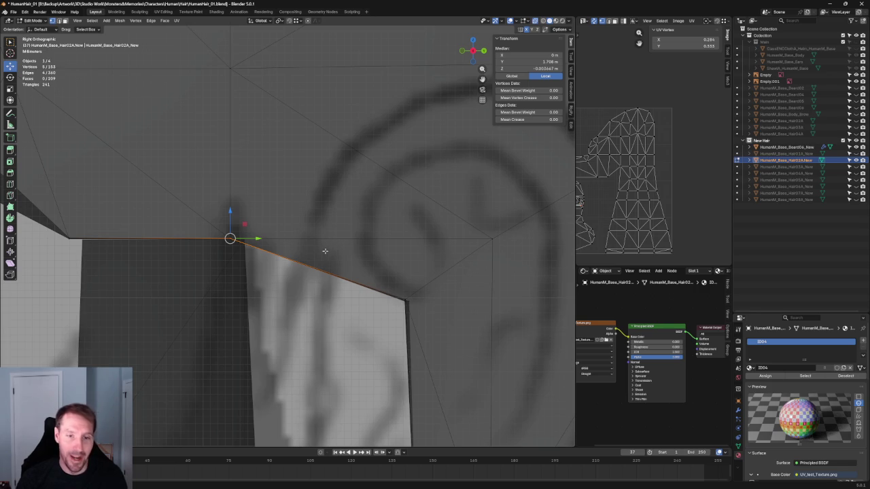
scroll(344, 240, "up", 3)
middle_click_drag(514, 337, 309, 258, "shift")
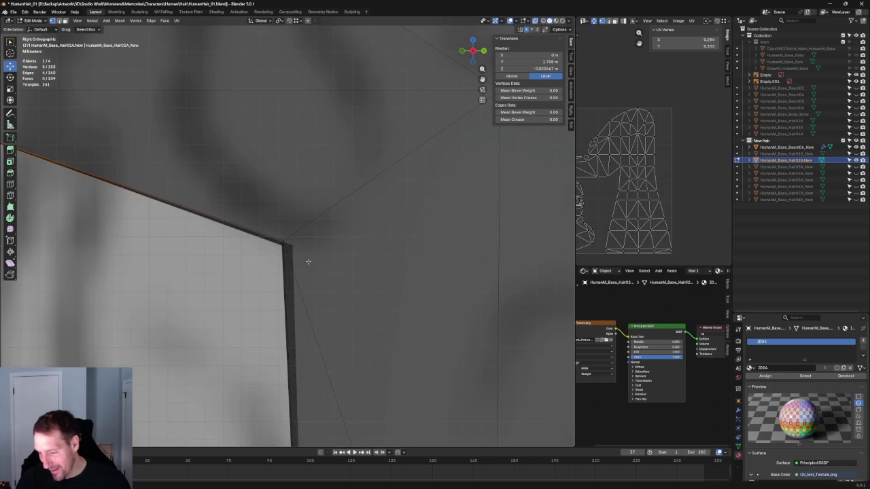
key("g")
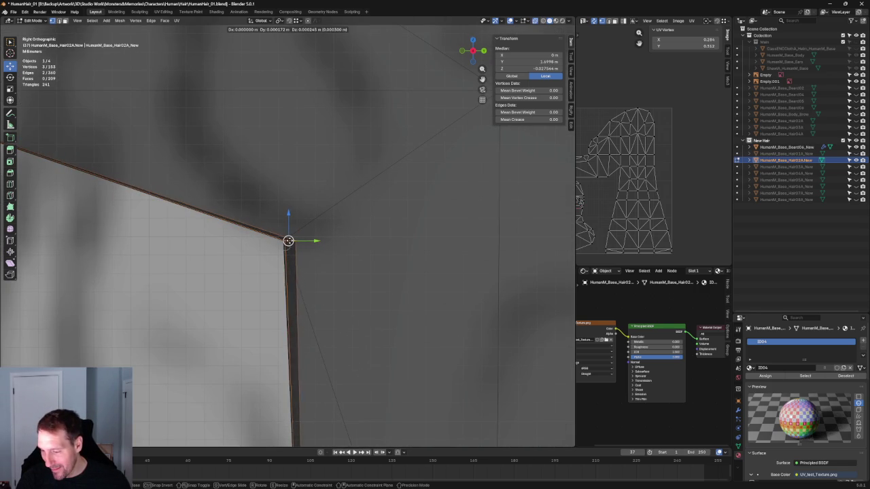
left_click(288, 240)
left_click(287, 254)
key("g")
key("y")
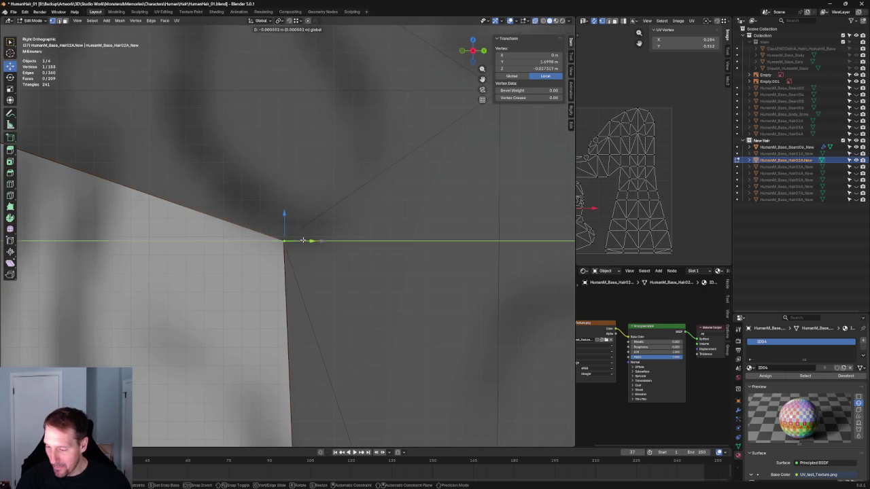
left_click(298, 240)
Step: Clear the selection, check the hair in front view, and turn X-ray off
left_click(380, 274)
scroll(369, 269, "down", 3)
key("KP_1")
scroll(336, 245, "down", 3)
scroll(334, 243, "down", 4)
scroll(319, 225, "up", 3)
key("alt+z")
mouse_move(317, 214)
middle_mouse_down()
mouse_move(233, 229)
mouse_move(258, 179)
mouse_move(251, 151)
mouse_move(291, 200)
mouse_move(297, 222)
middle_mouse_up()
Step: Hide Hair02A, show Hair03A, and inspect it in X-ray
scroll(251, 152, "up", 3)
scroll(367, 250, "down", 5)
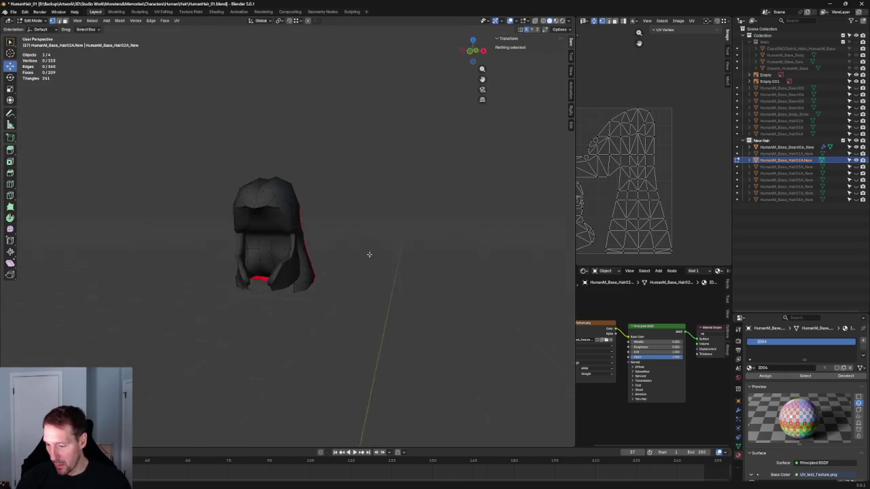
scroll(341, 263, "up", 5)
mouse_move(341, 262)
middle_mouse_down()
mouse_move(324, 291)
mouse_move(299, 204)
mouse_move(359, 247)
mouse_move(281, 268)
mouse_move(301, 279)
mouse_move(403, 267)
mouse_move(338, 274)
middle_mouse_up()
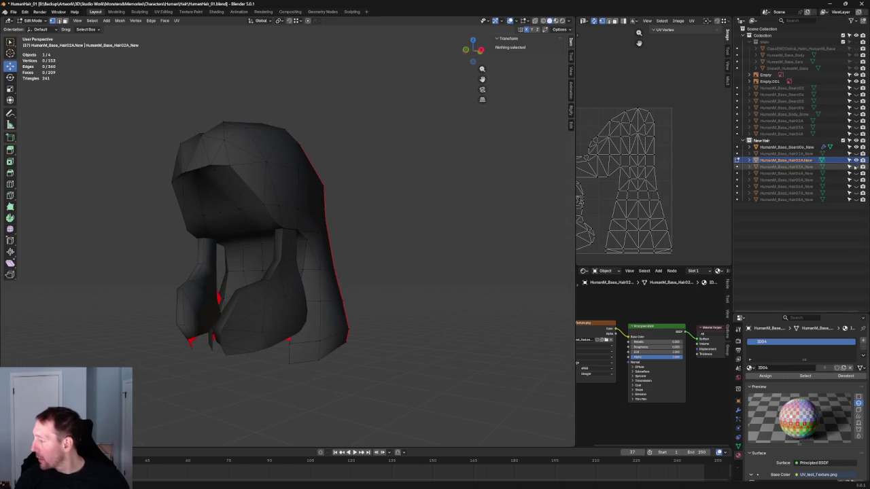
left_click(856, 161)
left_click(855, 167)
mouse_move(379, 214)
middle_mouse_down()
mouse_move(451, 222)
mouse_move(367, 226)
mouse_move(296, 198)
mouse_move(289, 215)
mouse_move(342, 231)
mouse_move(351, 225)
mouse_move(326, 200)
mouse_move(371, 210)
mouse_move(379, 235)
mouse_move(347, 210)
mouse_move(368, 240)
middle_mouse_up()
key("alt+z")
key("alt+z")
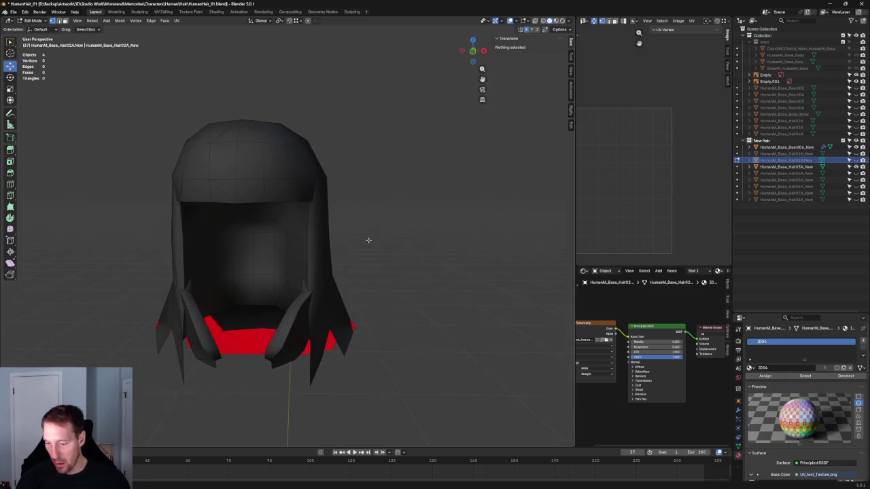
Step: Swap Hair03A for Hair04A, view it against the front reference, and return to Object Mode
left_click(855, 167)
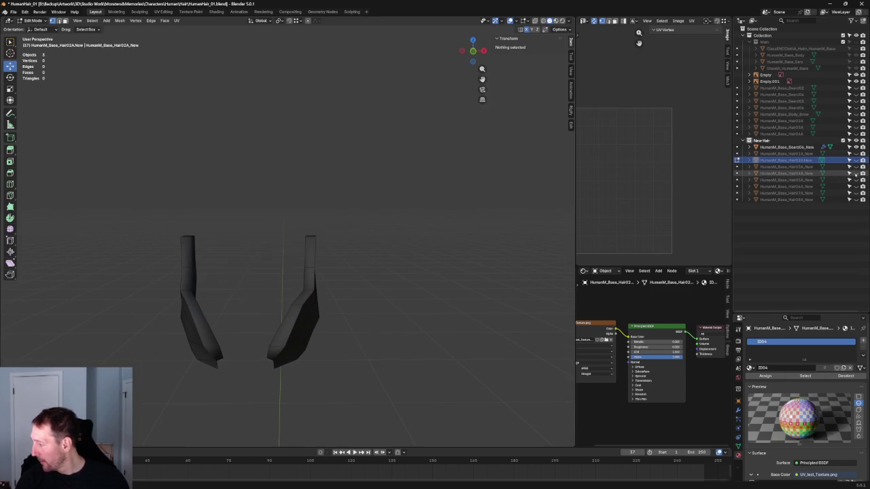
left_click(855, 173)
mouse_move(544, 243)
middle_mouse_down()
mouse_move(387, 252)
mouse_move(352, 228)
mouse_move(390, 250)
middle_mouse_up()
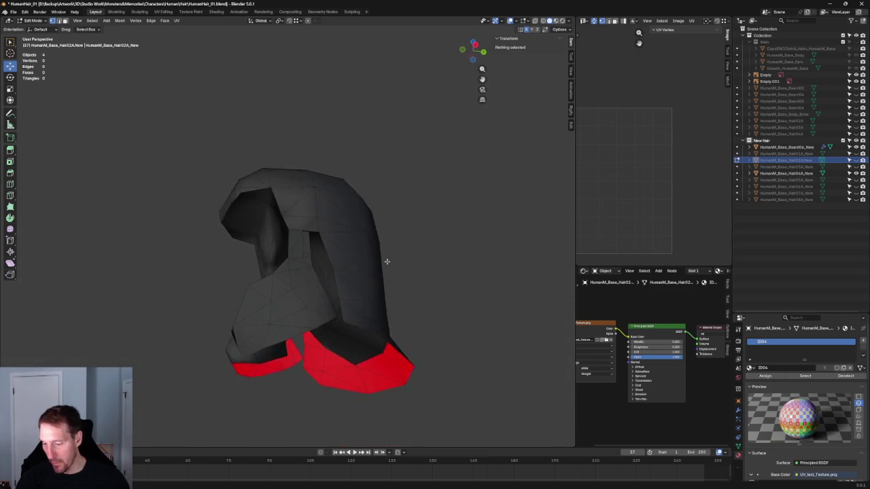
scroll(335, 280, "up", 3)
key("KP_1")
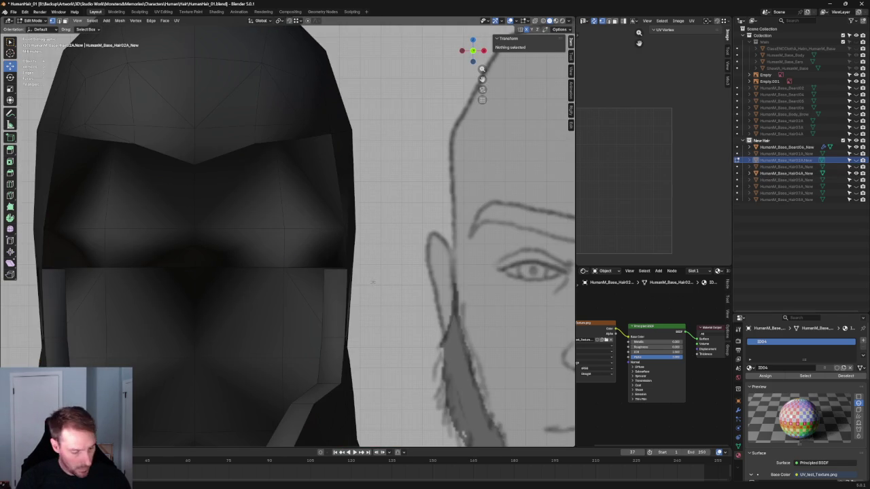
key("Tab")
Step: Select the Hair04A mesh in side view, enter Edit Mode and pick the notch-bottom vertex
left_click(299, 241)
scroll(359, 269, "down", 3)
middle_click_drag(360, 270, 340, 275)
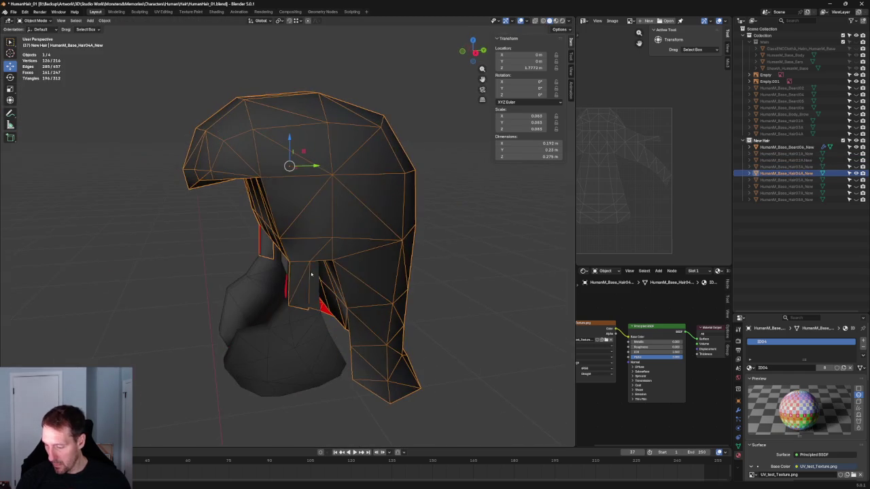
key("KP_3")
scroll(328, 279, "up", 4)
scroll(299, 272, "up", 3)
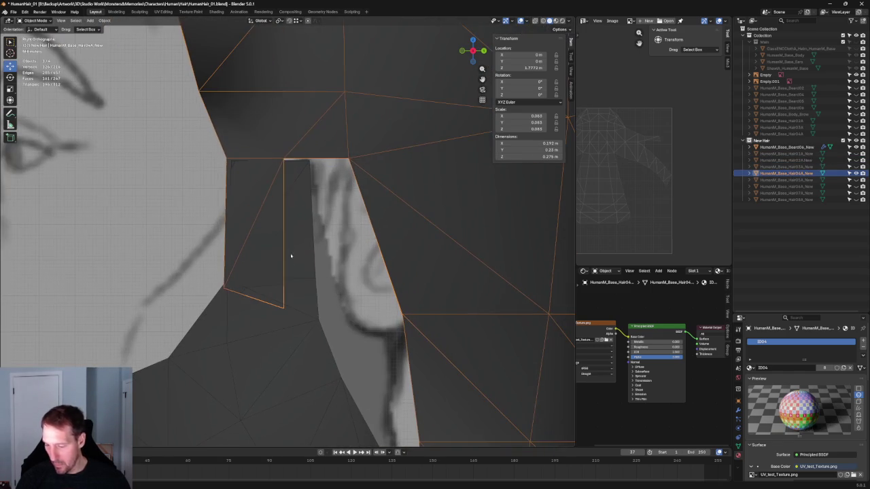
key("Tab")
left_click(287, 293)
key("alt+z")
key("alt+z")
key("alt+z")
middle_click_drag(287, 293, 355, 284)
Step: Scale the selected vertices along X for a tighter fit and frame them in side view
key("s")
key("x")
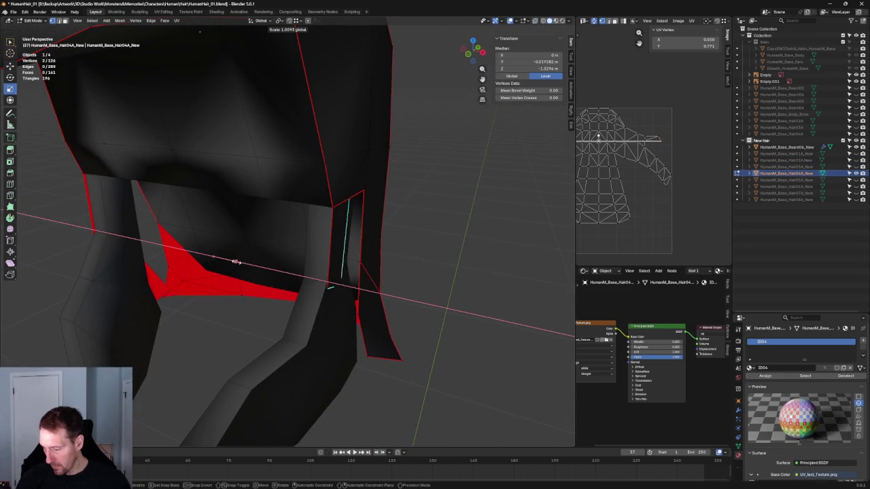
left_click(236, 261)
scroll(236, 262, "down", 4)
mouse_move(236, 262)
middle_mouse_down()
mouse_move(213, 228)
mouse_move(355, 245)
middle_mouse_up()
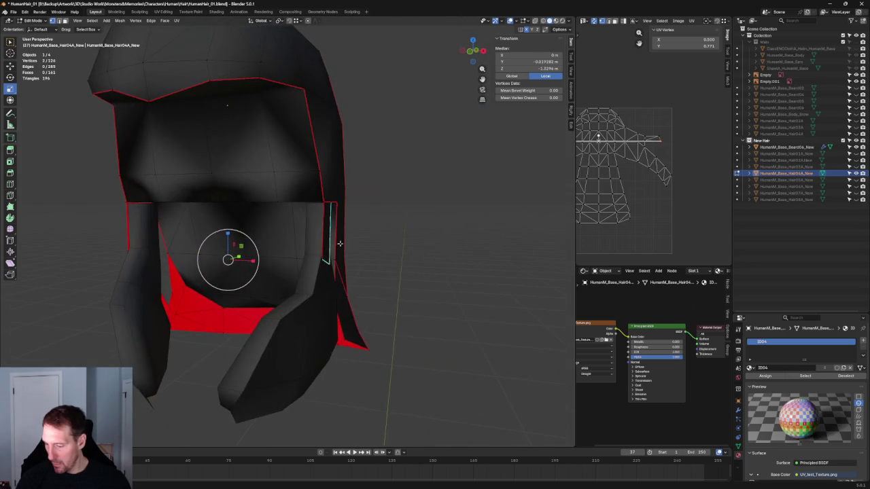
key("KP_5")
key("KP_3")
key("KP_Decimal")
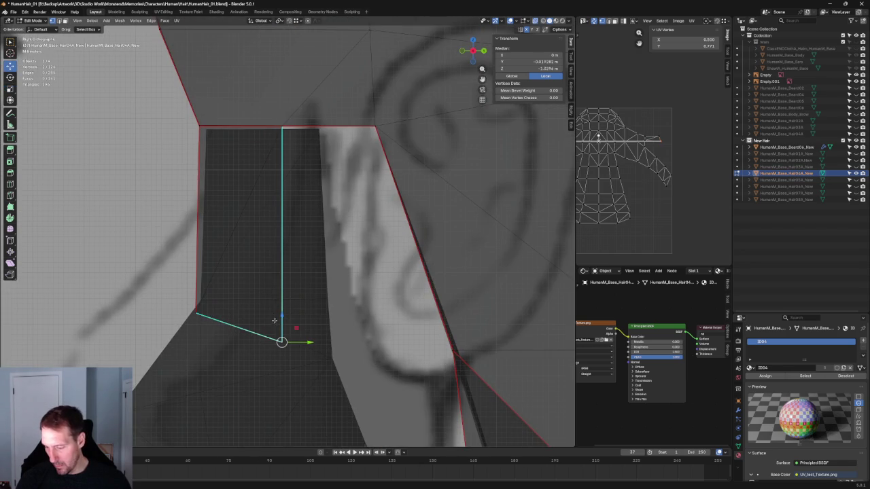
Step: Add the bottom-left vertex and raise the selected edges slightly, viewing the mesh in X-ray
left_click(195, 315, "shift")
left_click_drag(233, 303, 247, 284)
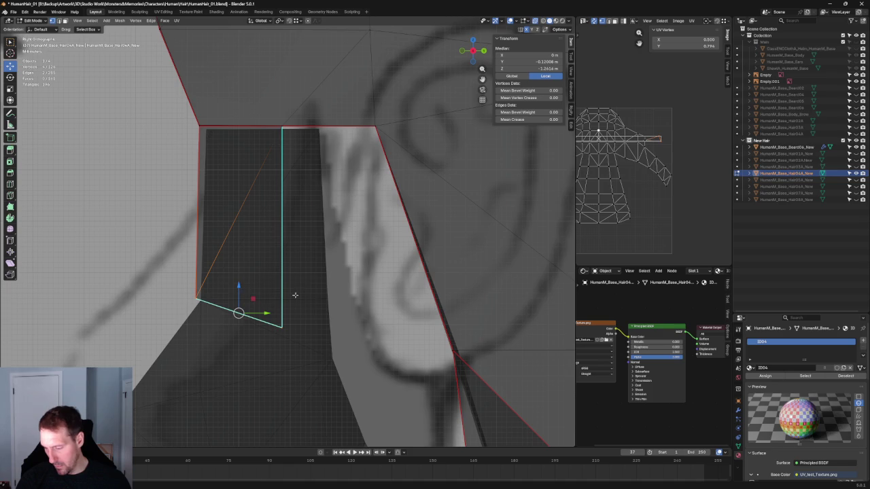
scroll(295, 295, "down", 2)
scroll(293, 258, "down", 3)
scroll(292, 223, "up", 5)
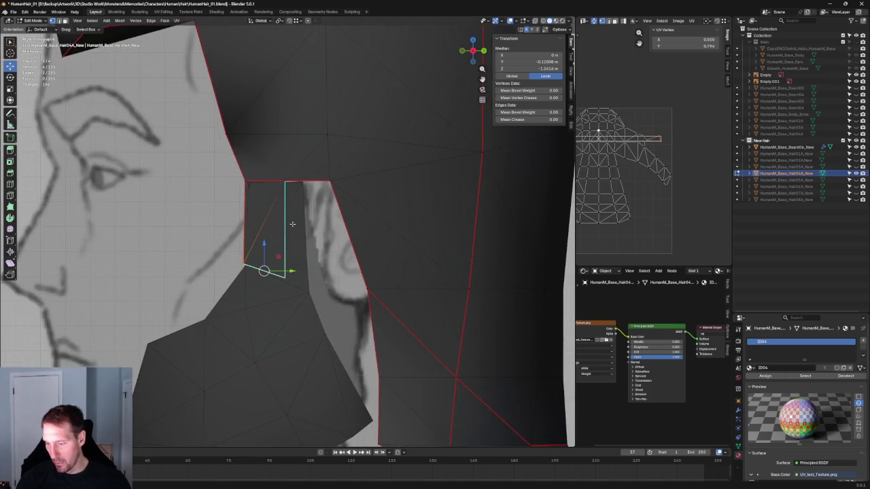
scroll(293, 223, "up", 3)
scroll(293, 224, "up", 3)
scroll(340, 231, "up", 2)
scroll(404, 240, "up", 2)
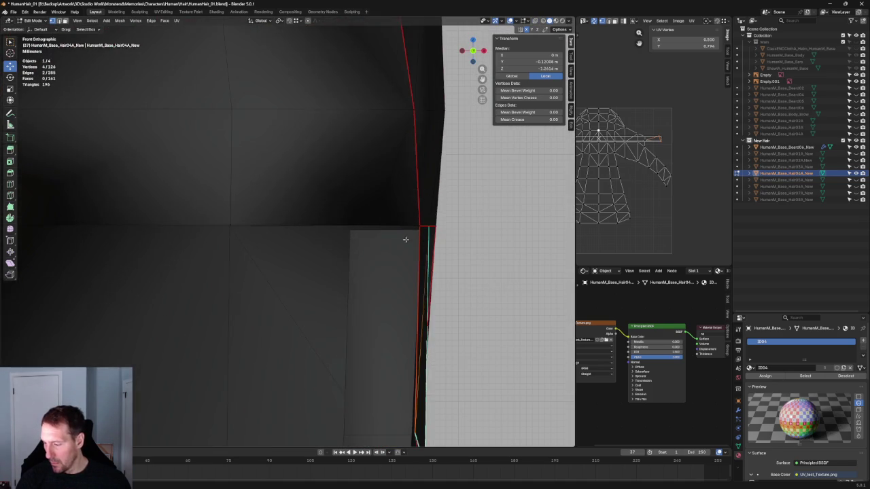
key("alt+z")
scroll(407, 238, "down", 4)
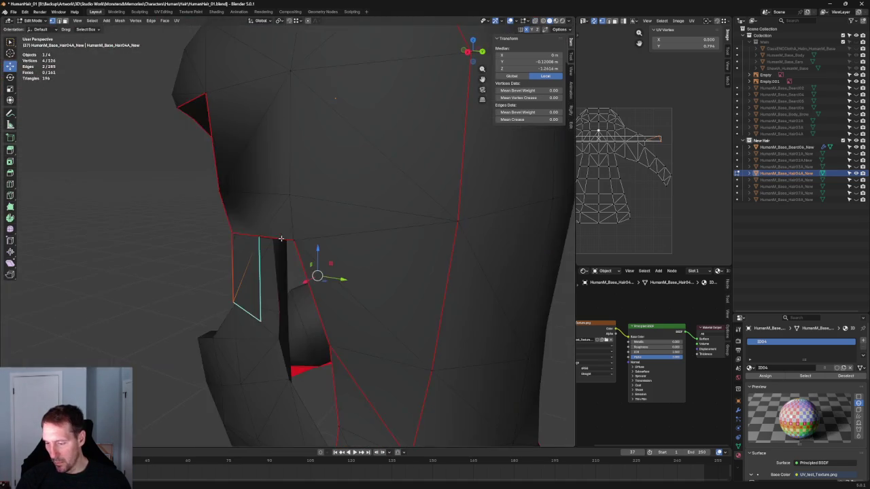
scroll(340, 227, "up", 2)
scroll(316, 224, "up", 2)
Step: Select the notch's top edge row and narrow it along X in two passes
left_click_drag(314, 202, 156, 249)
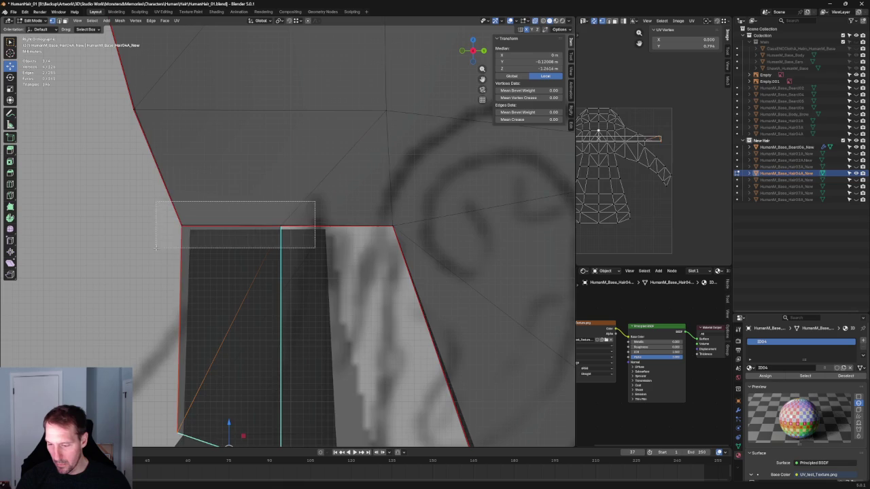
middle_click_drag(155, 249, 333, 278)
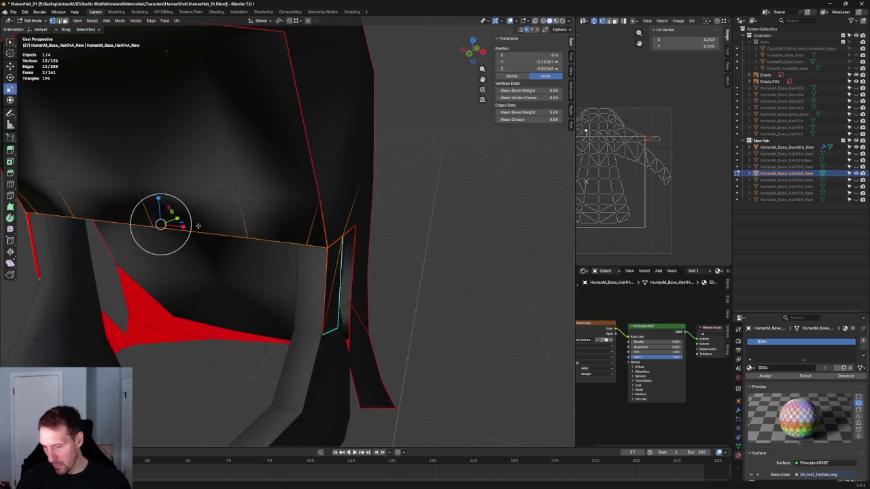
key("s")
key("x")
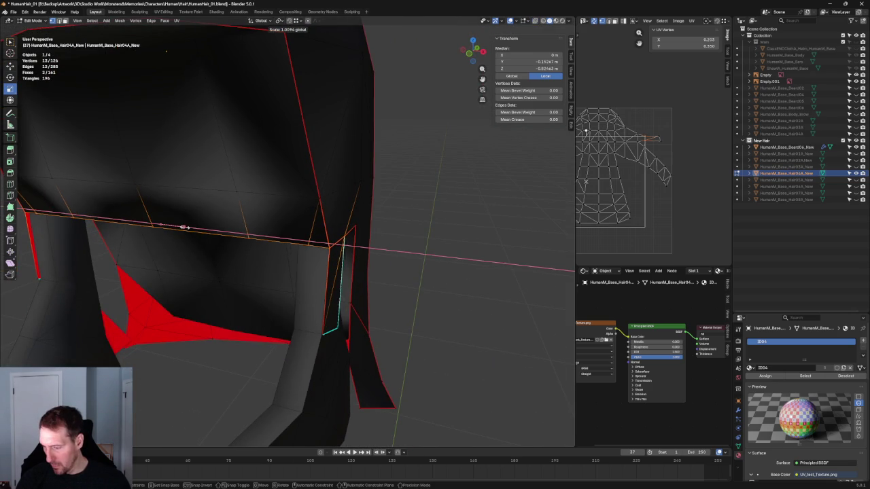
left_click(183, 227)
scroll(284, 225, "down", 3)
scroll(271, 224, "up", 4)
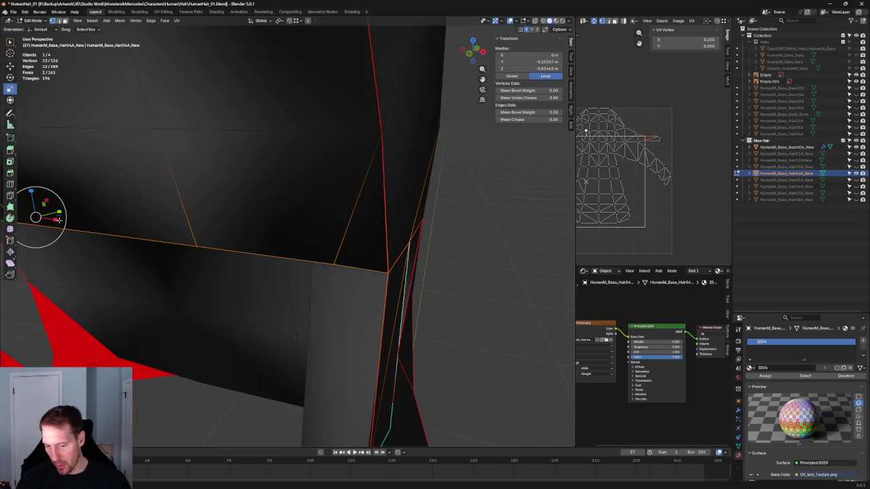
key("s")
key("x")
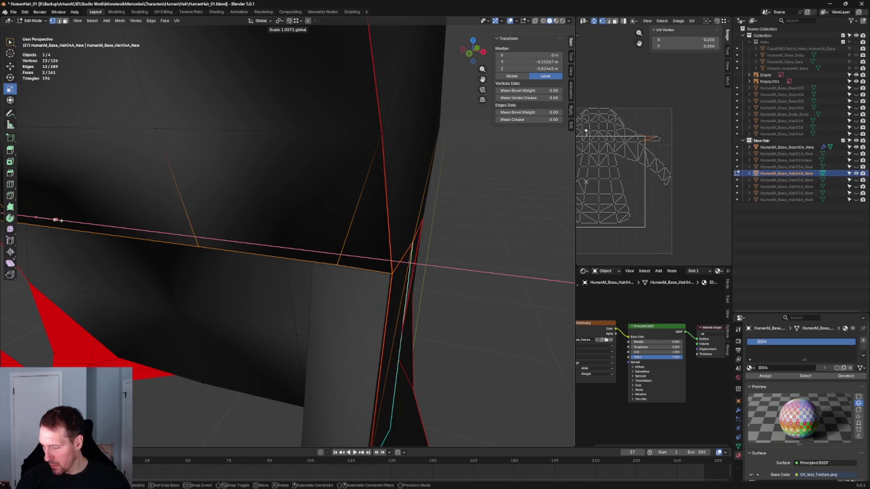
left_click(57, 219)
Step: Turn off X-ray, clear the edge selection and inspect the hair from the side
key("alt+z")
left_click(493, 268)
scroll(469, 271, "down", 5)
mouse_move(446, 272)
middle_mouse_down()
mouse_move(445, 254)
mouse_move(330, 227)
mouse_move(309, 231)
mouse_move(388, 252)
mouse_move(436, 251)
middle_mouse_up()
scroll(436, 252, "down", 5)
mouse_move(429, 221)
middle_mouse_down()
mouse_move(493, 245)
mouse_move(493, 224)
mouse_move(539, 256)
mouse_move(332, 238)
middle_mouse_up()
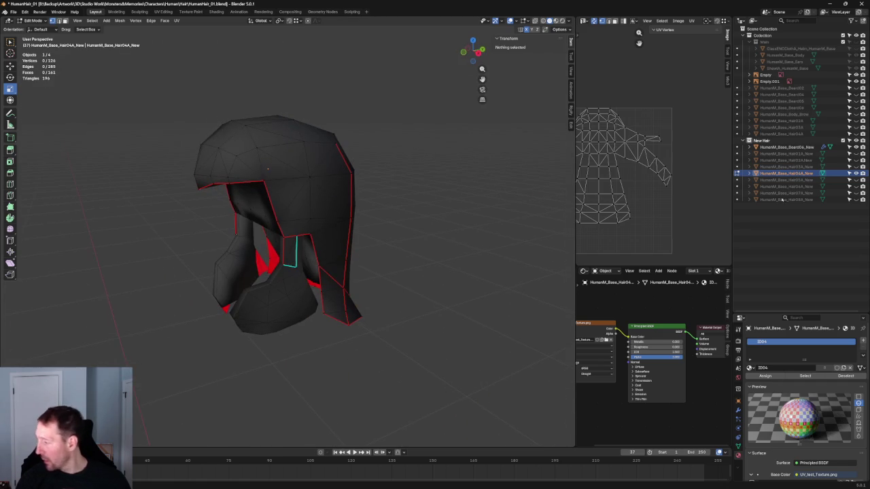
Step: Hide Hair04A and show Hair05A, checking it against the front reference view
left_click(856, 173)
left_click(856, 180)
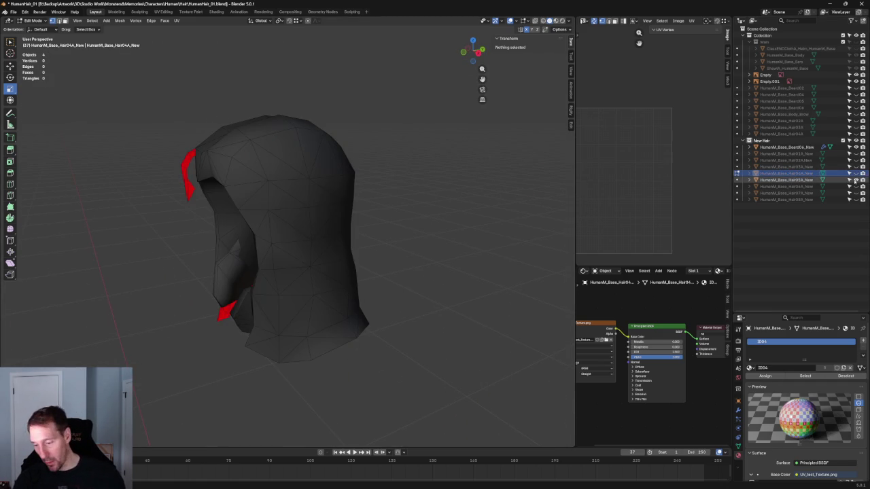
key("KP_1")
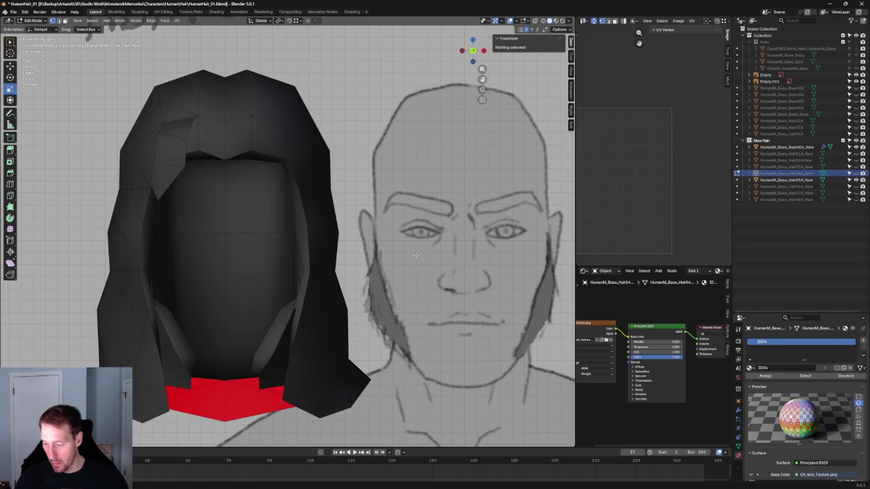
mouse_move(356, 285)
middle_mouse_down()
mouse_move(311, 275)
mouse_move(326, 254)
mouse_move(361, 247)
mouse_move(356, 270)
mouse_move(381, 231)
mouse_move(387, 198)
mouse_move(386, 210)
mouse_move(249, 259)
mouse_move(379, 284)
middle_mouse_up()
scroll(248, 259, "down", 3)
Step: Swap the visible hair mesh to another one and view it from the side
left_click(855, 180)
left_click(855, 174)
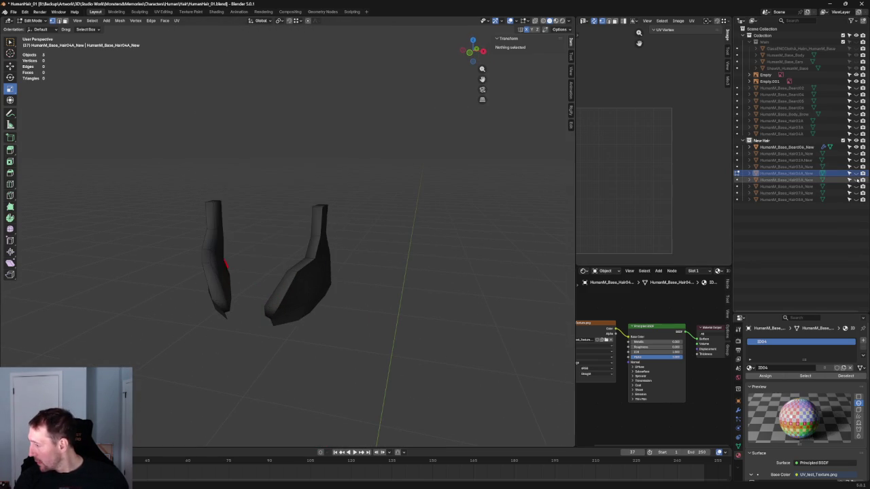
left_click(855, 186)
middle_click_drag(439, 280, 380, 277)
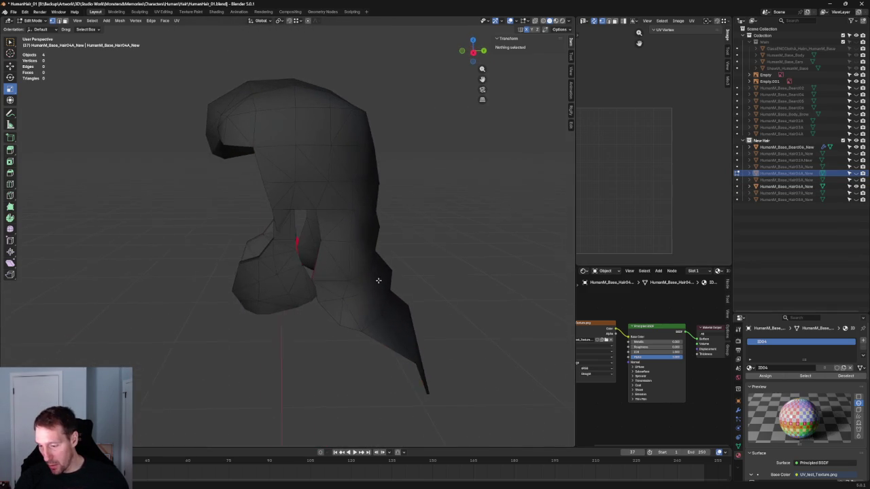
Step: Switch from Hair04A to the HumanM_Base_Hair06A_New mesh and enter its Edit Mode
key("KP_3")
key("Tab")
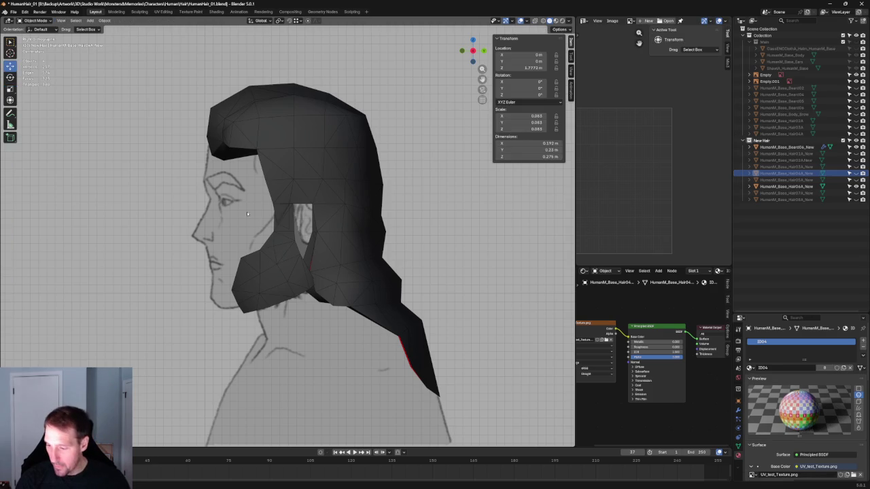
left_click(299, 183)
scroll(288, 224, "up", 3)
scroll(281, 260, "up", 5)
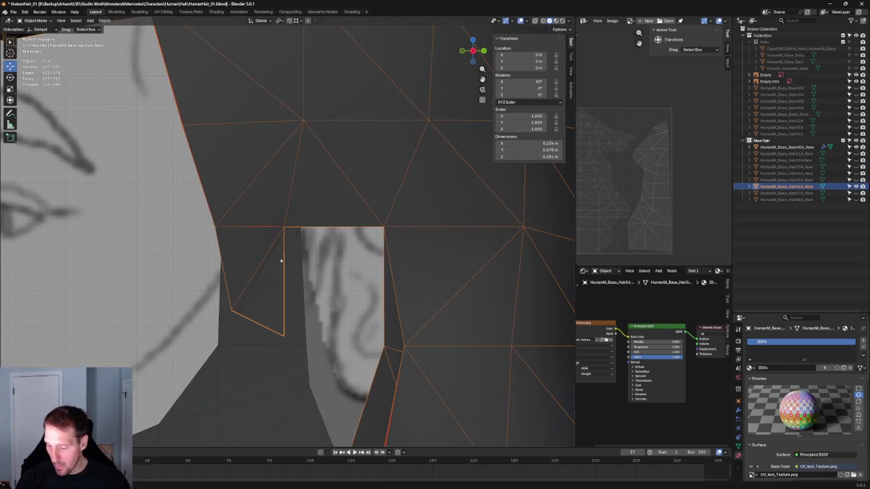
key("Tab")
Step: Widen the side strands beside the face slightly along X in front view
left_click(263, 320)
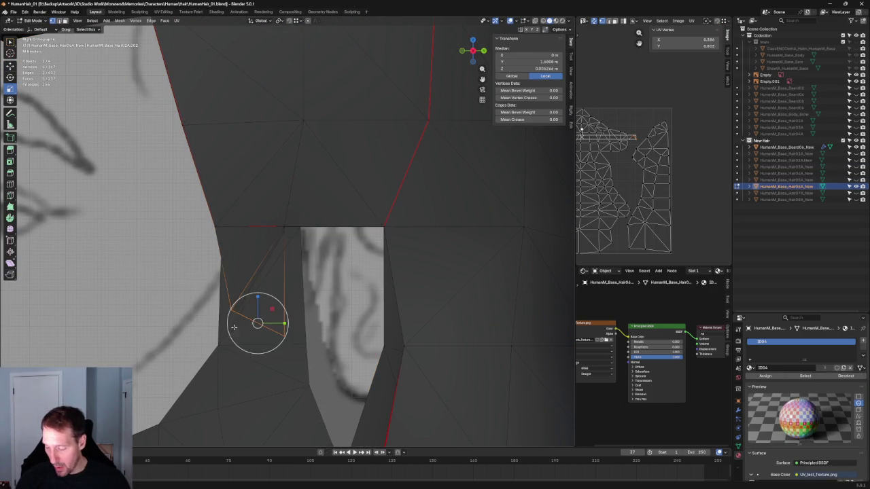
middle_click_drag(272, 312, 298, 298)
key("KP_1")
scroll(311, 295, "down", 3)
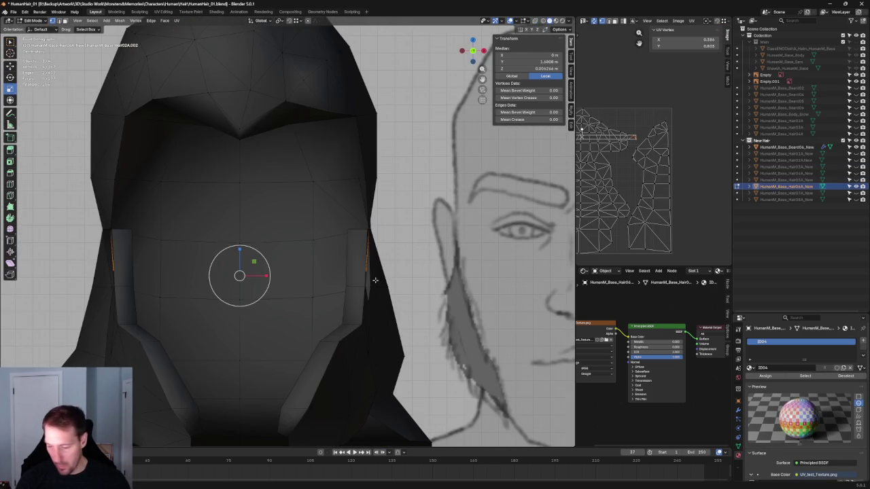
left_click_drag(266, 275, 267, 275)
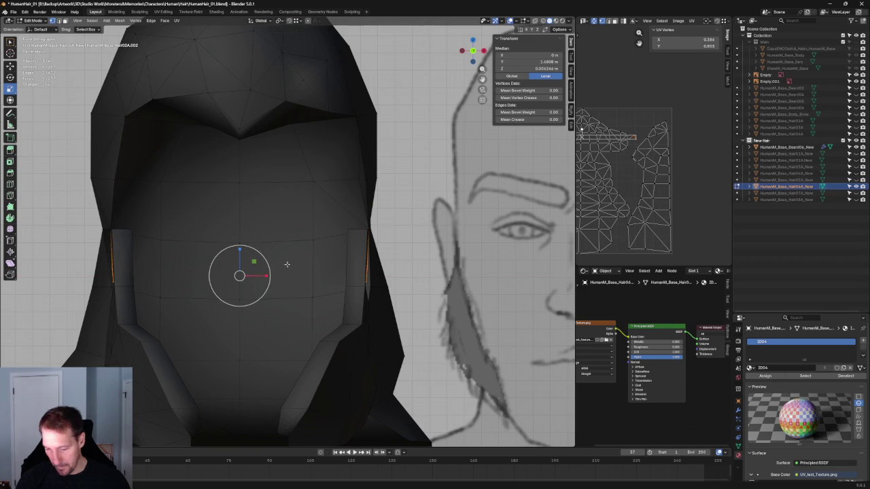
middle_click_drag(267, 275, 314, 235)
scroll(314, 236, "up", 3)
Step: Box-select the vertices near the ear cutout using X-ray
key("alt+z")
left_click_drag(313, 210, 204, 249)
key("alt+z")
mouse_move(204, 249)
middle_mouse_down()
mouse_move(316, 261)
mouse_move(398, 242)
mouse_move(369, 249)
mouse_move(332, 233)
mouse_move(266, 248)
mouse_move(350, 254)
mouse_move(313, 218)
mouse_move(327, 282)
mouse_move(341, 279)
mouse_move(288, 251)
middle_mouse_up()
Step: Collapse the vertices beside the ear to one point by scaling them to 0
left_click(243, 204)
left_click_drag(287, 235, 200, 172)
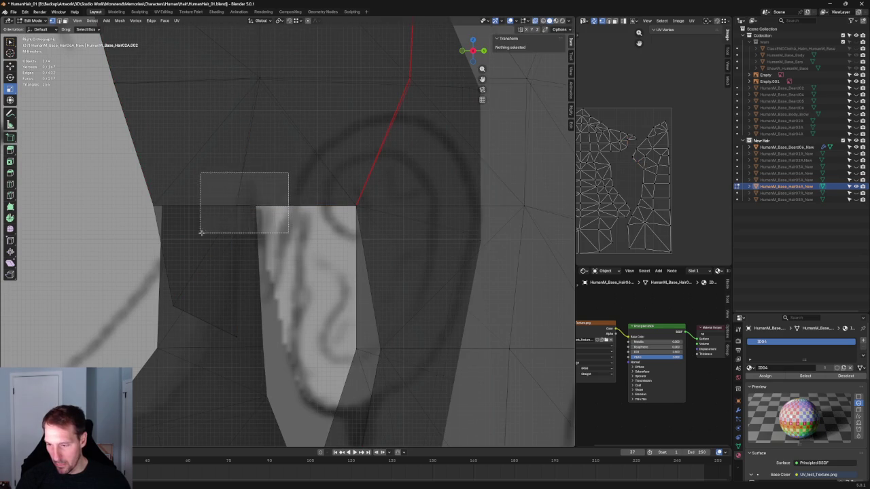
mouse_move(199, 173)
middle_mouse_down()
mouse_move(296, 268)
mouse_move(339, 270)
middle_mouse_up()
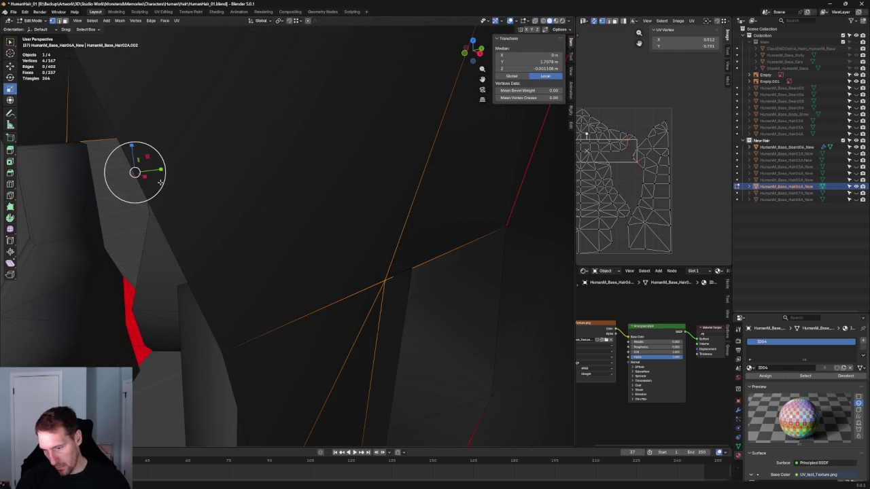
key("s")
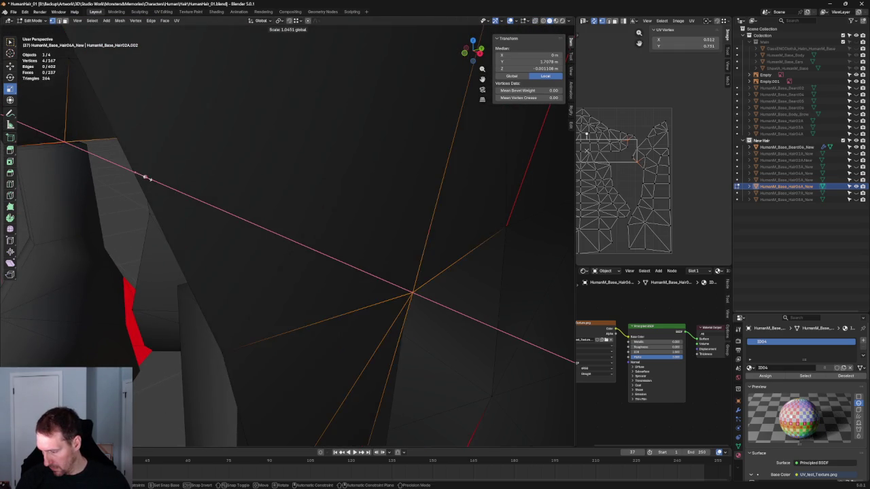
type("072")
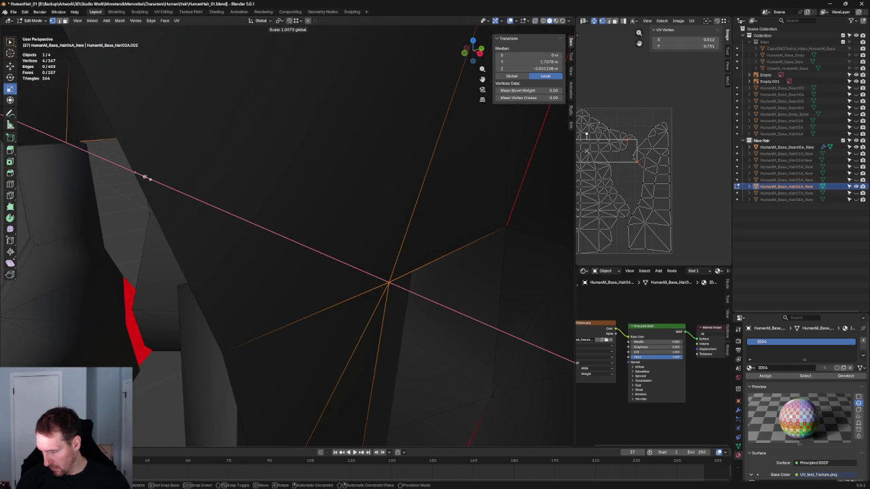
key("Return")
key("KP_Decimal")
mouse_move(279, 219)
middle_mouse_down()
mouse_move(262, 210)
mouse_move(258, 171)
mouse_move(274, 228)
middle_mouse_up()
middle_click_drag(276, 289, 314, 349)
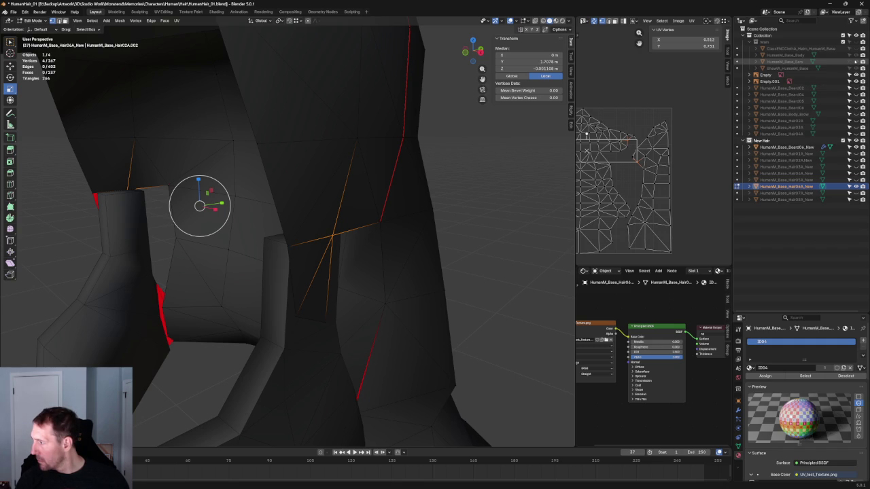
Step: Unhide the Body, Ears and Shawl meshes and check the ear opening in side view with X-ray
left_click_drag(856, 55, 855, 68)
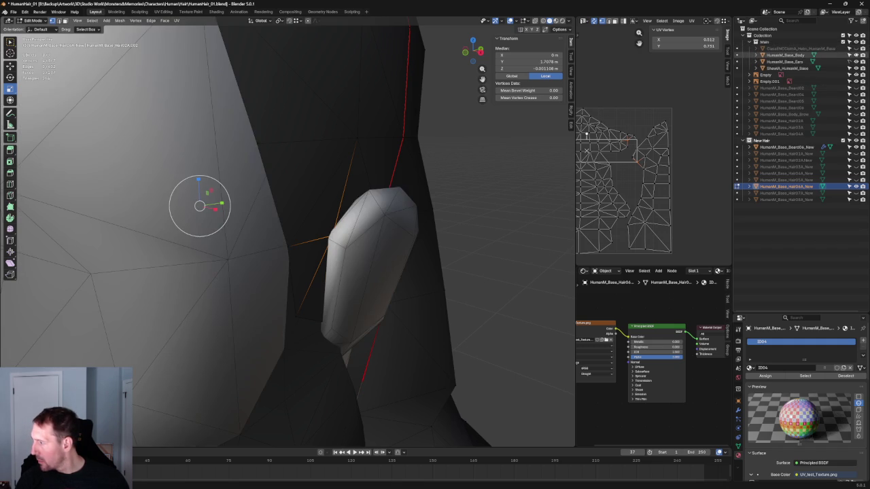
middle_click_drag(497, 221, 378, 223)
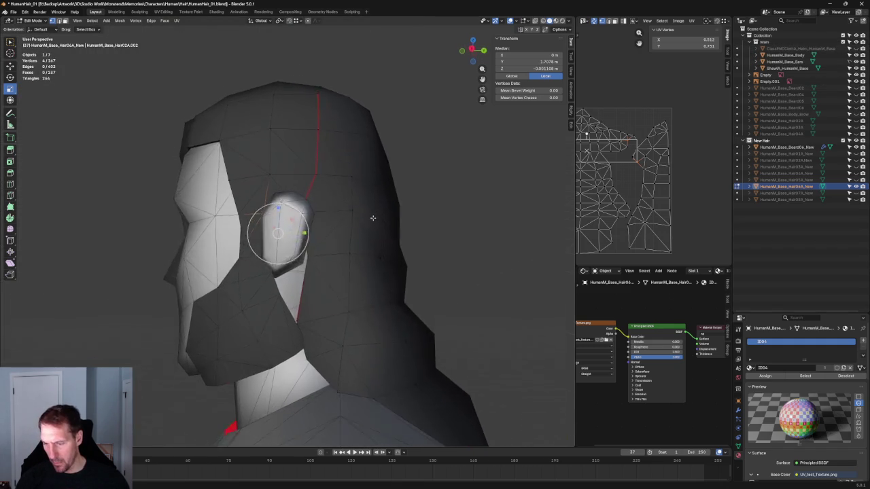
key("KP_3")
key("alt+z")
scroll(300, 241, "up", 5)
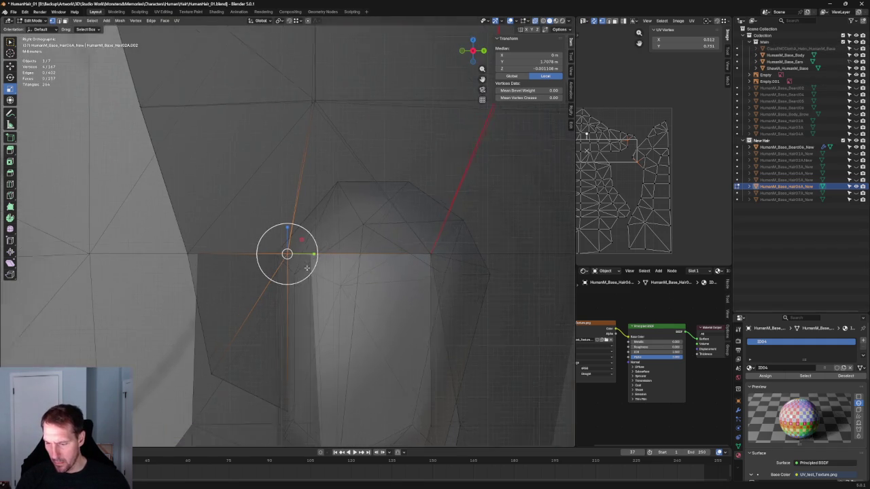
scroll(308, 267, "down", 2)
key("alt+z")
scroll(353, 274, "down", 5)
mouse_move(354, 274)
middle_mouse_down()
mouse_move(407, 273)
mouse_move(299, 267)
middle_mouse_up()
scroll(341, 274, "up", 5)
scroll(291, 256, "down", 3)
scroll(450, 295, "down", 4)
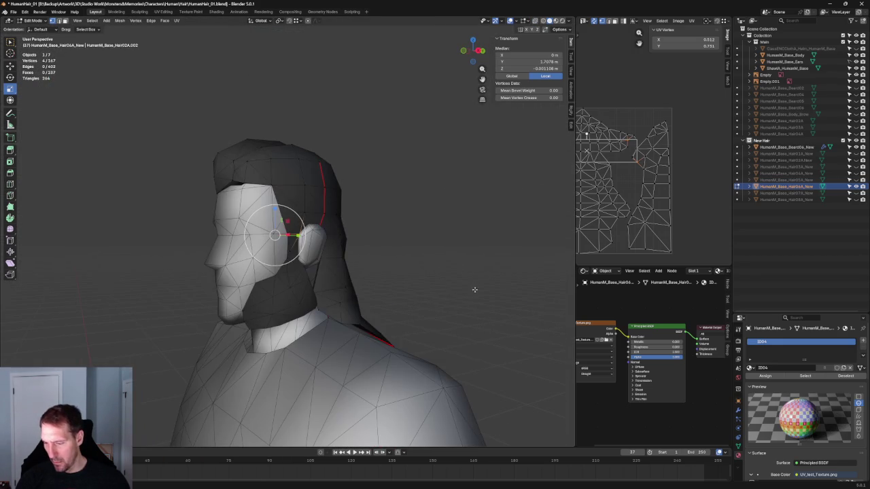
Step: Clear the vertex selection and recheck the hair from rear and side views in X-ray
key("alt+a")
mouse_move(458, 278)
middle_mouse_down()
mouse_move(446, 298)
mouse_move(518, 271)
mouse_move(526, 246)
mouse_move(489, 235)
mouse_move(420, 262)
mouse_move(482, 263)
mouse_move(377, 266)
mouse_move(441, 258)
mouse_move(322, 316)
mouse_move(360, 278)
mouse_move(341, 249)
middle_mouse_up()
key("KP_3")
scroll(343, 286, "up", 5)
key("alt+z")
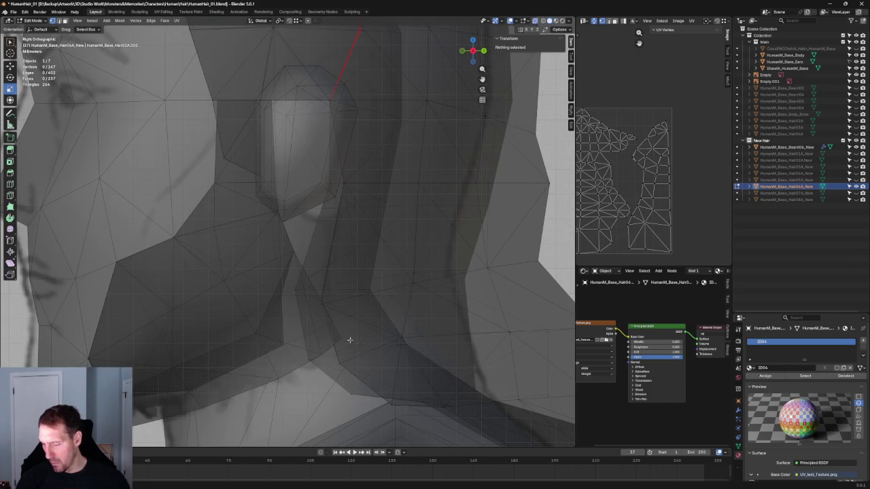
Step: Select the HumanM_Base_Beard06_New beard mesh in Edit Mode and drag a beard vertex along Y
key("Tab")
left_click(302, 330)
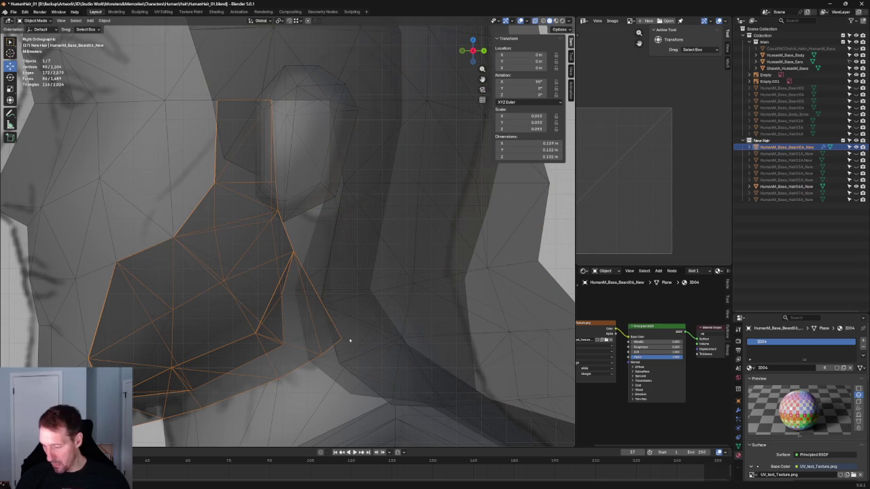
key("Tab")
key("alt+z")
mouse_move(361, 339)
left_mouse_down()
mouse_move(346, 333)
mouse_move(346, 307)
left_mouse_up()
scroll(346, 333, "down", 4)
scroll(335, 282, "down", 3)
scroll(335, 282, "up", 2)
scroll(335, 286, "up", 3)
scroll(346, 307, "down", 2)
scroll(345, 306, "down", 4)
scroll(346, 304, "down", 2)
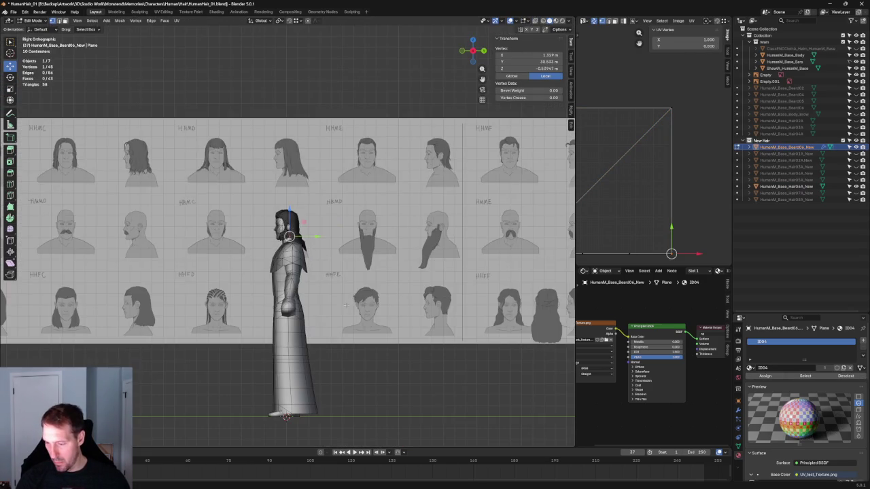
scroll(380, 354, "up", 1)
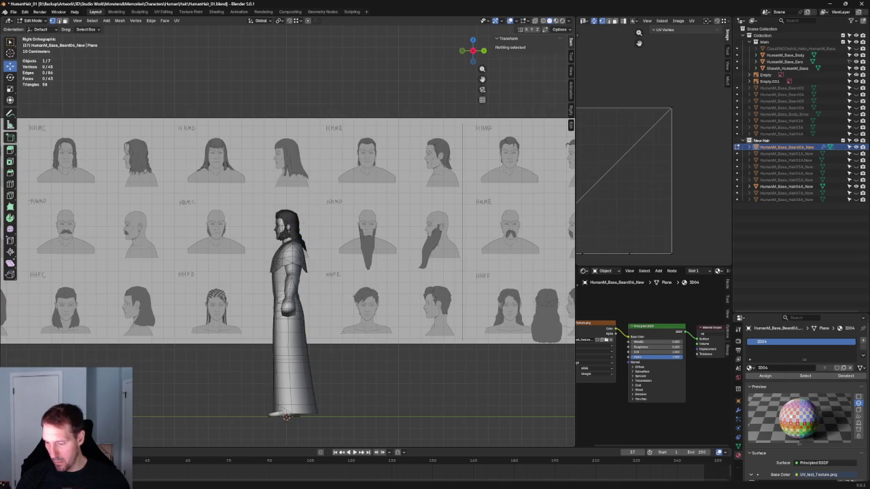
scroll(353, 319, "up", 4)
scroll(348, 313, "up", 3)
scroll(347, 312, "up", 2)
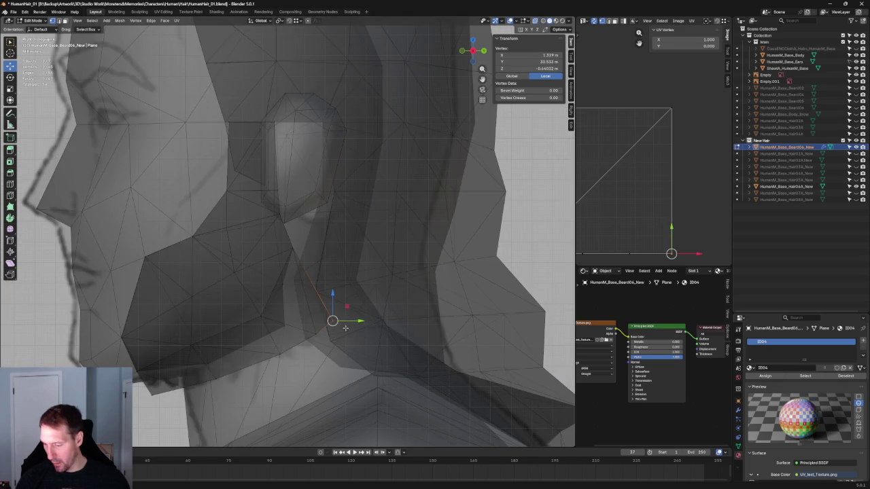
Step: Move a beard vertex by the neck along the X axis, then deselect it
key("alt+z")
mouse_move(345, 329)
middle_mouse_down()
mouse_move(372, 335)
mouse_move(361, 240)
mouse_move(408, 244)
middle_mouse_up()
key("g")
key("x")
left_click(374, 337)
key("alt+a")
Step: In right side view, move a box-selected pair of beard vertices along Y
key("KP_3")
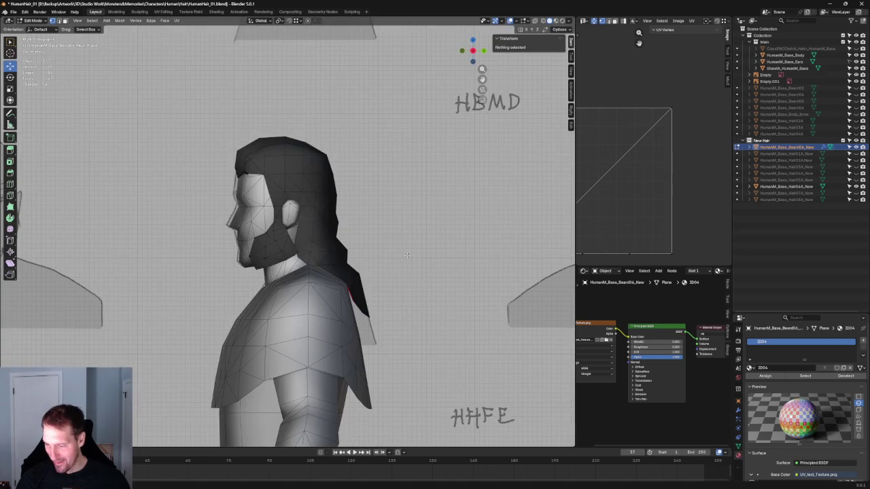
scroll(383, 286, "up", 2)
scroll(367, 286, "up", 3)
scroll(345, 287, "up", 3)
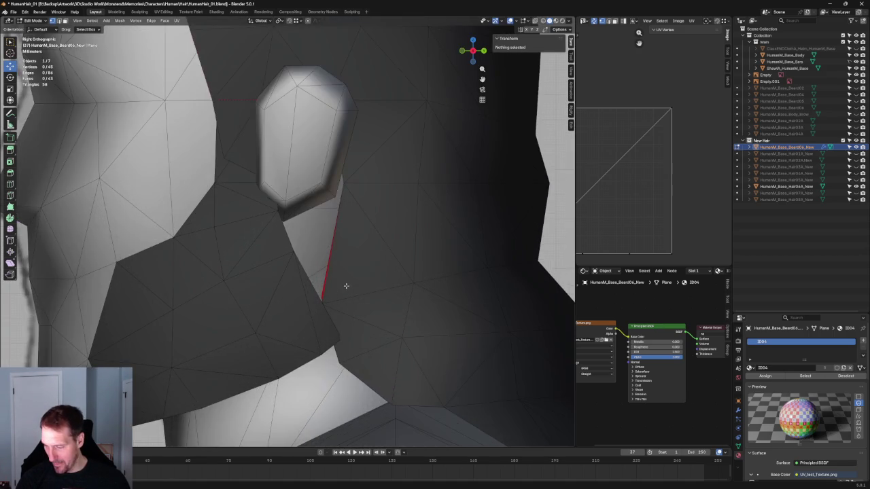
scroll(325, 265, "up", 2)
left_click_drag(307, 242, 289, 258)
key("alt+z")
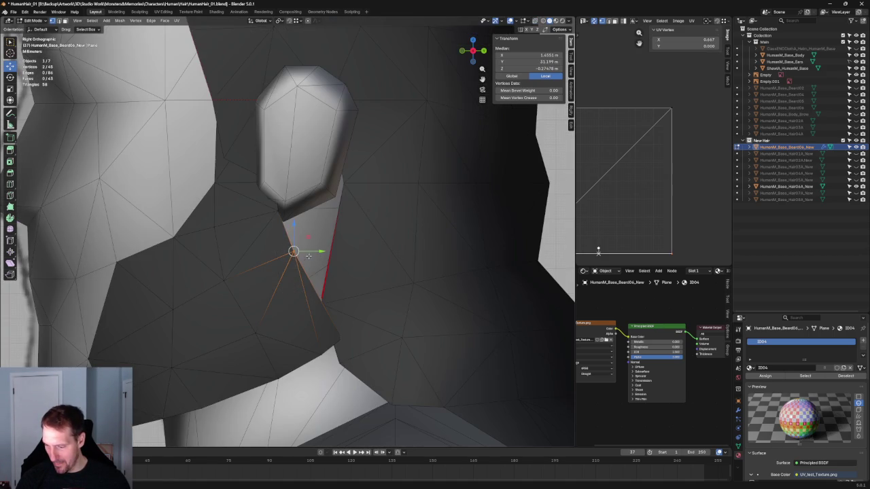
key("g")
key("y")
left_click(320, 250)
scroll(316, 253, "down", 5)
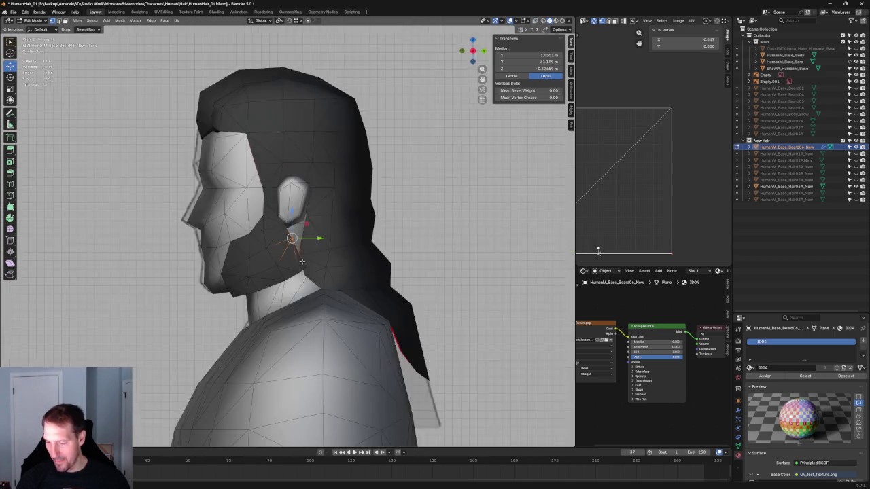
scroll(305, 259, "down", 3)
scroll(305, 259, "down", 3)
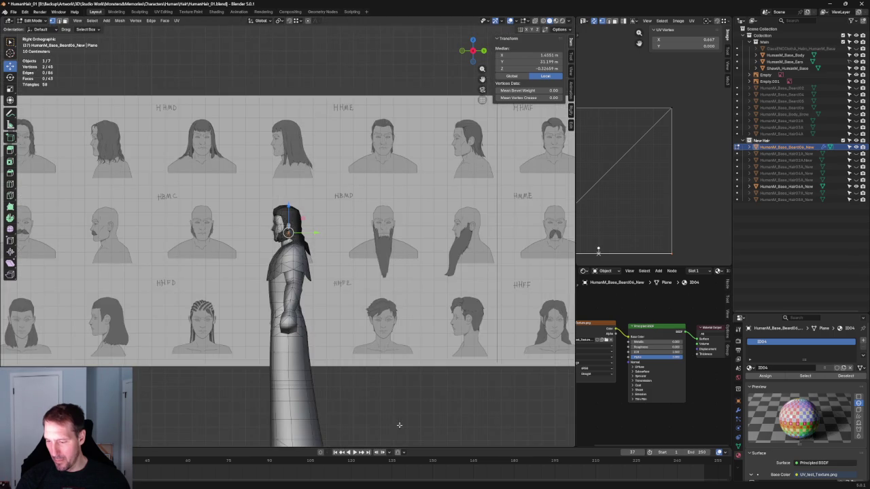
Step: Clear the beard selection, orbit to a front perspective of the figure and open the File menu
left_click(399, 425)
scroll(399, 425, "up", 6)
middle_click_drag(399, 425, 395, 263)
scroll(395, 294, "down", 5)
scroll(395, 293, "down", 2)
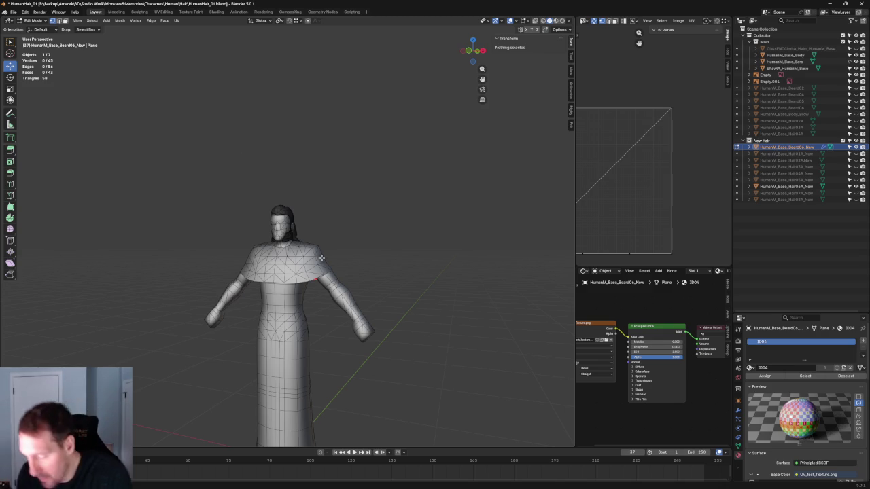
left_click(17, 13)
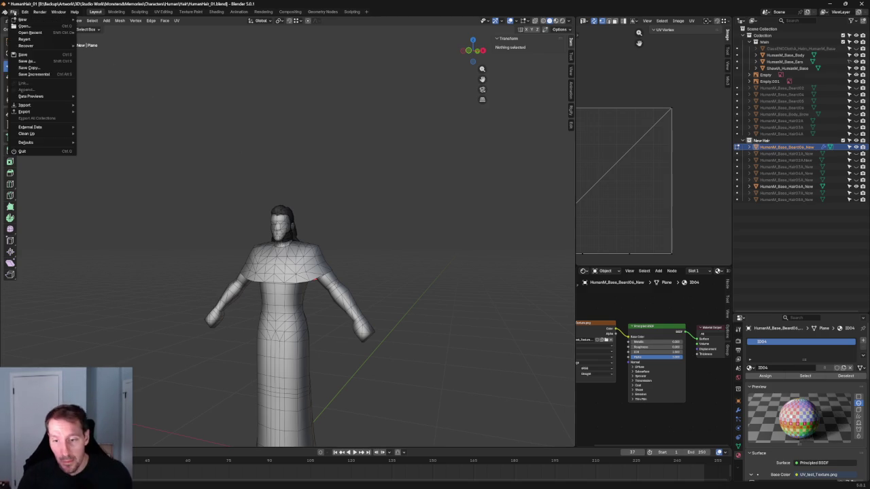
left_click(13, 12)
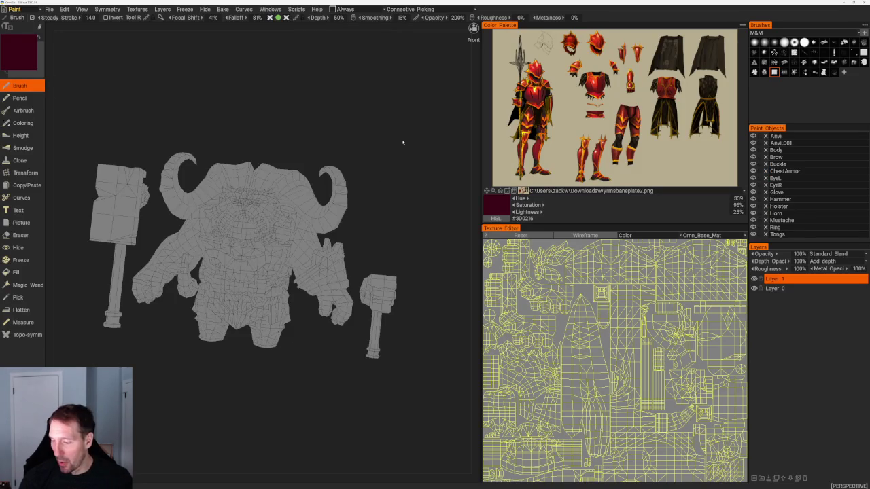
Step: Orbit and zoom around the horned character in 3DCoat until it faces the front
mouse_move(391, 158)
left_mouse_down()
mouse_move(398, 177)
mouse_move(336, 171)
mouse_move(344, 143)
mouse_move(359, 145)
left_mouse_up()
scroll(321, 155, "up", 3)
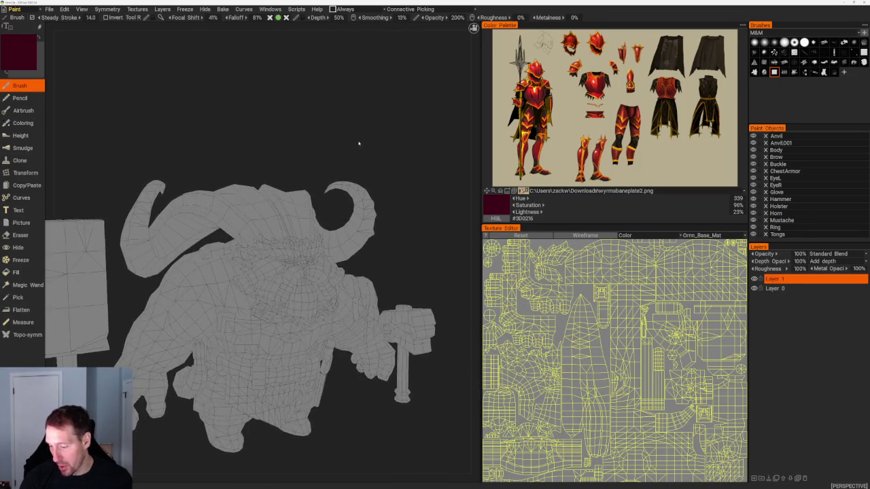
scroll(359, 145, "up", 5)
left_click_drag(427, 248, 394, 252)
scroll(415, 243, "down", 5)
scroll(380, 235, "up", 5)
mouse_move(374, 225)
left_mouse_down()
mouse_move(398, 200)
mouse_move(394, 215)
mouse_move(411, 206)
mouse_move(369, 201)
mouse_move(333, 363)
mouse_move(320, 361)
left_mouse_up()
mouse_move(297, 392)
left_mouse_down()
mouse_move(404, 374)
mouse_move(437, 127)
left_mouse_up()
Step: Switch the 3DCoat view to orthographic and inspect the horns and head from side and three-quarter angles
left_click(409, 27)
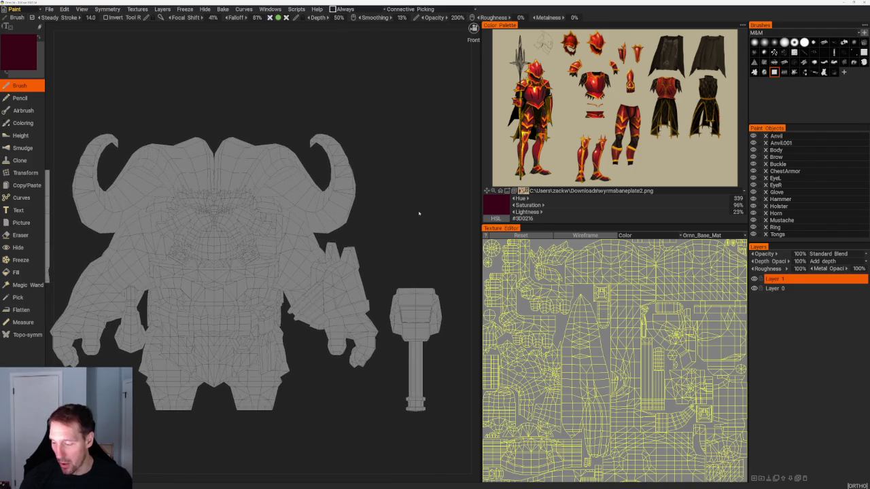
mouse_move(413, 204)
left_mouse_down()
mouse_move(359, 209)
mouse_move(429, 251)
left_mouse_up()
scroll(429, 251, "up", 1)
scroll(433, 290, "up", 3)
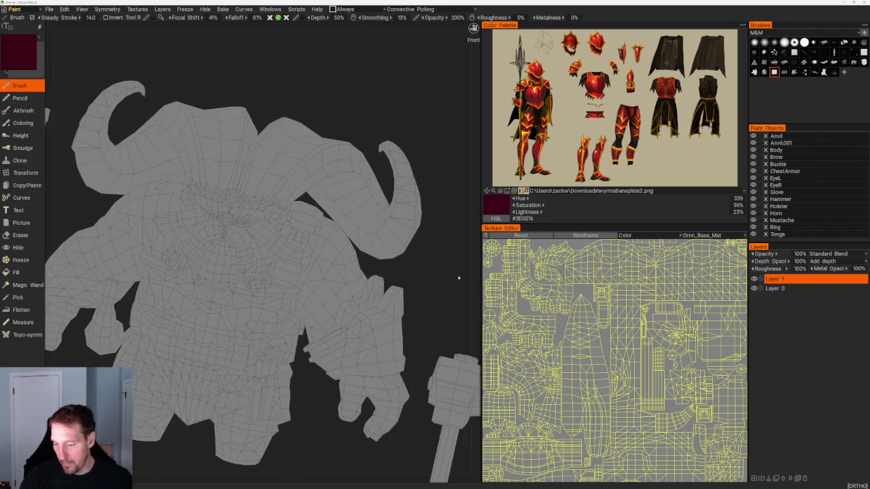
mouse_move(443, 296)
left_mouse_down()
mouse_move(450, 270)
mouse_move(456, 284)
mouse_move(423, 274)
mouse_move(442, 287)
mouse_move(407, 259)
mouse_move(427, 247)
mouse_move(390, 234)
mouse_move(285, 407)
mouse_move(294, 421)
mouse_move(398, 417)
mouse_move(417, 246)
mouse_move(417, 288)
mouse_move(428, 270)
mouse_move(408, 235)
left_mouse_up()
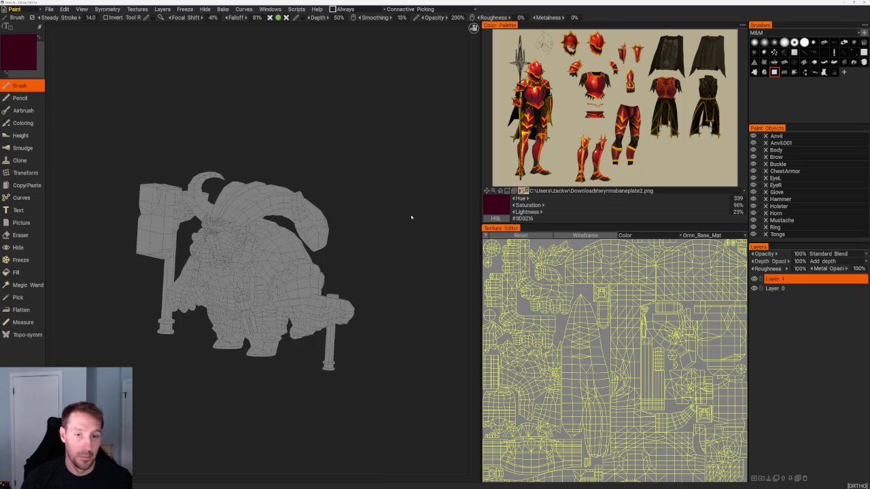
left_click_drag(408, 189, 412, 170)
mouse_move(411, 170)
right_mouse_down()
mouse_move(406, 186)
mouse_move(437, 278)
right_mouse_up()
mouse_move(436, 278)
left_mouse_down()
mouse_move(433, 258)
mouse_move(408, 249)
mouse_move(462, 224)
left_mouse_up()
Step: Review the shaded horned character from front and three-quarter angles, framing it from the front with numpad 1
mouse_move(411, 158)
left_mouse_down()
mouse_move(413, 152)
mouse_move(411, 163)
mouse_move(307, 131)
left_mouse_up()
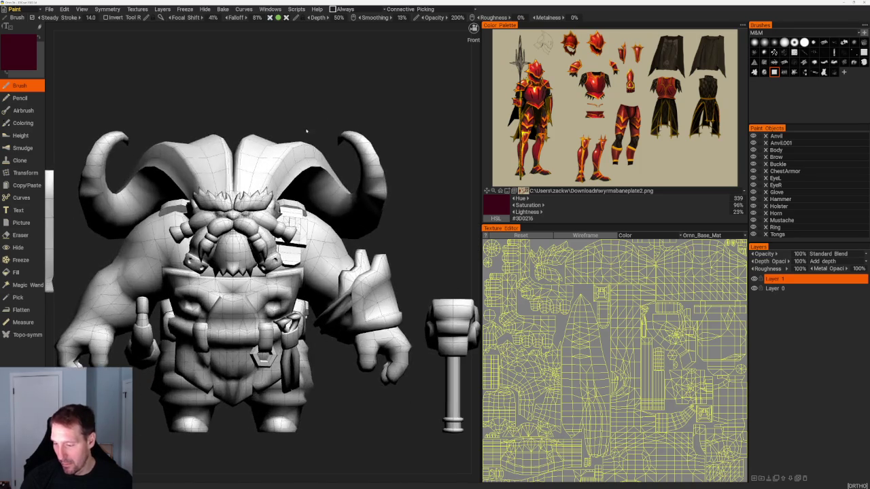
mouse_move(430, 260)
left_mouse_down()
mouse_move(424, 254)
mouse_move(435, 252)
mouse_move(410, 252)
mouse_move(425, 256)
left_mouse_up()
scroll(425, 256, "up", 2)
scroll(428, 265, "up", 2)
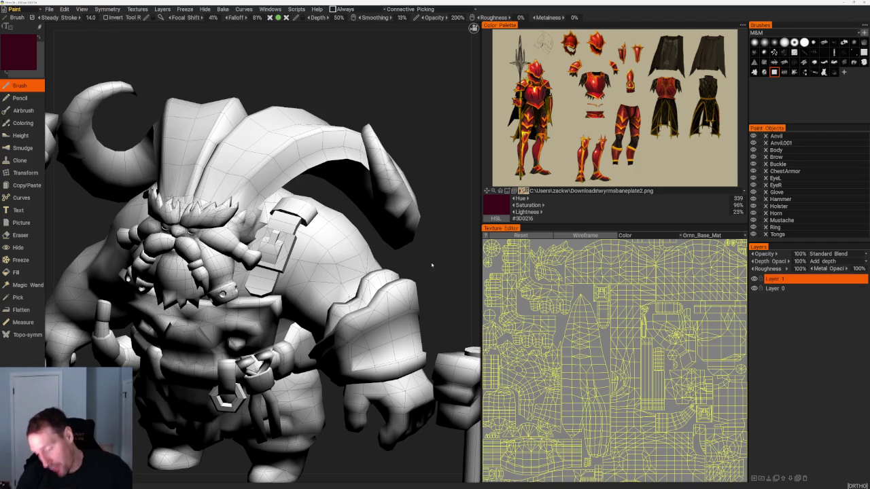
key("KP_1")
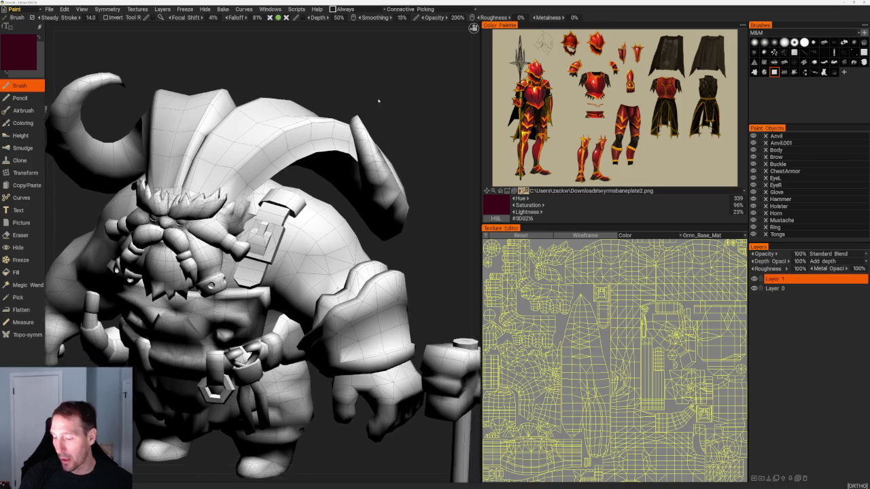
mouse_move(365, 154)
left_mouse_down()
mouse_move(402, 240)
mouse_move(468, 237)
mouse_move(367, 239)
left_mouse_up()
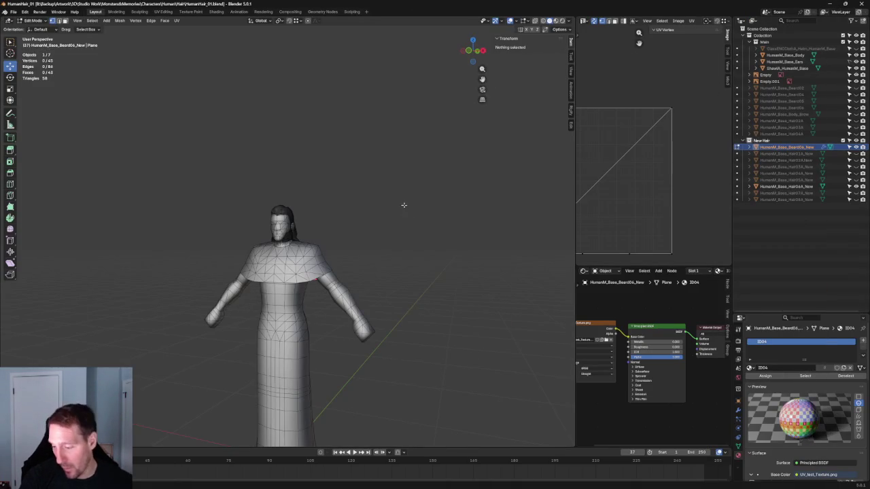
Step: Briefly hide and reshow the hair to inspect the bald head and ear in three-quarter view
scroll(406, 206, "up", 6)
mouse_move(344, 188)
middle_mouse_down()
mouse_move(355, 177)
mouse_move(407, 187)
middle_mouse_up()
left_click(855, 193)
left_click(855, 193)
scroll(421, 210, "up", 3)
scroll(383, 202, "up", 2)
mouse_move(383, 212)
middle_mouse_down()
mouse_move(423, 204)
mouse_move(425, 170)
mouse_move(417, 198)
mouse_move(439, 206)
mouse_move(431, 194)
mouse_move(480, 199)
mouse_move(361, 193)
mouse_move(397, 192)
middle_mouse_up()
scroll(439, 207, "down", 2)
scroll(469, 203, "down", 3)
scroll(407, 183, "up", 3)
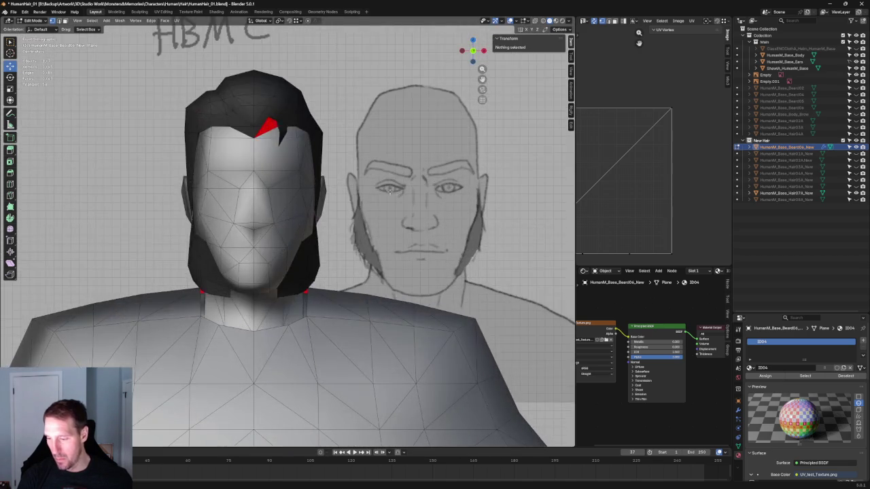
scroll(407, 182, "down", 1)
mouse_move(407, 182)
middle_mouse_down()
mouse_move(448, 179)
mouse_move(416, 203)
mouse_move(346, 198)
middle_mouse_up()
Step: Hide the Hair07A mesh and show Hair08A on the head instead
left_click(855, 192)
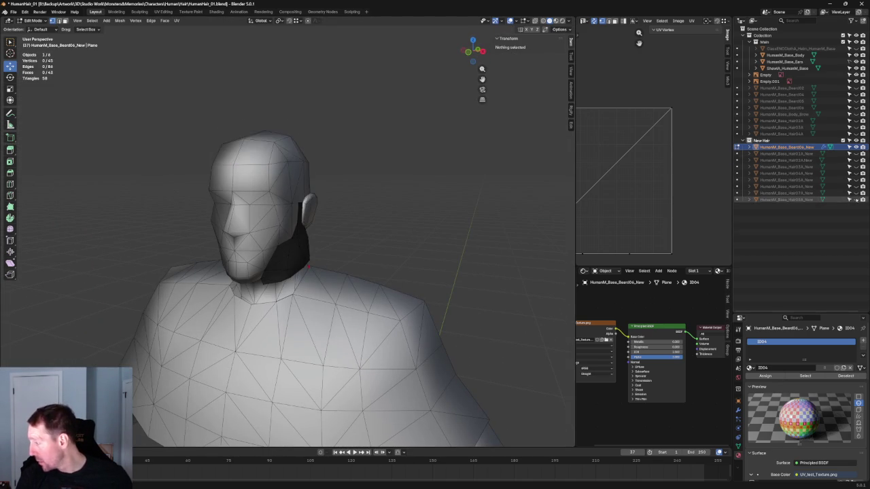
left_click(856, 199)
mouse_move(431, 207)
middle_mouse_down()
mouse_move(402, 175)
mouse_move(361, 197)
mouse_move(384, 229)
mouse_move(414, 199)
mouse_move(438, 201)
mouse_move(346, 216)
mouse_move(501, 208)
mouse_move(428, 181)
mouse_move(489, 182)
mouse_move(446, 178)
mouse_move(402, 161)
mouse_move(320, 191)
middle_mouse_up()
scroll(362, 197, "up", 3)
scroll(344, 208, "down", 2)
scroll(500, 208, "down", 3)
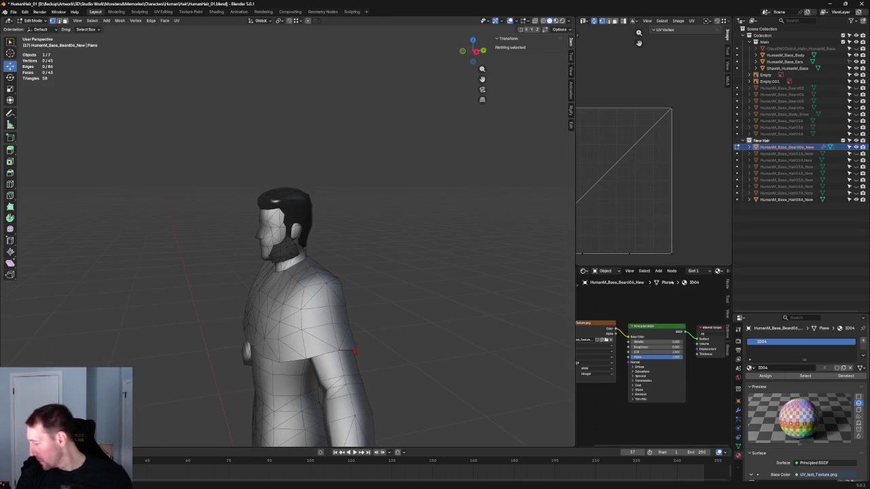
scroll(753, 360, "down", 3)
scroll(770, 365, "down", 5)
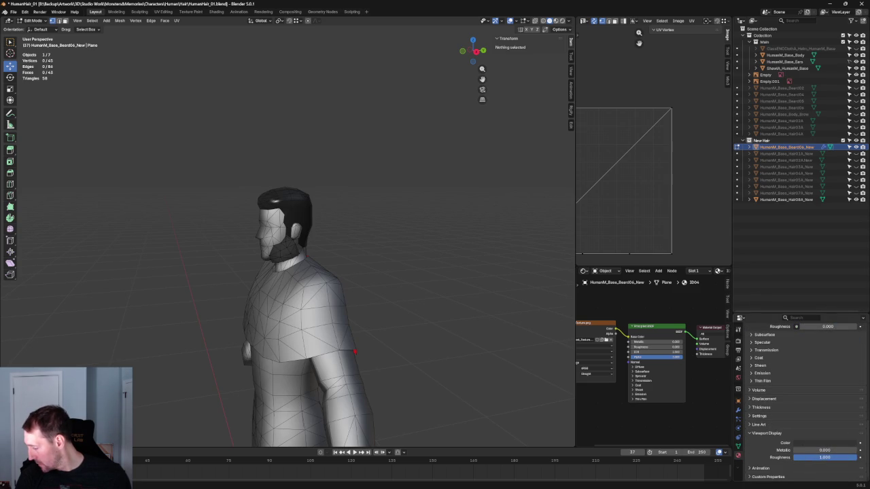
Step: In Object Mode, set Hair08A's viewport display roughness to 1.000
left_click(824, 457)
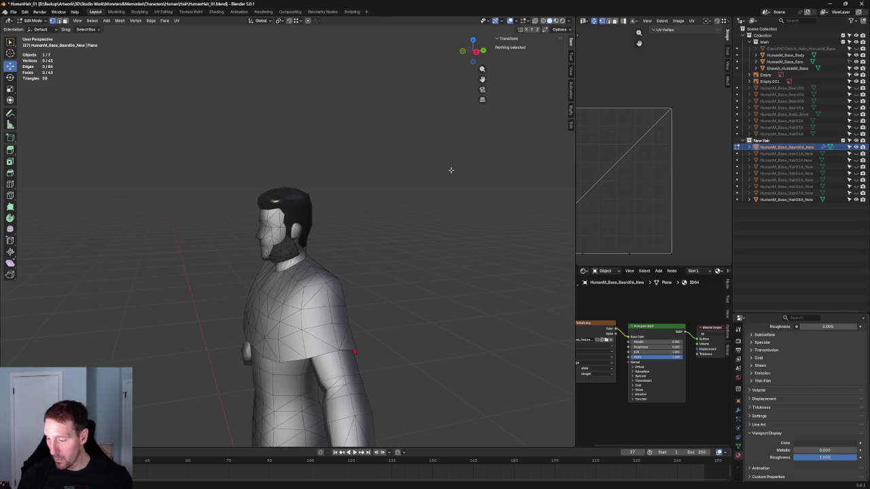
key("Tab")
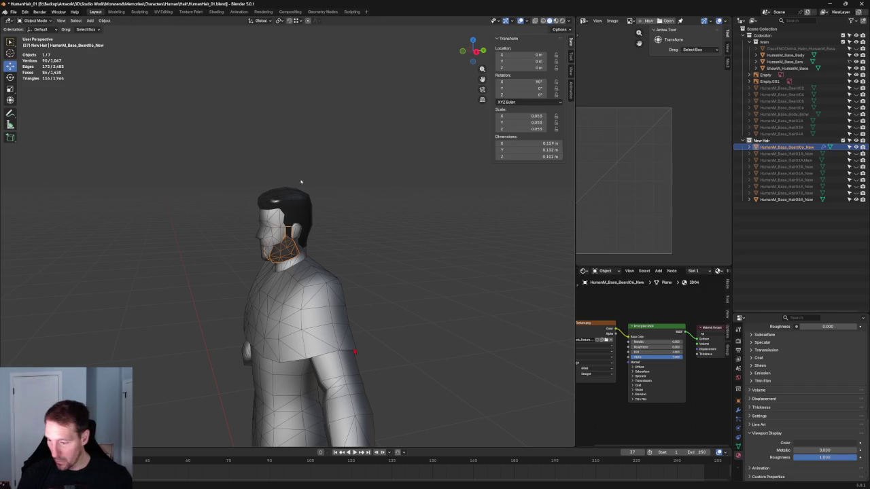
left_click(286, 197)
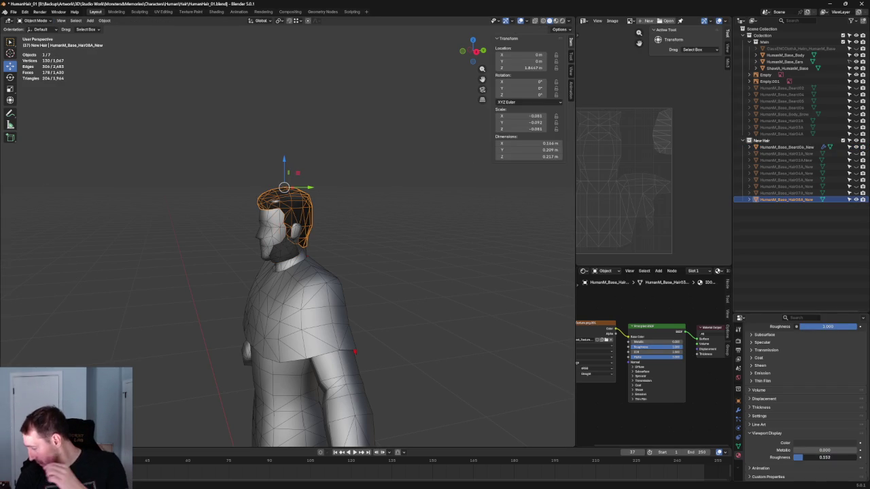
left_click_drag(830, 459, 857, 459)
left_click(391, 218)
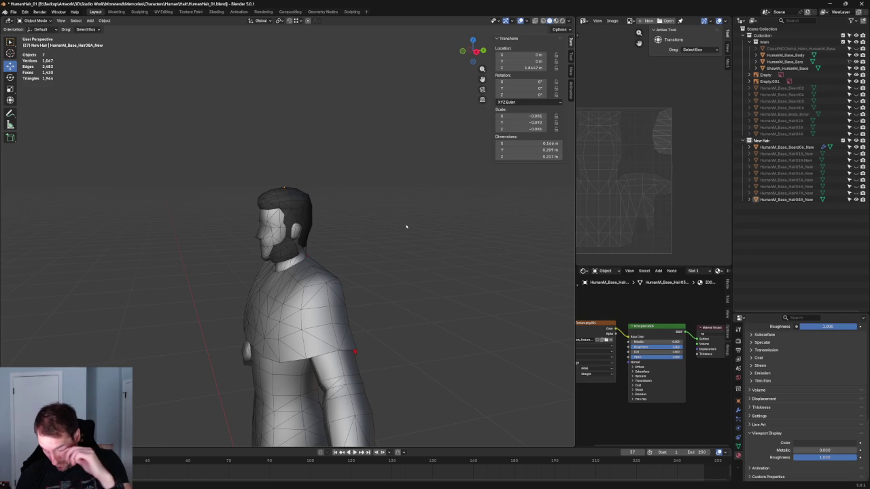
scroll(392, 214, "up", 5)
mouse_move(446, 264)
middle_mouse_down()
mouse_move(442, 233)
mouse_move(429, 247)
middle_mouse_up()
key("KP_3")
Step: Raise a hair vertex beside the ear along Z
scroll(273, 257, "up", 5)
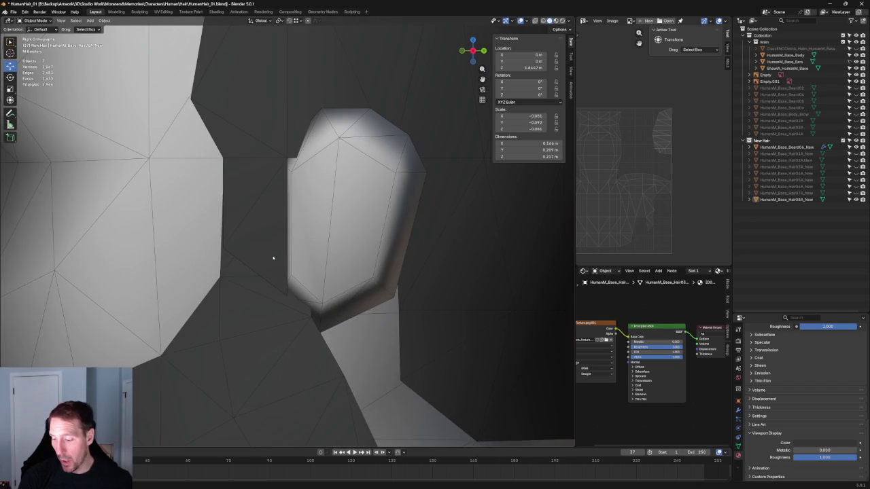
key("Tab")
key("alt+z")
left_click(288, 294)
key("alt+z")
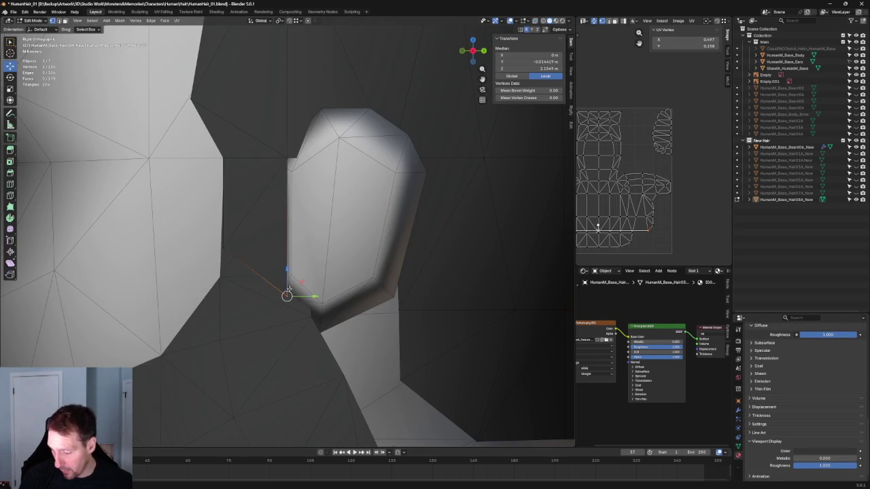
key("g")
key("z")
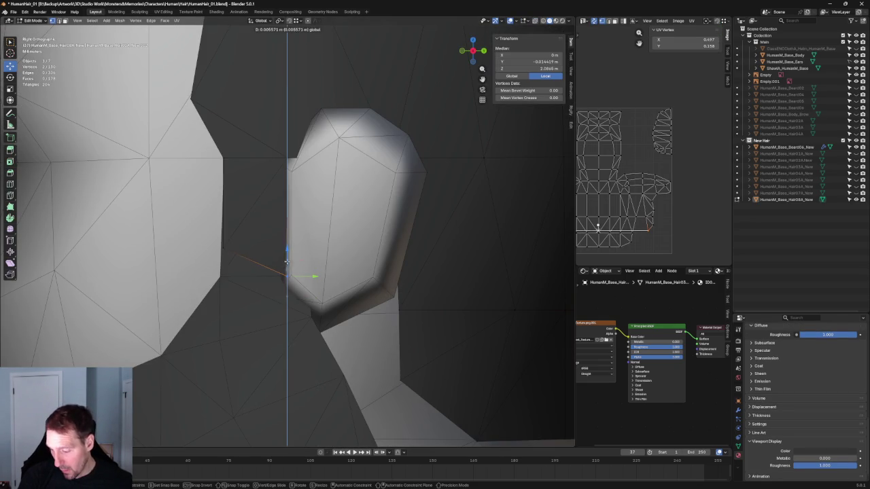
left_click(287, 261)
key("alt+z")
Step: Move a hair vertex in front of the ear along Y, then clear the selection
key("alt+z")
key("alt+z")
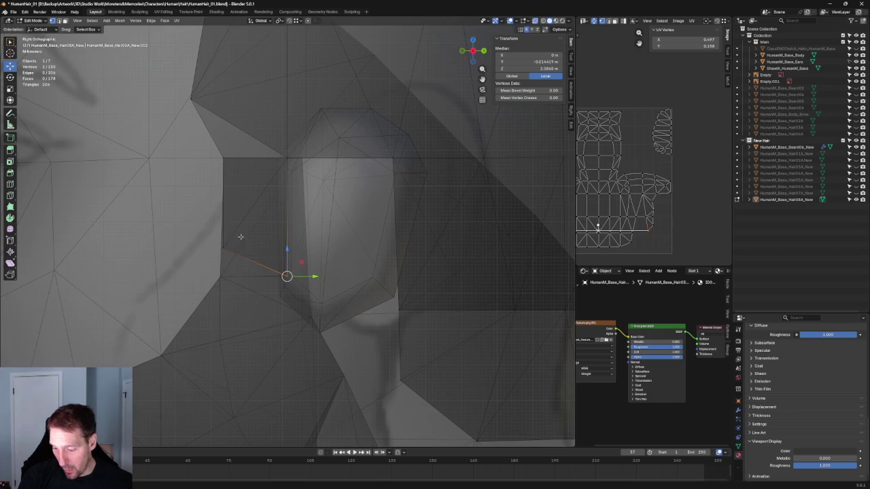
left_click_drag(246, 235, 218, 260)
key("alt+z")
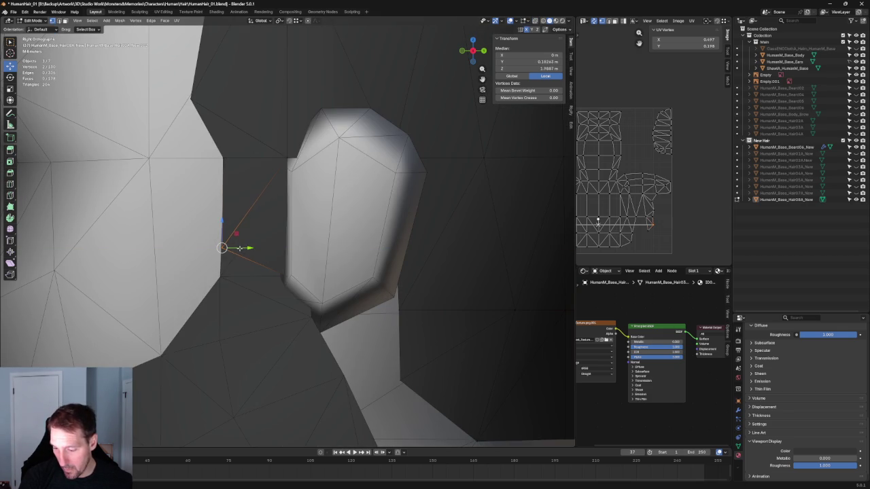
key("g")
key("y")
left_click(243, 248)
scroll(241, 159, "down", 6)
scroll(211, 214, "down", 3)
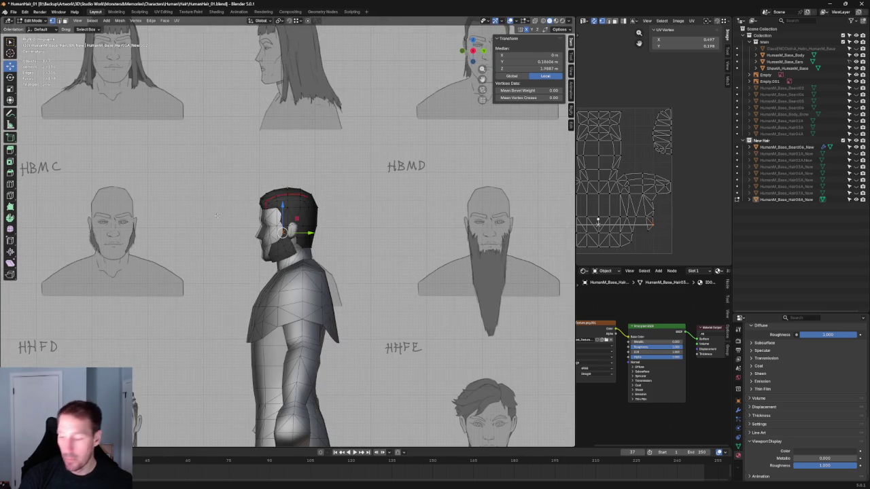
scroll(216, 215, "up", 2)
middle_click_drag(216, 214, 347, 233)
left_click(372, 207)
scroll(372, 207, "down", 3)
mouse_move(372, 206)
middle_mouse_down()
mouse_move(340, 241)
mouse_move(249, 217)
mouse_move(190, 258)
mouse_move(201, 192)
mouse_move(303, 218)
middle_mouse_up()
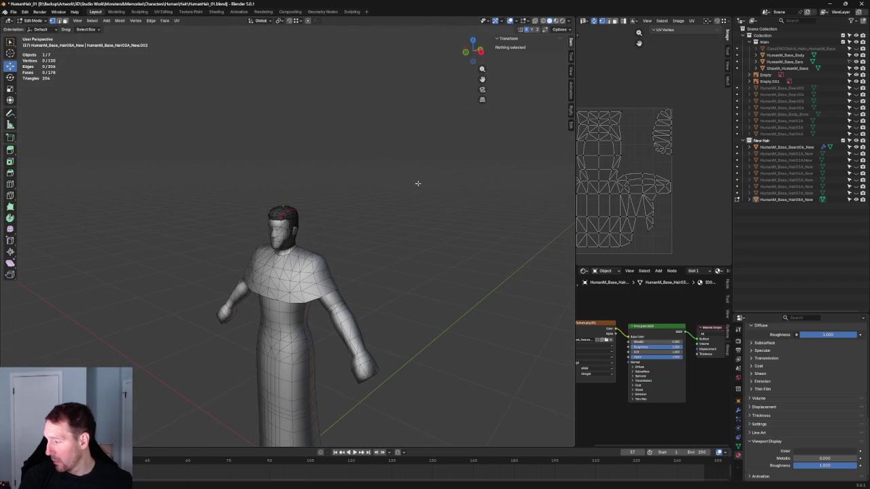
Step: Select the main Hair08A piece and nudge its UV island up to a median of X 0.500, Y 0.508
scroll(648, 144, "up", 2)
scroll(649, 144, "down", 4)
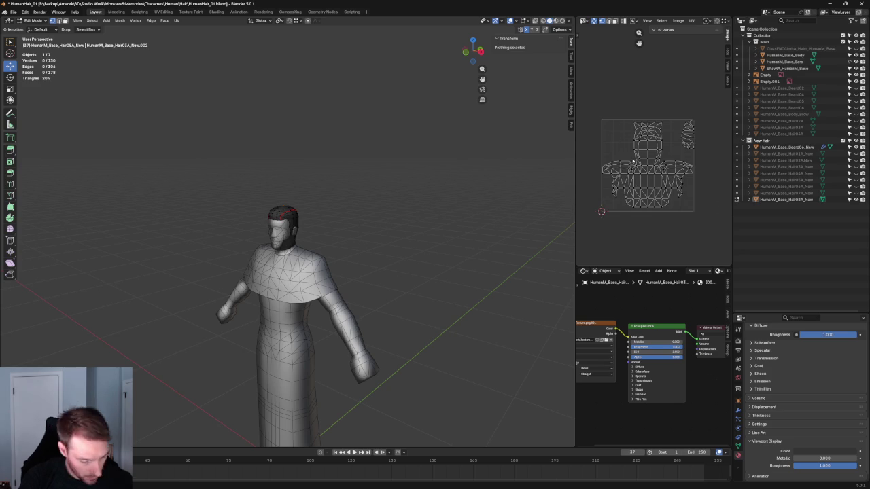
key("l")
scroll(651, 136, "up", 3)
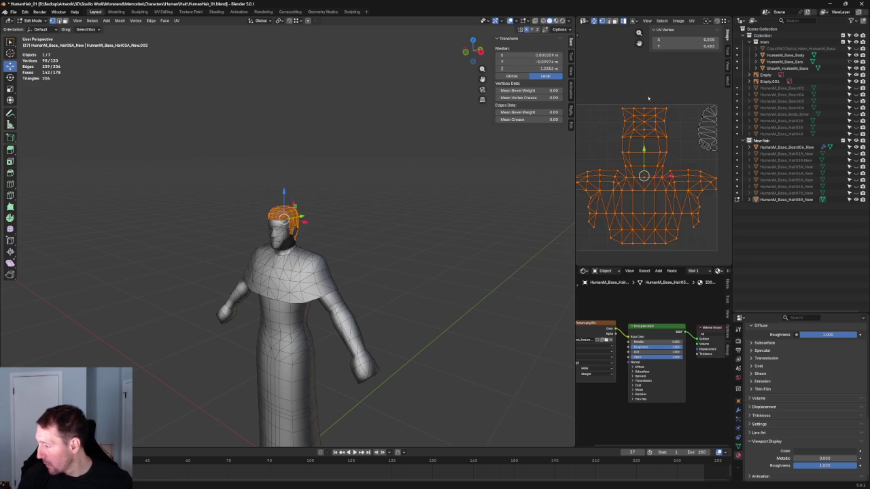
scroll(654, 126, "up", 2)
key("g")
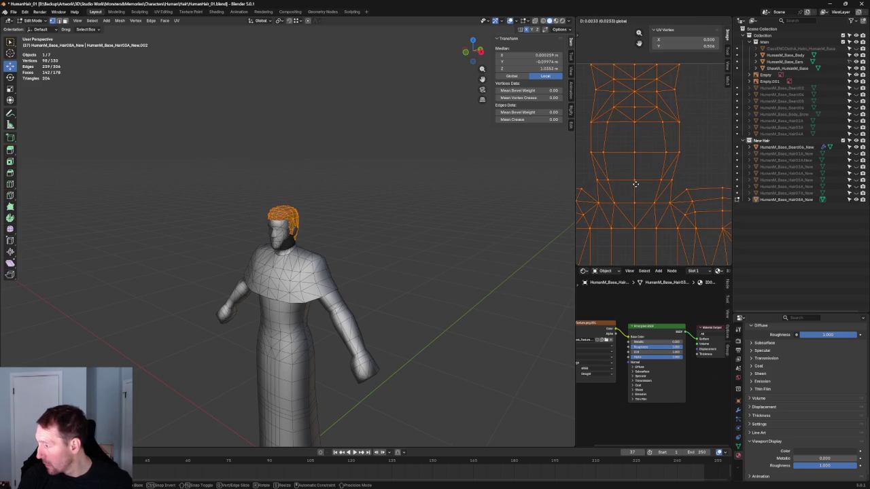
left_click(634, 183)
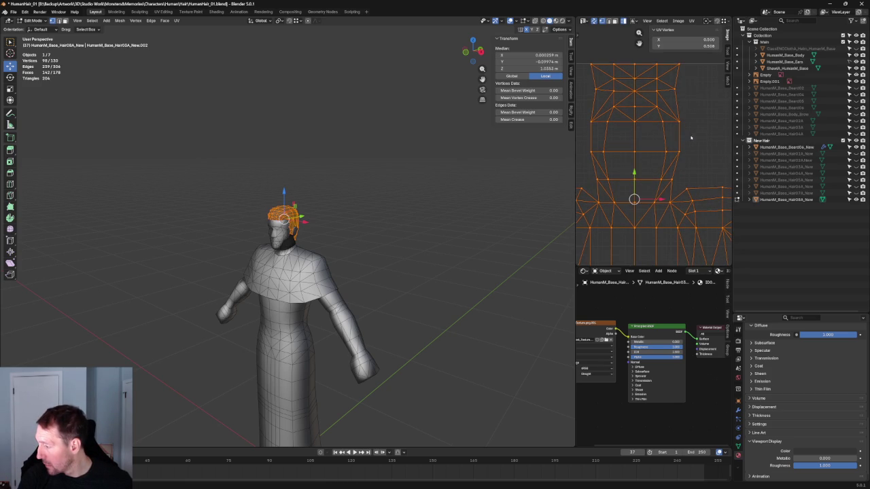
scroll(691, 137, "down", 4)
scroll(709, 197, "up", 2)
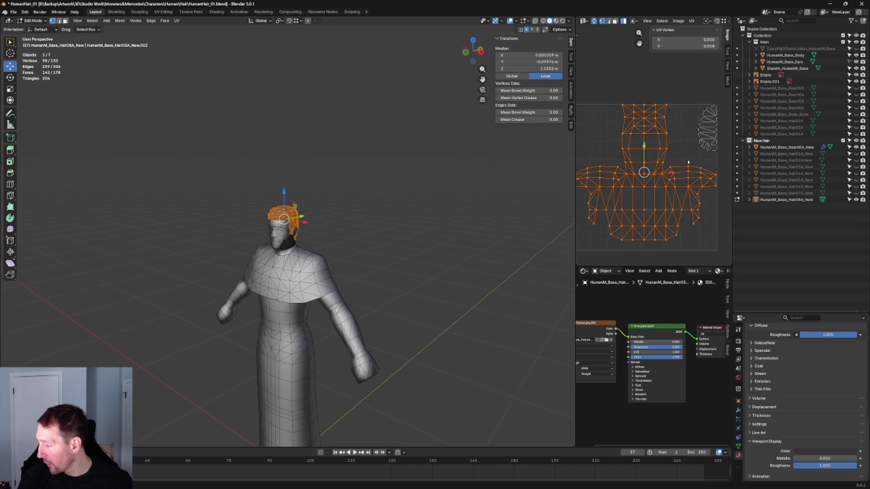
scroll(687, 163, "down", 3)
key("alt+a")
scroll(355, 156, "up", 4)
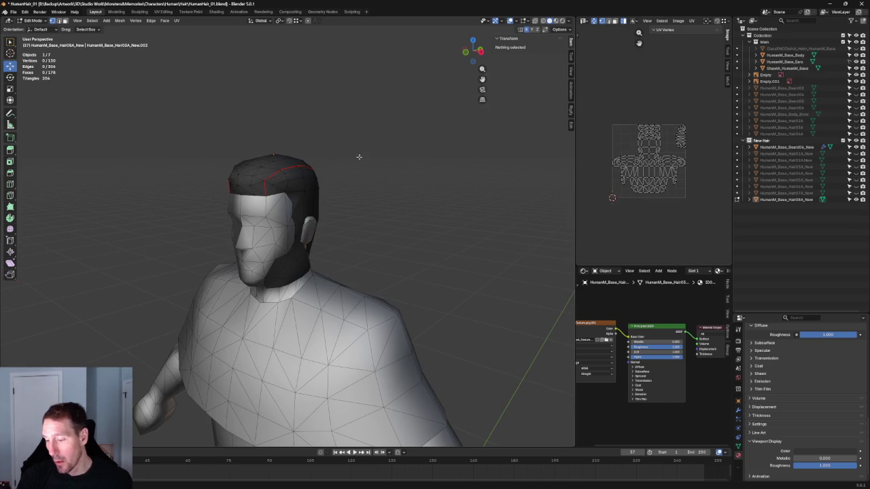
Step: Inspect the hair from a three-quarter angle, then from the side and front views
scroll(394, 166, "up", 1)
mouse_move(408, 157)
middle_mouse_down()
mouse_move(390, 152)
mouse_move(462, 146)
mouse_move(428, 235)
mouse_move(507, 229)
mouse_move(326, 214)
mouse_move(349, 227)
mouse_move(354, 219)
middle_mouse_up()
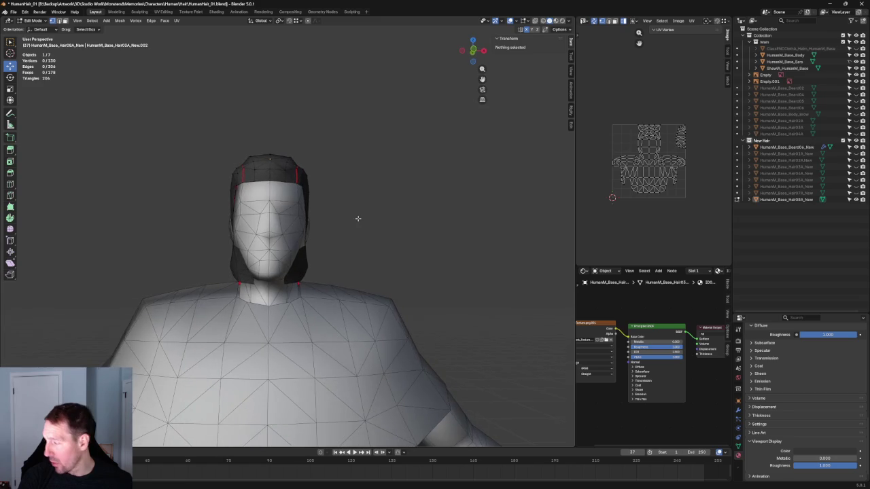
key("KP_3")
key("KP_1")
scroll(323, 211, "up", 1)
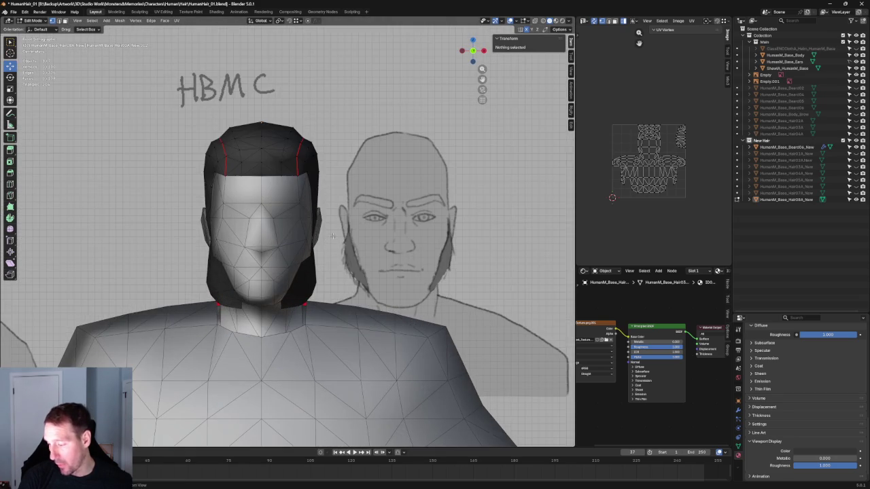
scroll(323, 203, "up", 1)
scroll(322, 199, "down", 3)
scroll(322, 199, "up", 6)
scroll(287, 268, "down", 6)
key("KP_3")
scroll(314, 284, "up", 5)
scroll(313, 283, "down", 4)
scroll(314, 284, "down", 2)
Step: Switch to the orthographic front view and zoom in on the hair
middle_click_drag(313, 284, 329, 292)
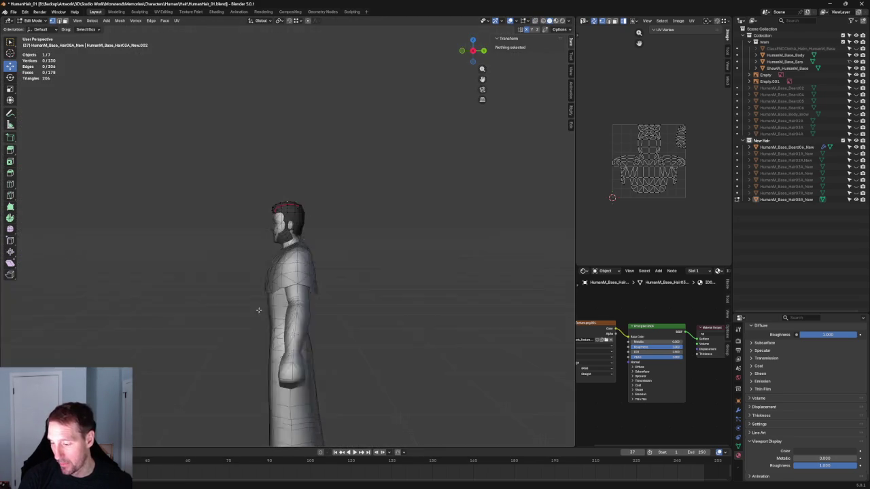
key("KP_5")
key("KP_1")
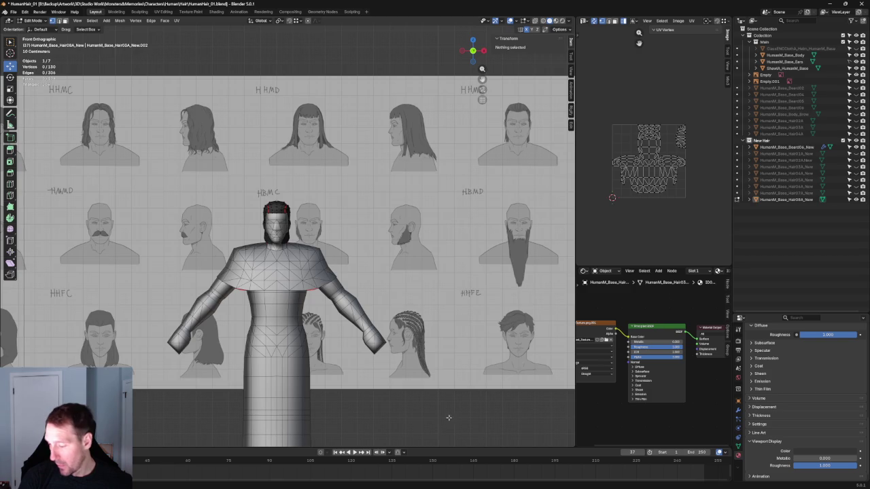
scroll(271, 251, "up", 3)
scroll(272, 250, "up", 2)
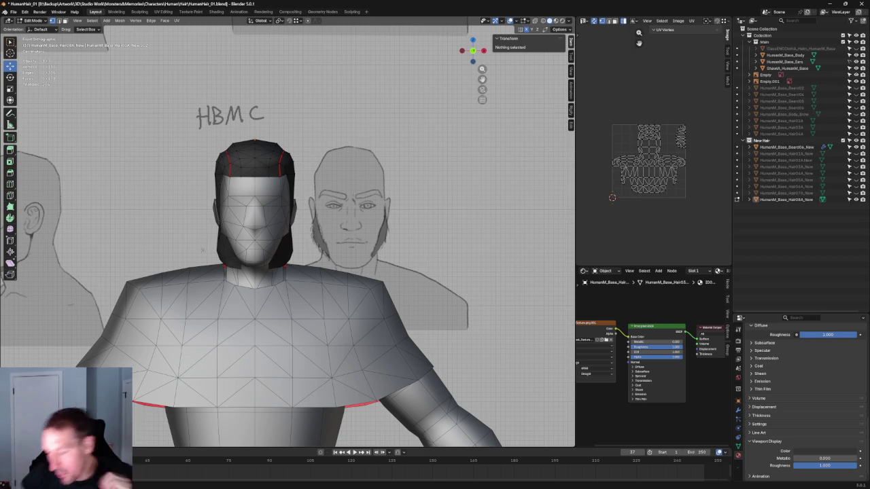
scroll(416, 358, "down", 5)
scroll(416, 358, "up", 2)
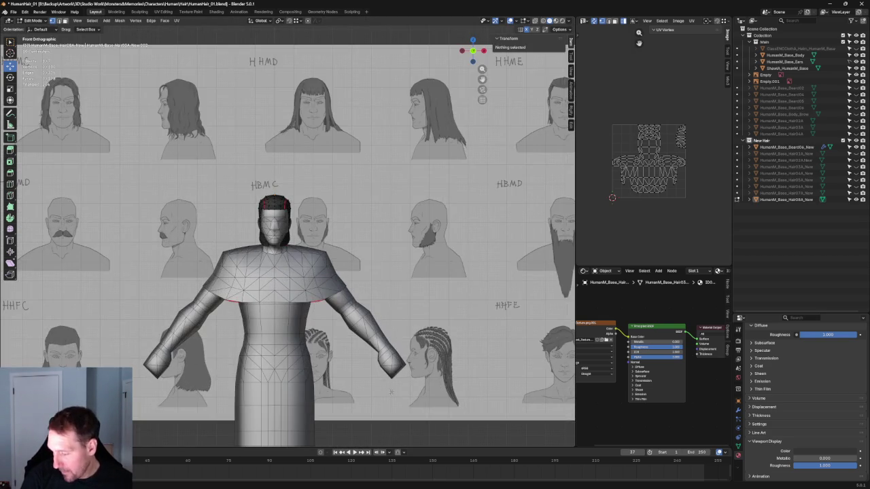
scroll(416, 358, "up", 1)
scroll(297, 269, "up", 3)
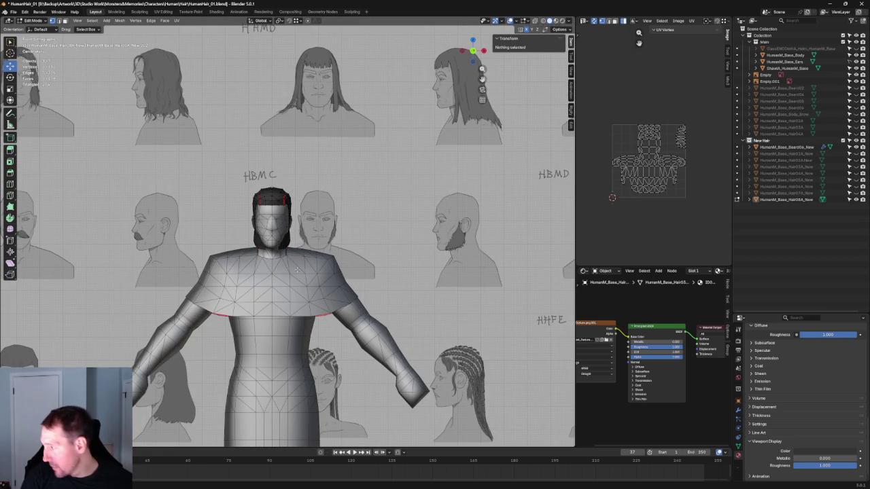
scroll(213, 259, "up", 4)
scroll(214, 259, "up", 2)
Step: Compare the hair with the HBMC drawing in front X-ray, then zoom out to Object Mode
mouse_move(213, 259)
middle_mouse_down()
mouse_move(322, 249)
mouse_move(260, 228)
mouse_move(300, 242)
middle_mouse_up()
key("KP_1")
key("alt+z")
key("alt+z")
key("alt+z")
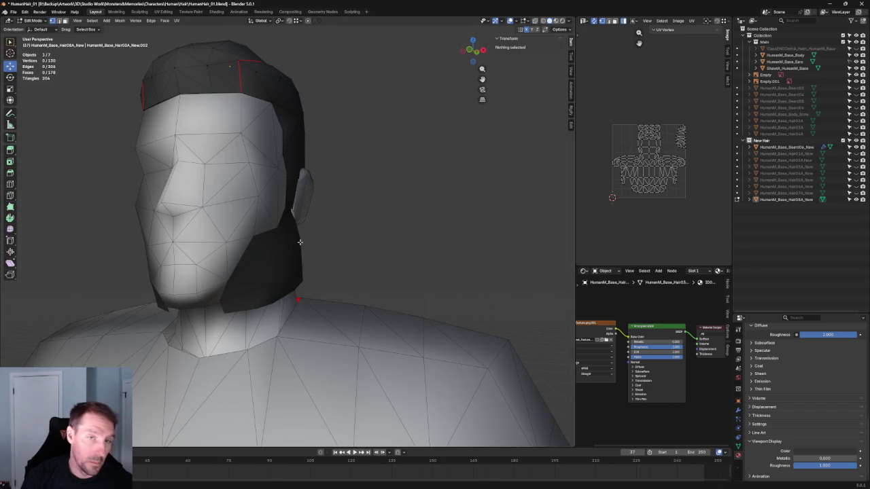
key("KP_1")
key("alt+z")
scroll(306, 252, "down", 2)
scroll(310, 257, "down", 2)
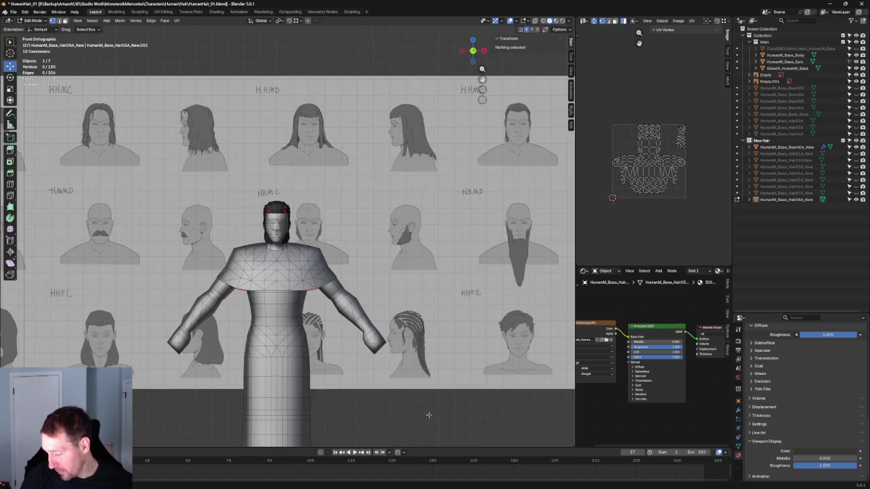
scroll(352, 221, "down", 3)
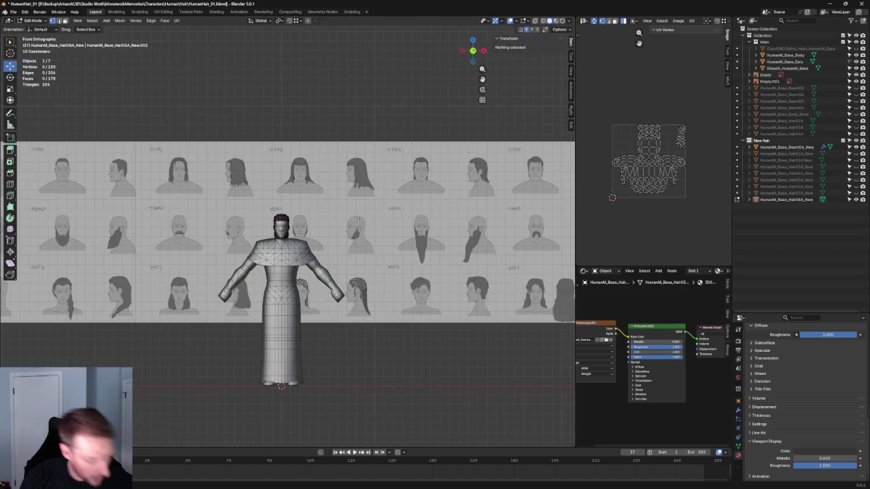
key("Tab")
Step: Slide the reference sheet Empty.001 left to X -4.0294 m, placing HBMA beside the head
left_click(386, 256)
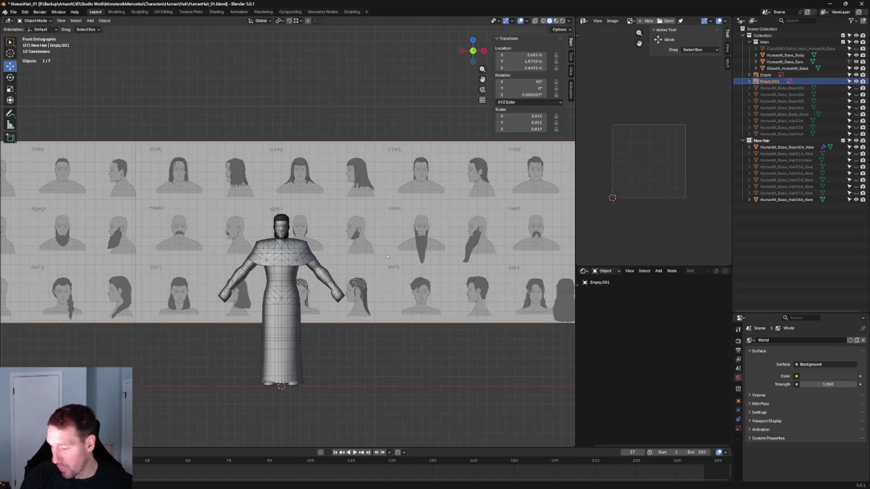
scroll(387, 257, "down", 5)
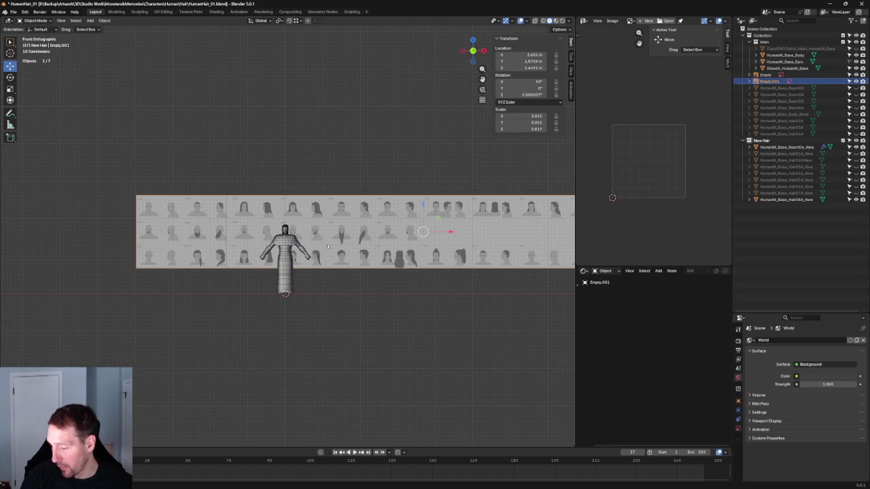
mouse_move(423, 232)
left_mouse_down()
mouse_move(87, 249)
mouse_move(134, 255)
left_mouse_up()
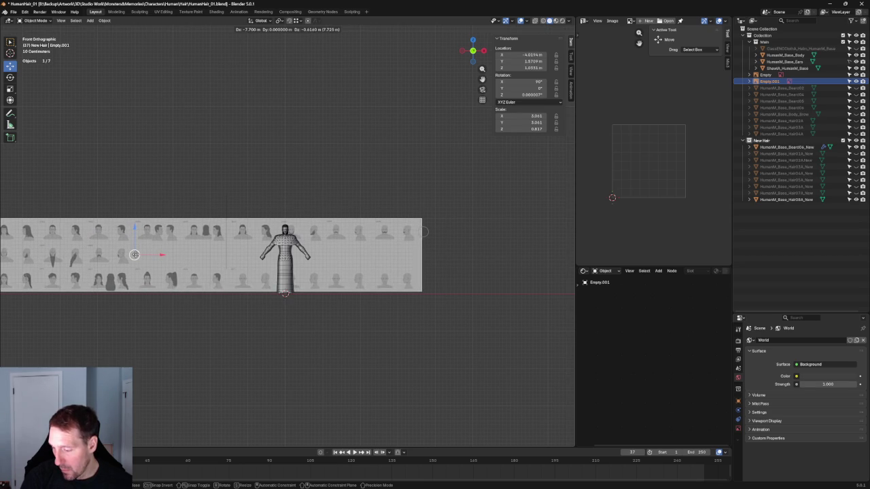
left_click(135, 255)
scroll(303, 212, "up", 5)
scroll(303, 212, "up", 6)
scroll(303, 212, "up", 6)
scroll(303, 212, "down", 10)
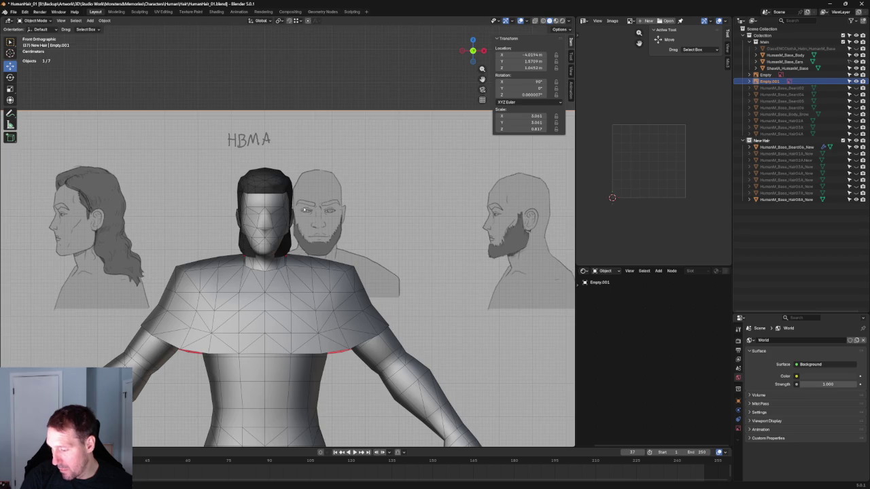
left_click(286, 243)
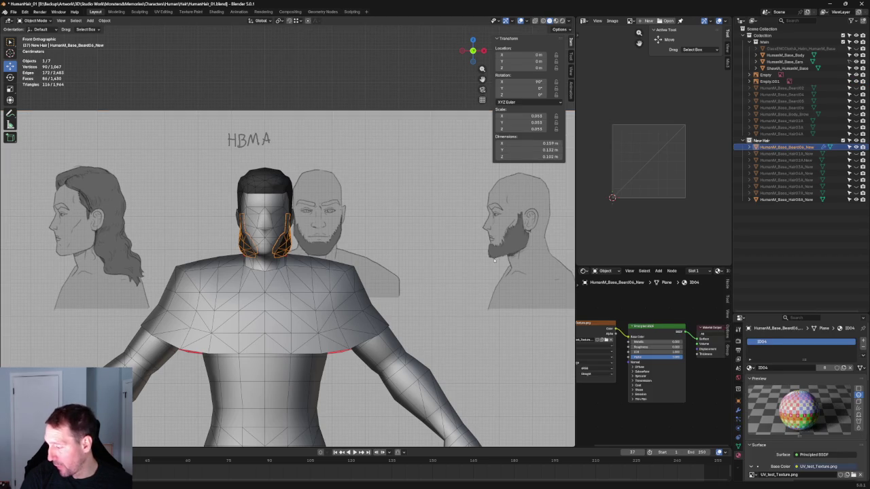
scroll(273, 236, "up", 1)
scroll(285, 245, "down", 2)
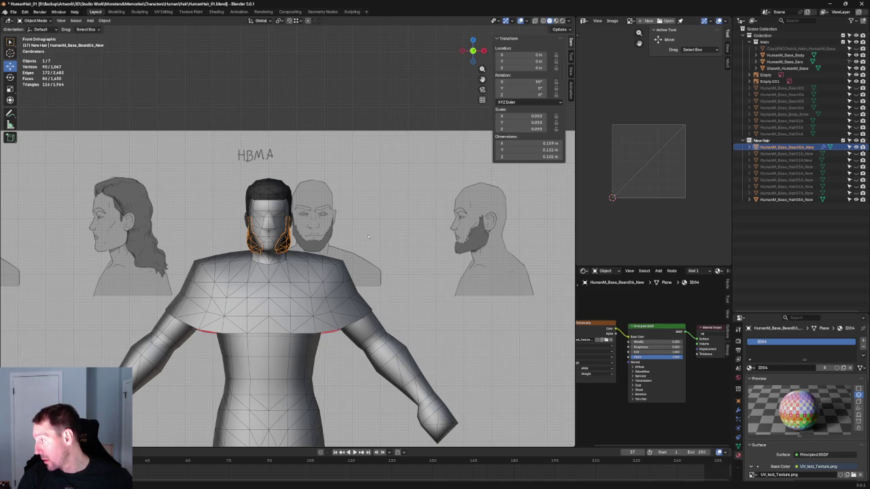
left_click(855, 100)
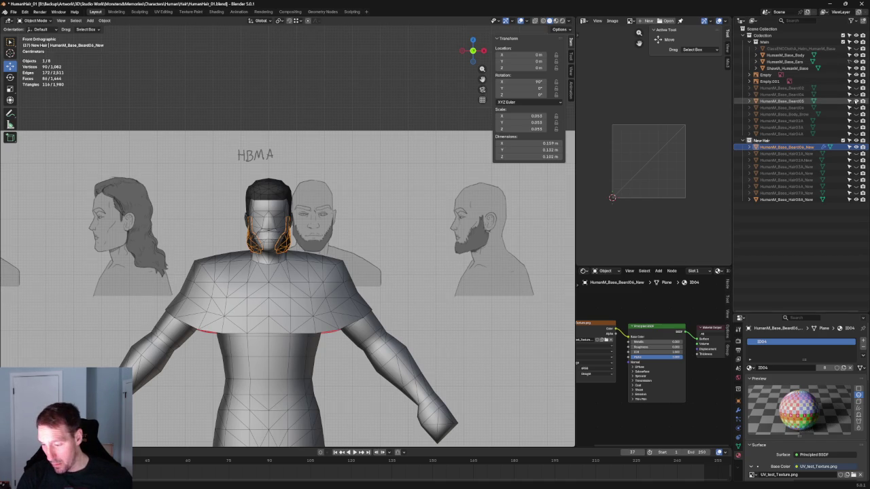
left_click(855, 107)
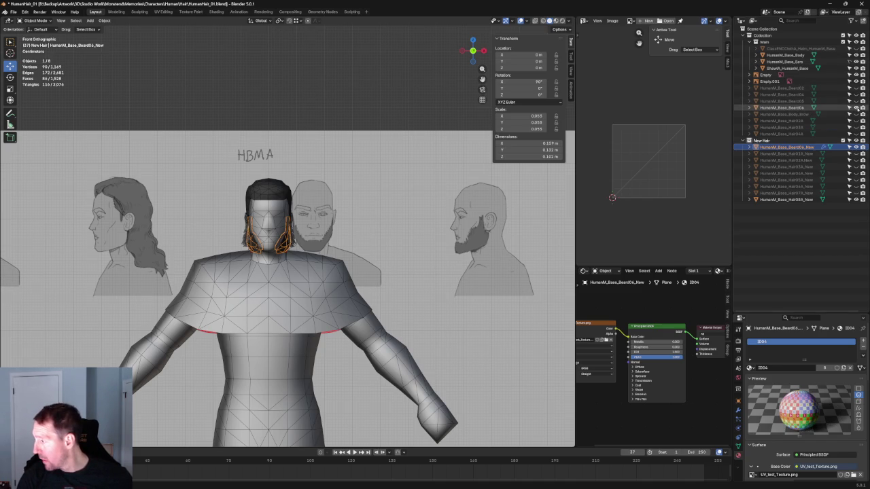
left_click(855, 107)
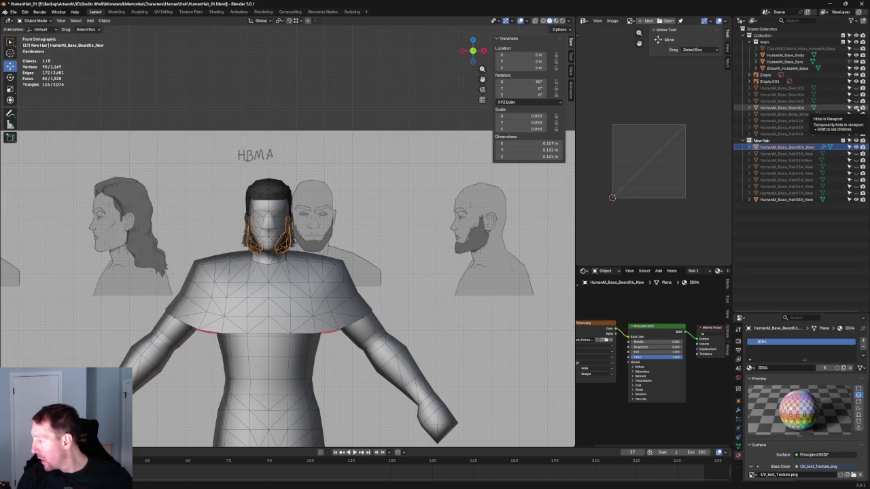
left_click(855, 114)
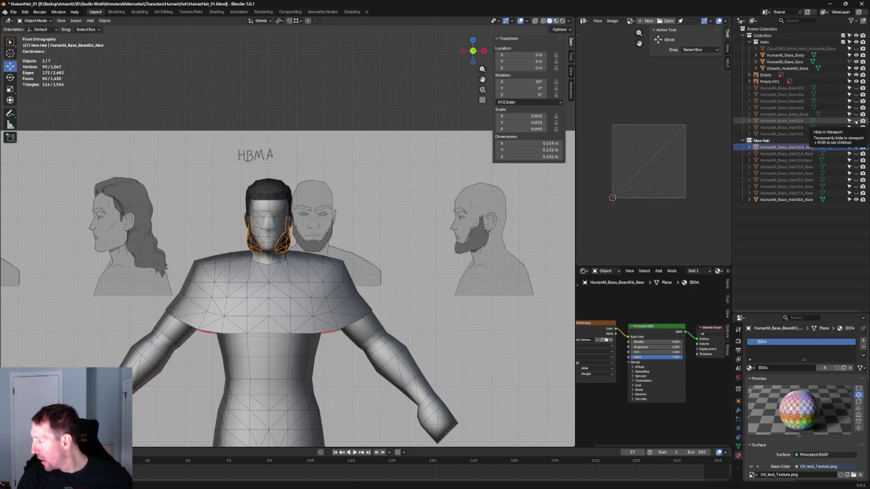
left_click(855, 121)
left_click(855, 121)
left_click(855, 120)
left_click(855, 121)
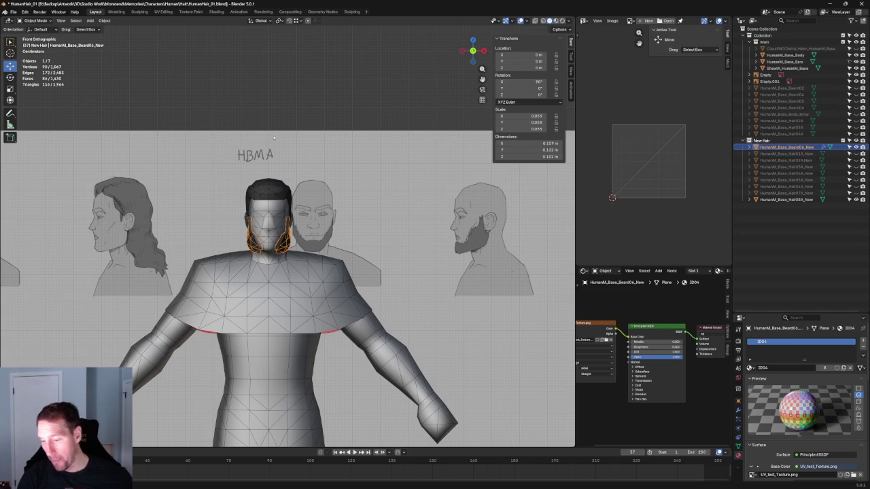
scroll(277, 147, "down", 4)
scroll(277, 147, "up", 4)
mouse_move(305, 191)
middle_mouse_down()
mouse_move(210, 220)
mouse_move(181, 200)
mouse_move(142, 204)
mouse_move(219, 194)
mouse_move(408, 211)
middle_mouse_up()
scroll(437, 220, "up", 4)
scroll(437, 219, "up", 2)
middle_click_drag(340, 204, 383, 184)
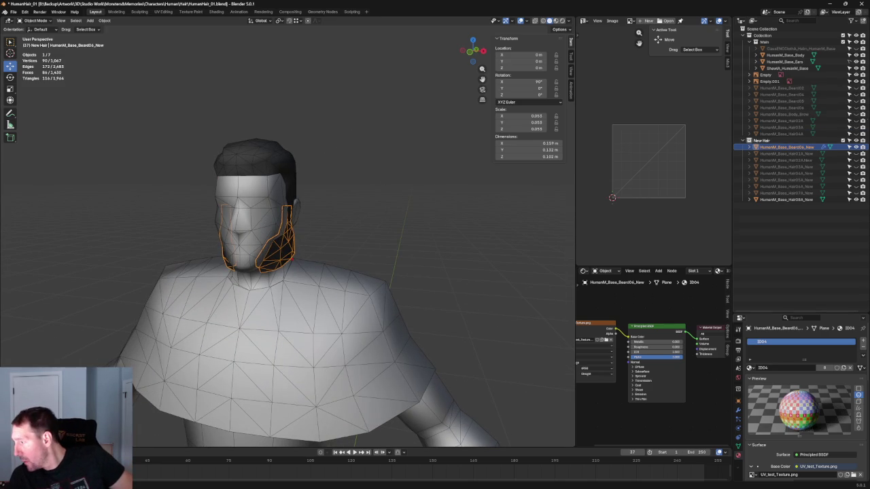
left_click(855, 89)
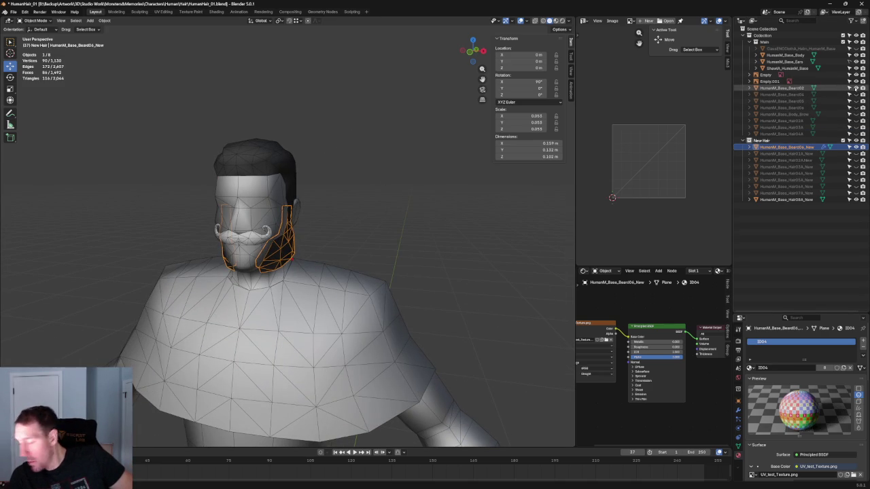
left_click(855, 88)
left_click(856, 88)
left_click(856, 88)
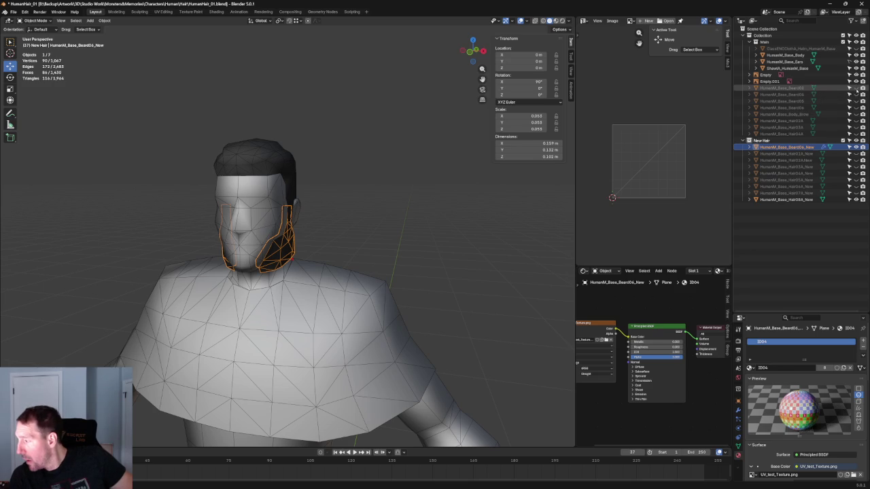
left_click(855, 95)
left_click(855, 101)
left_click(855, 94)
left_click(855, 101)
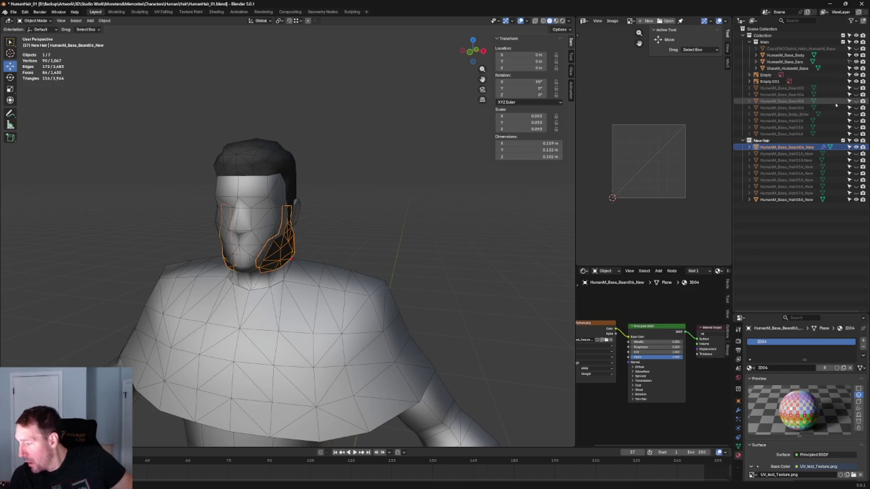
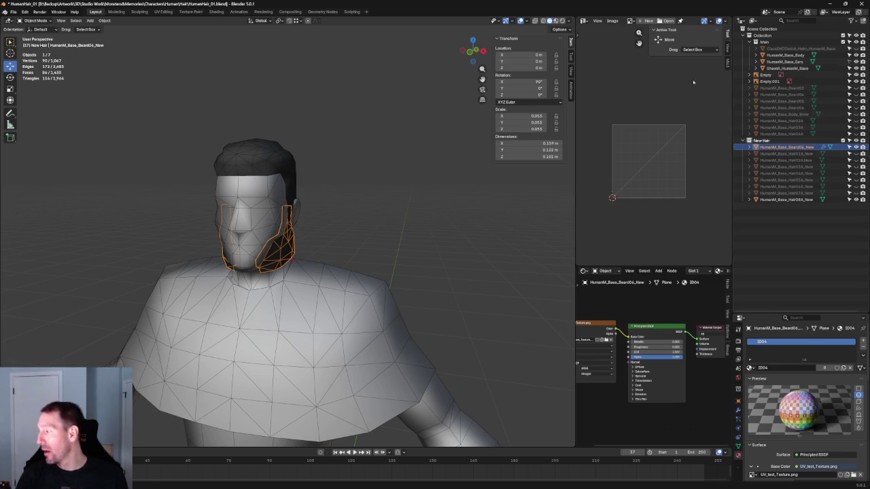
Step: Switch to Front Orthographic and zoom to frame the character against the reference head drawings
scroll(366, 211, "down", 4)
key("KP_1")
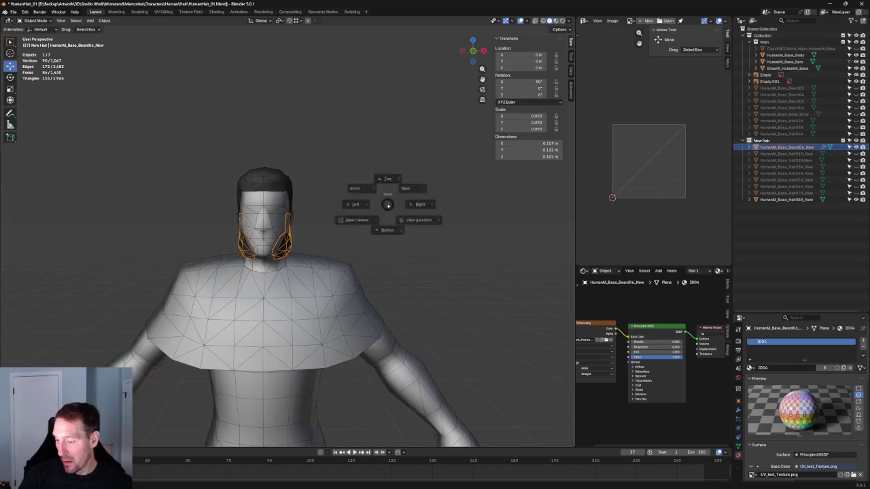
scroll(376, 209, "down", 3)
scroll(387, 208, "down", 3)
scroll(417, 205, "up", 6)
scroll(431, 207, "down", 1)
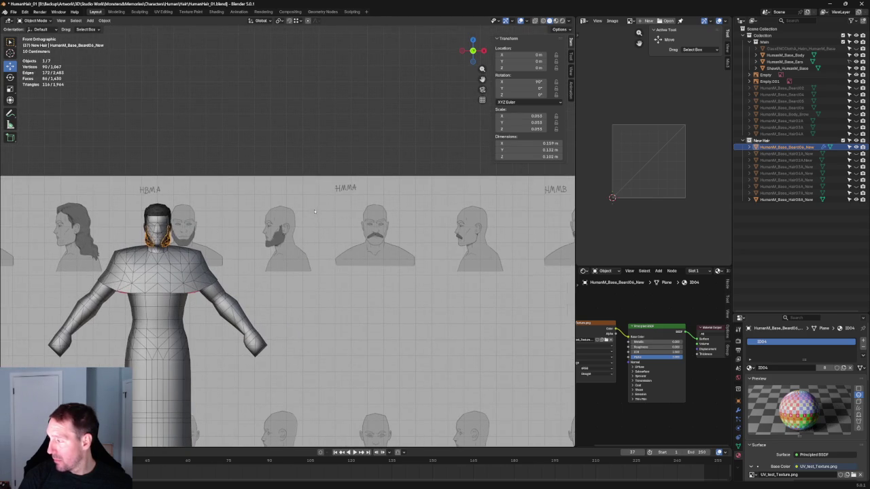
scroll(324, 194, "down", 2)
scroll(324, 194, "up", 2)
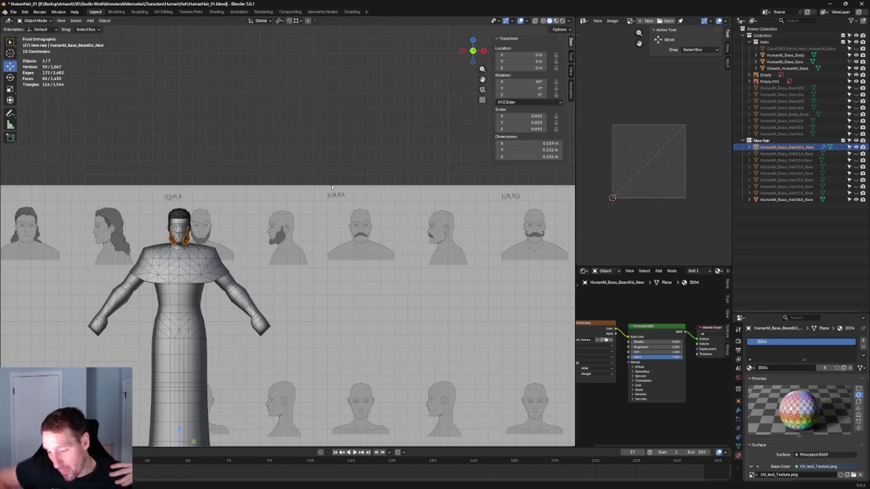
scroll(297, 185, "down", 1)
scroll(297, 186, "down", 2)
scroll(471, 213, "up", 4, "ctrl")
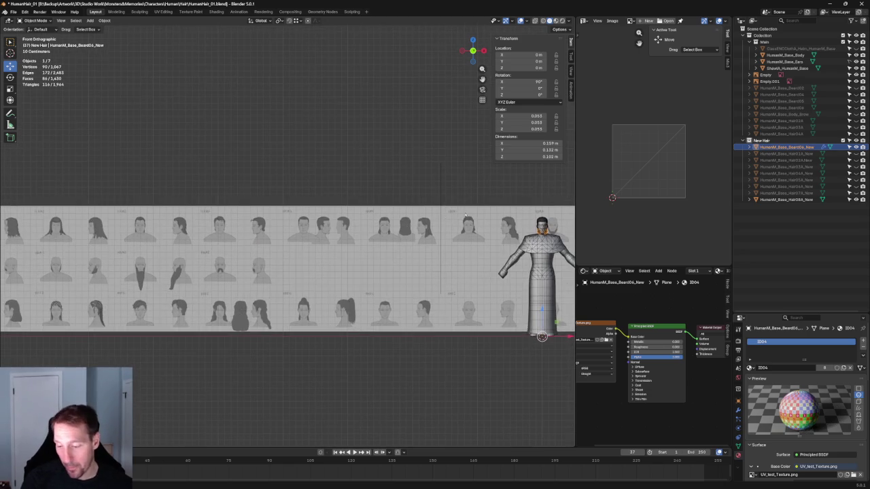
scroll(176, 224, "up", 2, "ctrl")
scroll(183, 217, "down", 1)
scroll(194, 211, "down", 1)
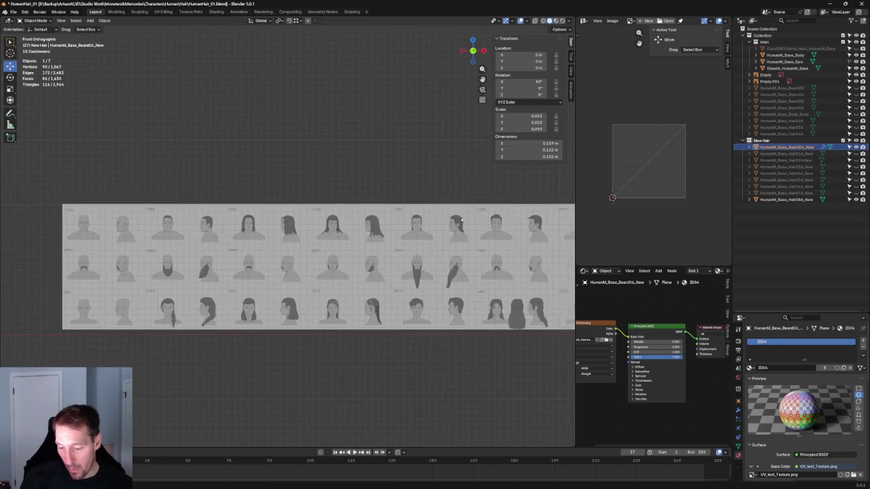
scroll(206, 205, "up", 3)
scroll(206, 203, "down", 1, "ctrl")
scroll(405, 211, "down", 1)
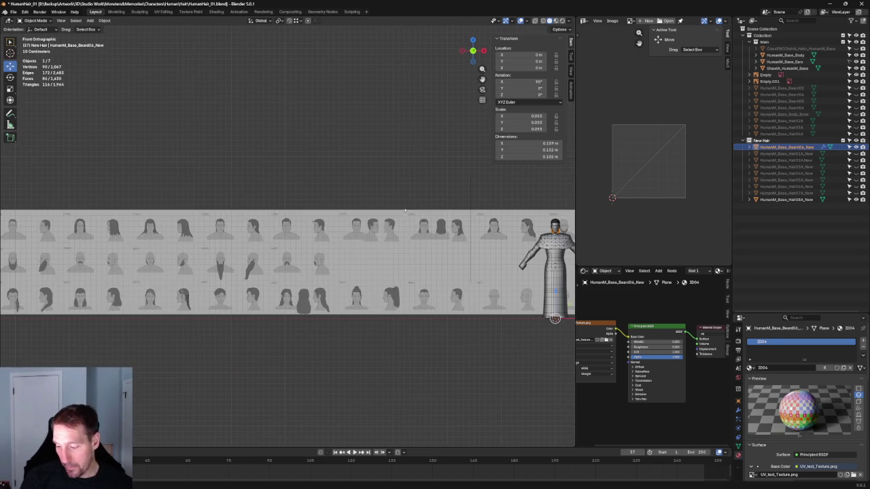
scroll(467, 209, "down", 3, "ctrl")
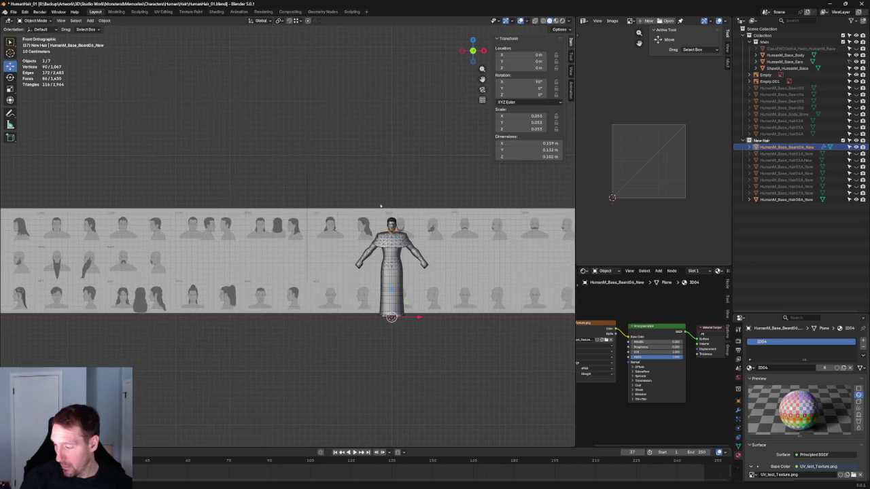
scroll(333, 218, "up", 3)
scroll(218, 218, "up", 3)
scroll(218, 217, "down", 3)
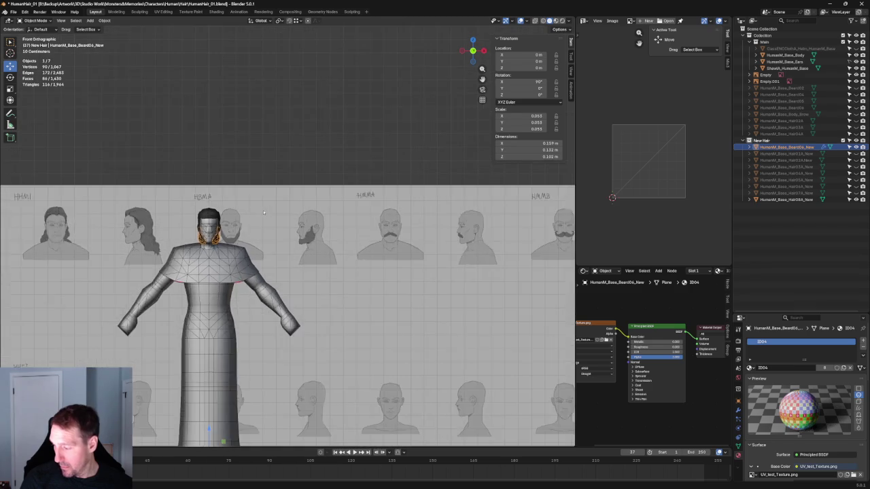
scroll(264, 211, "down", 2)
scroll(264, 209, "up", 2)
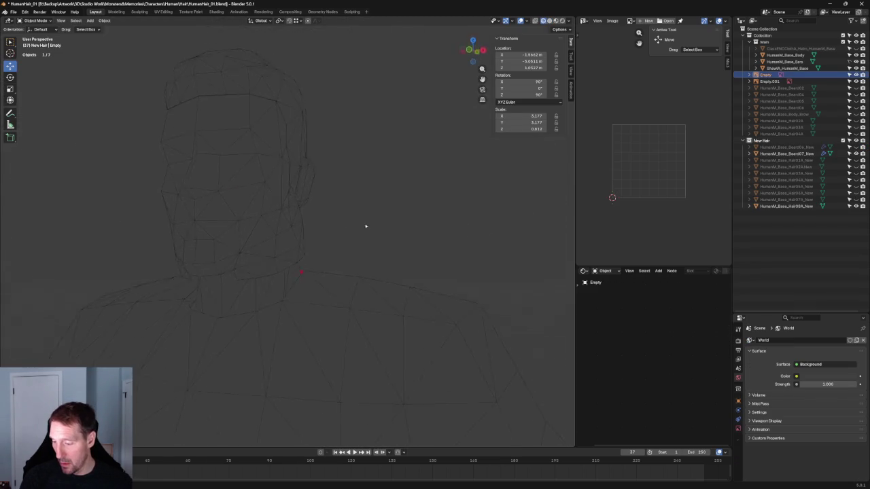
Step: Orbit around the head wireframe and switch to the Right side view
mouse_move(365, 226)
middle_mouse_down()
mouse_move(229, 246)
mouse_move(235, 224)
mouse_move(230, 239)
mouse_move(382, 210)
mouse_move(378, 190)
mouse_move(328, 207)
mouse_move(346, 213)
mouse_move(333, 221)
mouse_move(364, 232)
middle_mouse_up()
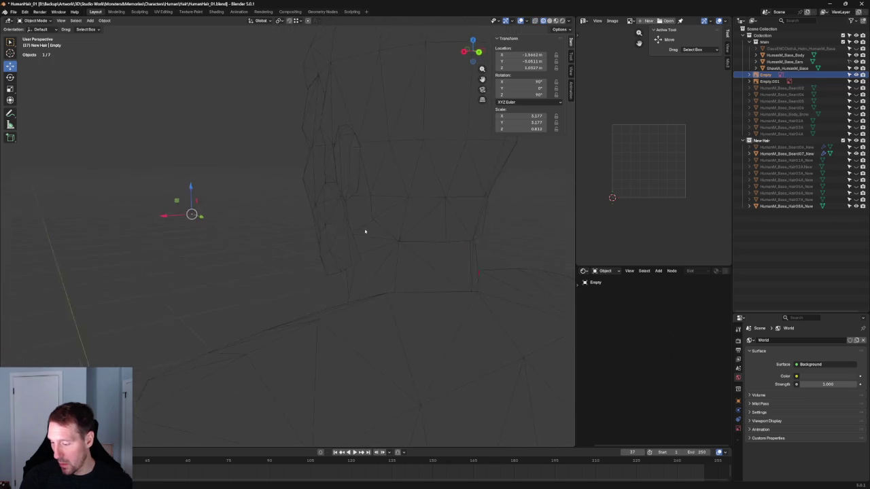
mouse_move(449, 221)
middle_mouse_down()
mouse_move(326, 229)
mouse_move(343, 227)
mouse_move(301, 247)
mouse_move(313, 257)
mouse_move(395, 264)
middle_mouse_up()
scroll(247, 241, "up", 2)
scroll(252, 241, "down", 2)
scroll(252, 245, "up", 3)
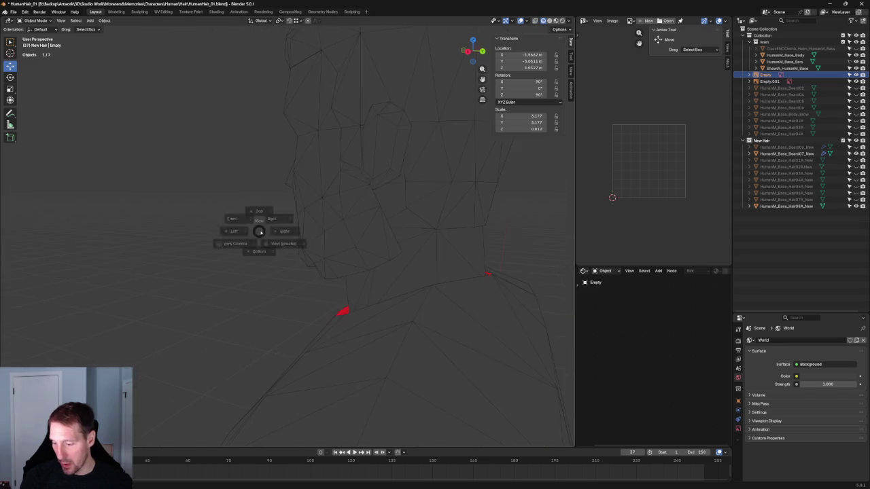
left_click(286, 227)
scroll(286, 228, "up", 2)
scroll(272, 231, "down", 3)
scroll(244, 237, "down", 1)
scroll(244, 237, "down", 1)
scroll(246, 236, "down", 2)
scroll(248, 236, "down", 3)
scroll(248, 235, "up", 1)
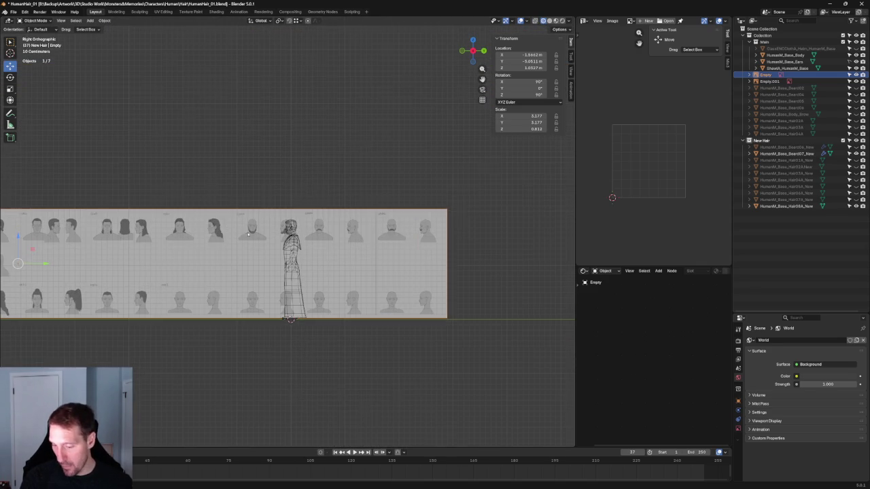
Step: Shift the reference images so the beard profile sits behind the head, then select the beard mesh
left_click_drag(17, 263, 23, 263)
scroll(299, 218, "up", 8)
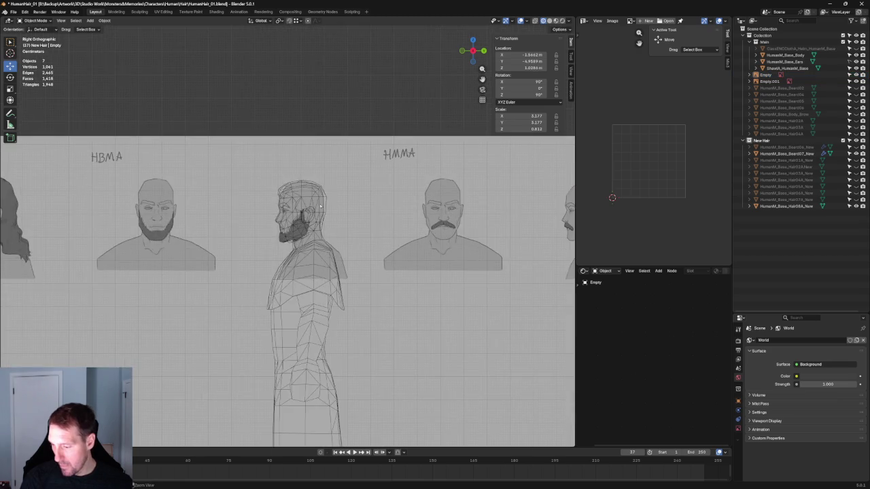
scroll(305, 209, "up", 4)
scroll(305, 209, "up", 3)
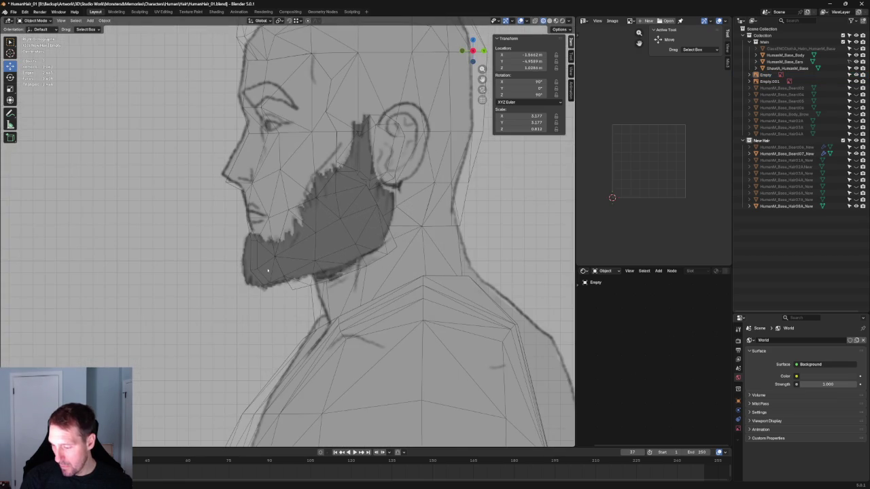
scroll(264, 267, "up", 3)
left_click(332, 320)
scroll(371, 292, "down", 2)
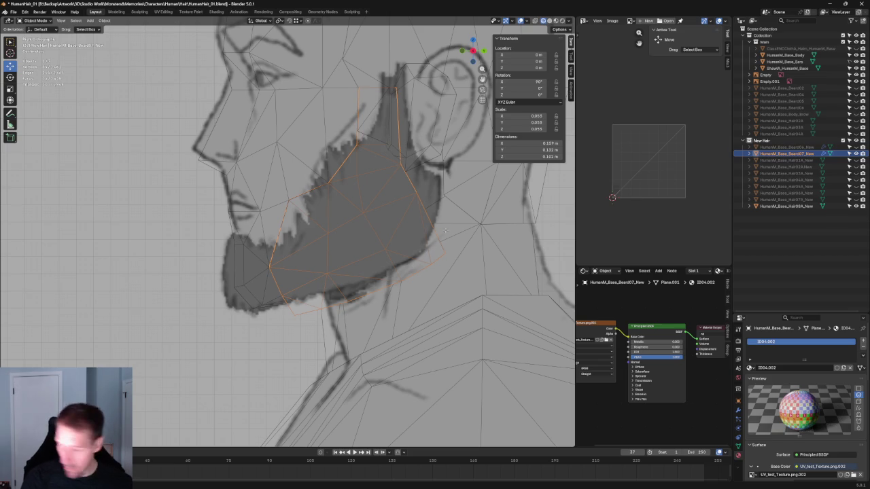
Step: In Edit Mode, move two back-edge beard points onto the sketched beard edge
key("Tab")
left_click(446, 253)
key("g")
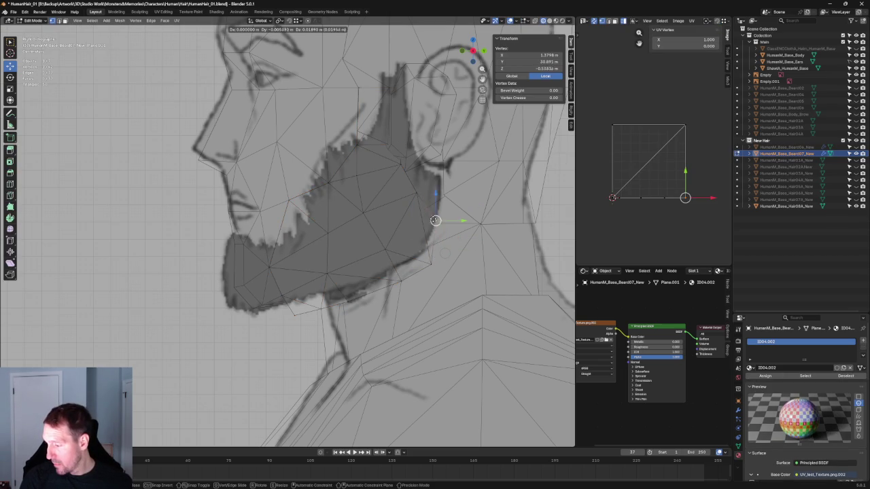
left_click(435, 224)
key("g")
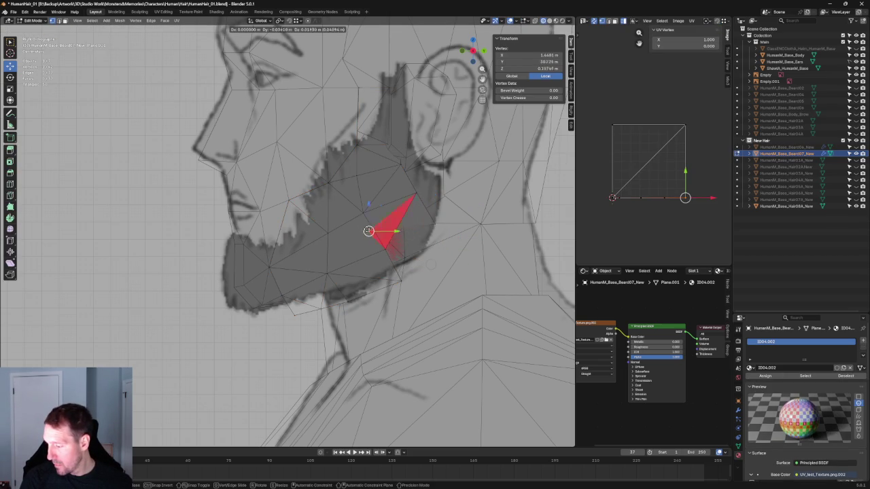
left_click(421, 250)
Step: Move a lower jaw point and the under-chin edge onto the sketched beard outline
left_click(408, 275)
key("g")
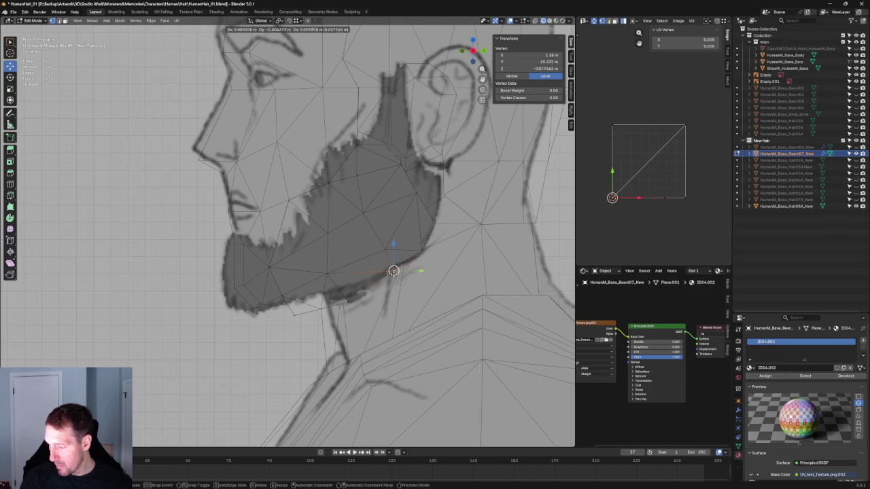
left_click(351, 292)
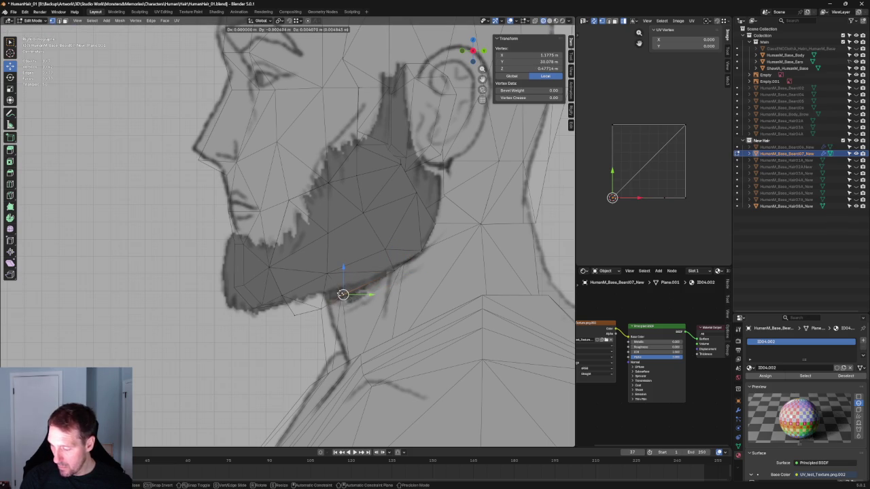
left_click(297, 322, "shift")
key("g")
left_click(328, 301)
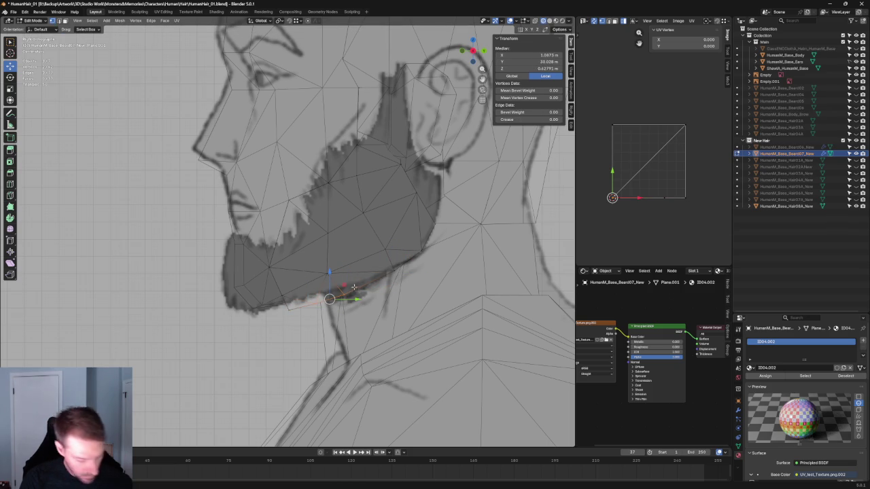
Step: Select a point under the chin and switch to the left side view
left_click(345, 290)
scroll(345, 290, "down", 5)
middle_click_drag(346, 290, 381, 272)
key("ctrl+KP_3")
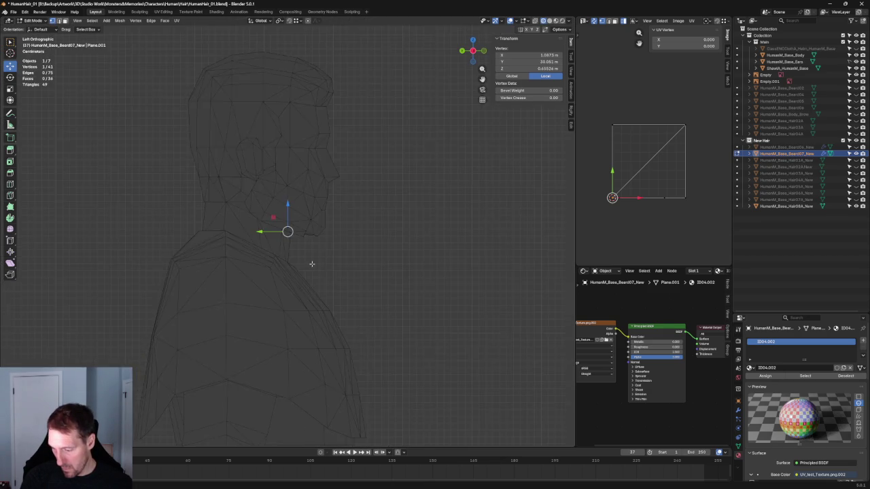
key("KP_1")
scroll(329, 256, "up", 3)
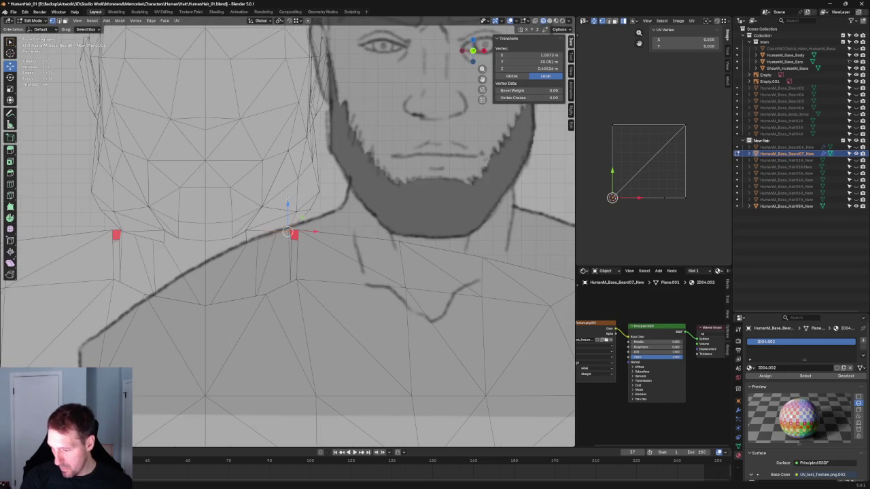
scroll(322, 195, "down", 2)
key("alt+a")
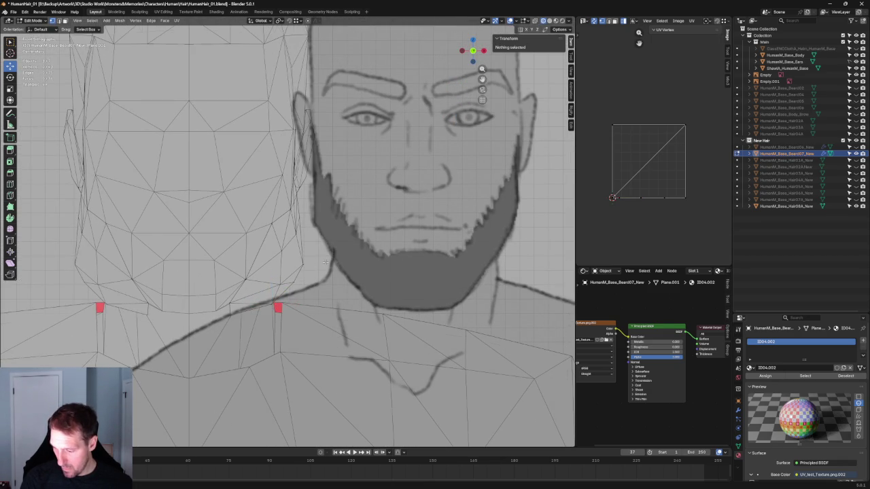
key("alt+z")
left_click(295, 292)
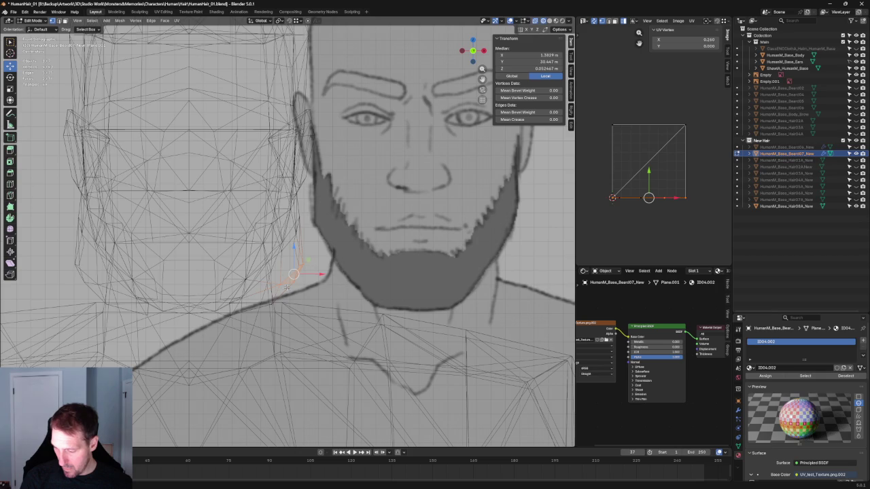
key("alt+z")
left_click(279, 290)
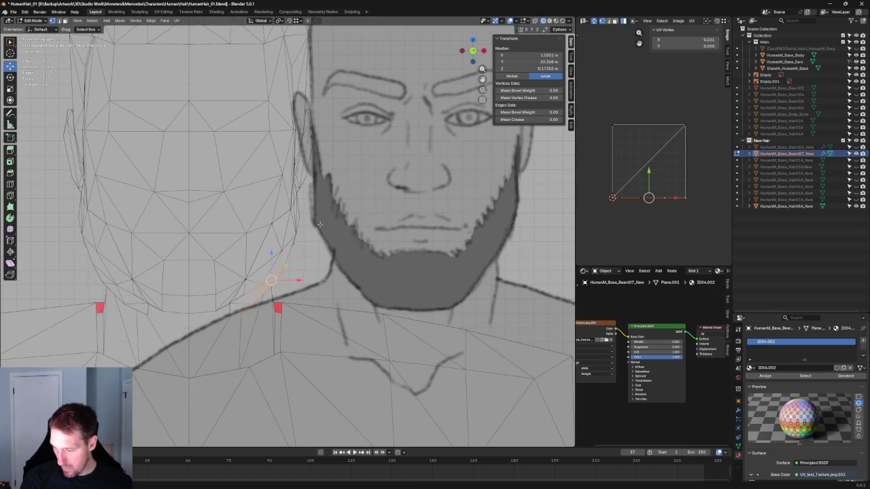
scroll(319, 224, "down", 3)
middle_click_drag(330, 242, 223, 240)
key("ctrl+l")
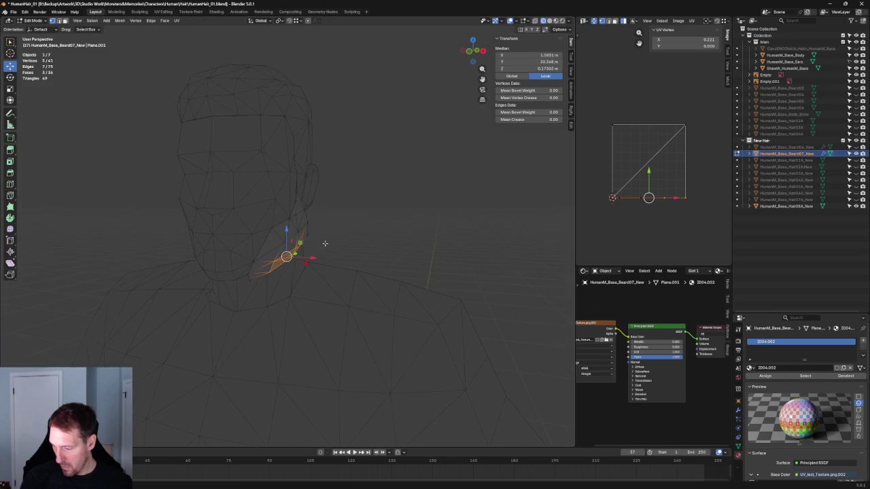
left_click(308, 235)
middle_click_drag(307, 235, 323, 235)
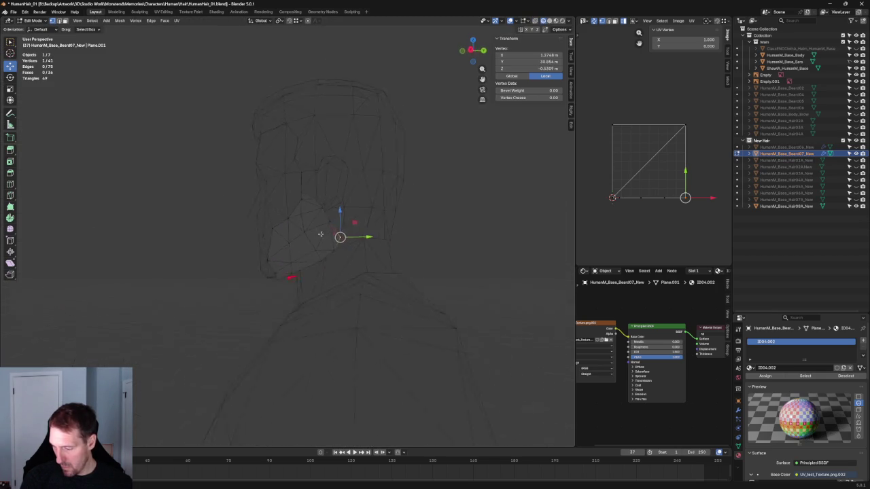
scroll(323, 235, "up", 5)
scroll(376, 252, "down", 3)
middle_click_drag(377, 252, 422, 250)
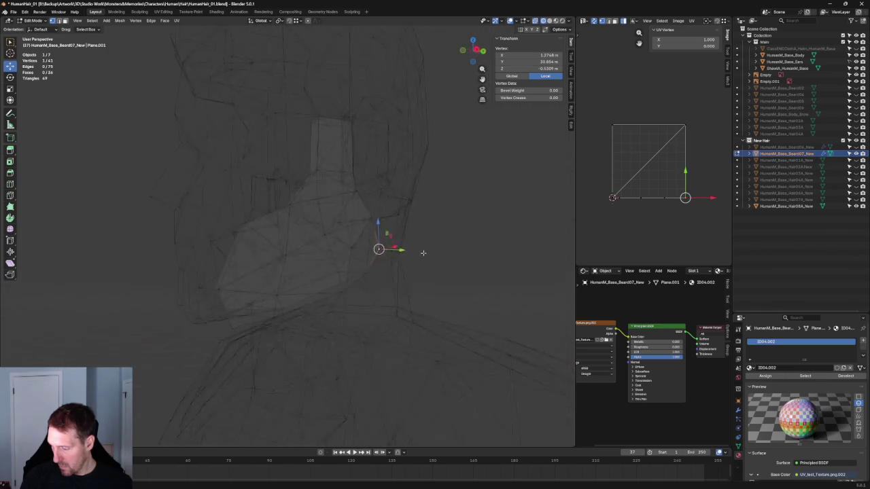
key("KP_3")
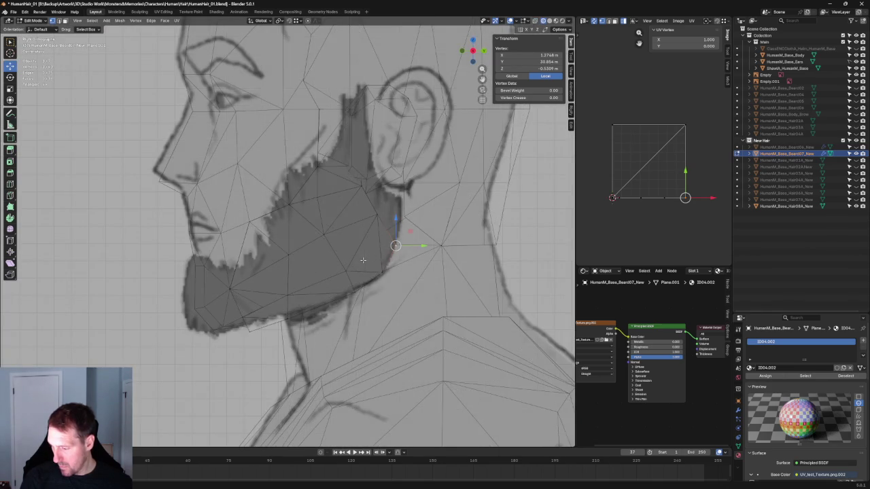
Step: Select jawline, cheek and sideburn vertices and move the sideburn vertex onto the outline
scroll(364, 261, "down", 2)
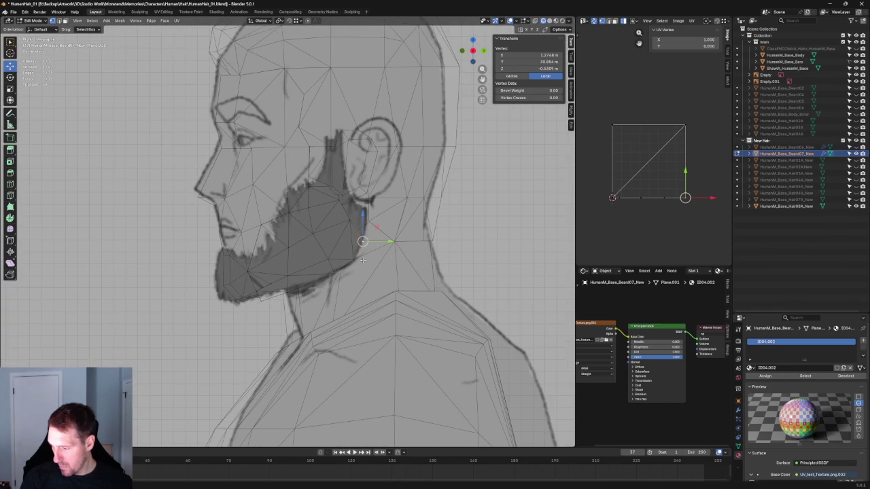
left_click(320, 246)
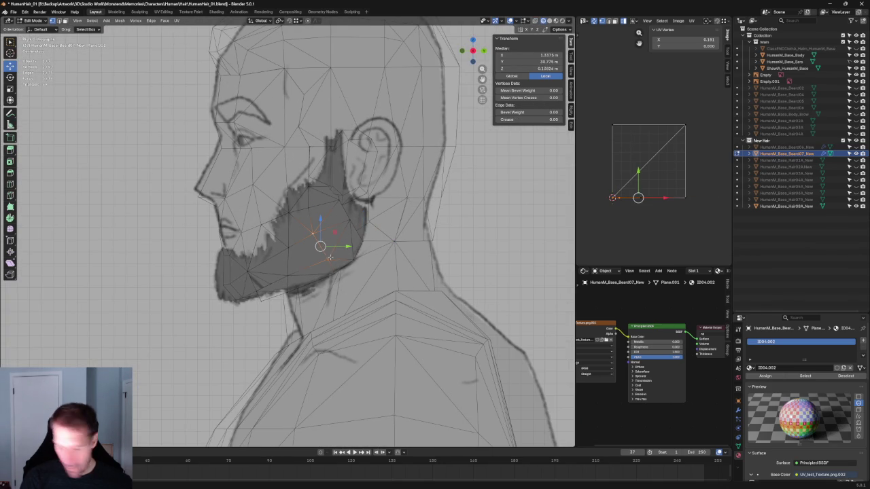
left_click(287, 263)
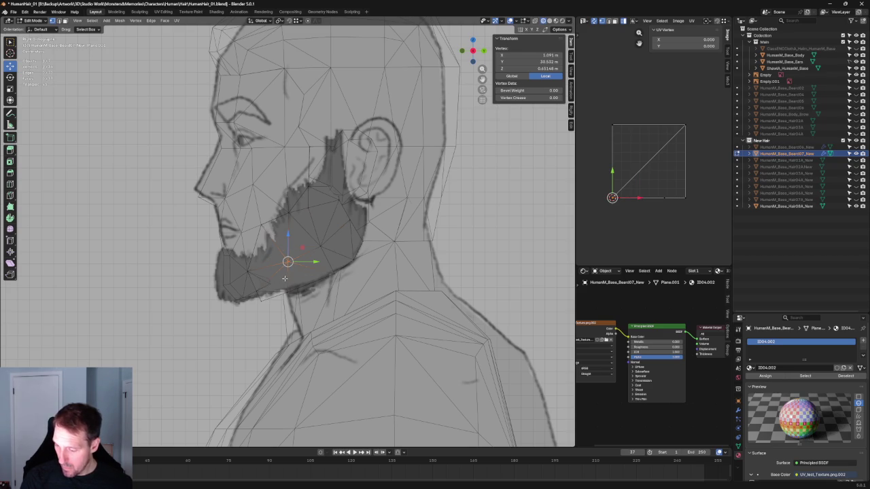
scroll(284, 277, "up", 1)
left_click(371, 214)
scroll(370, 215, "up", 2)
scroll(367, 224, "up", 2)
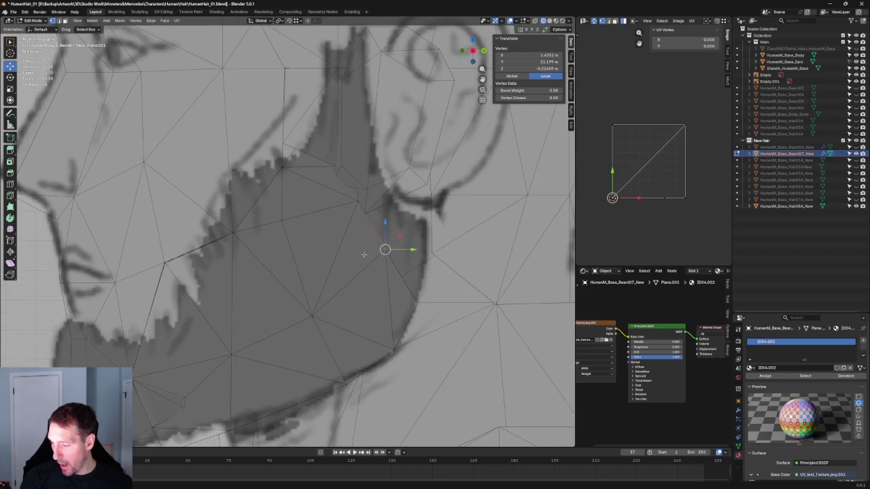
scroll(365, 245, "down", 3)
key("g")
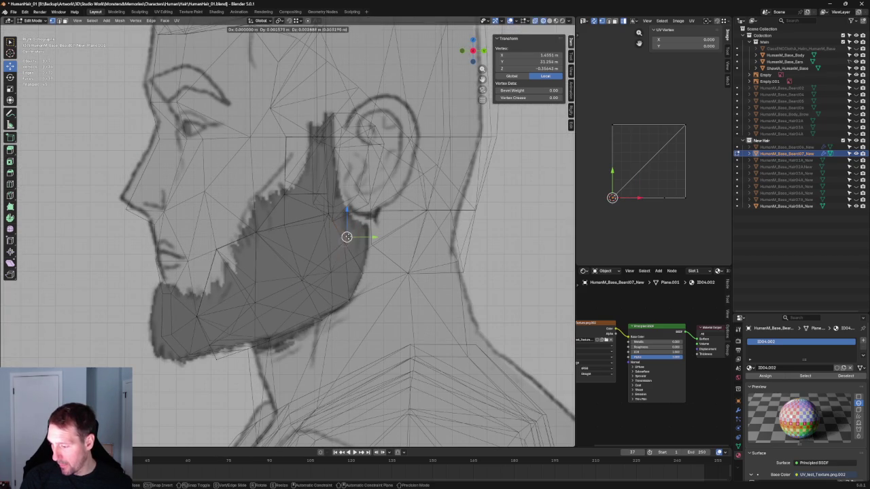
left_click(373, 265)
Step: Offset the selected vertex along the X axis, then return to the right side view
mouse_move(354, 258)
middle_mouse_down()
mouse_move(373, 266)
mouse_move(271, 249)
middle_mouse_up()
key("g")
key("x")
left_click(341, 270)
middle_click_drag(341, 270, 365, 265)
key("KP_3")
scroll(366, 264, "up", 2)
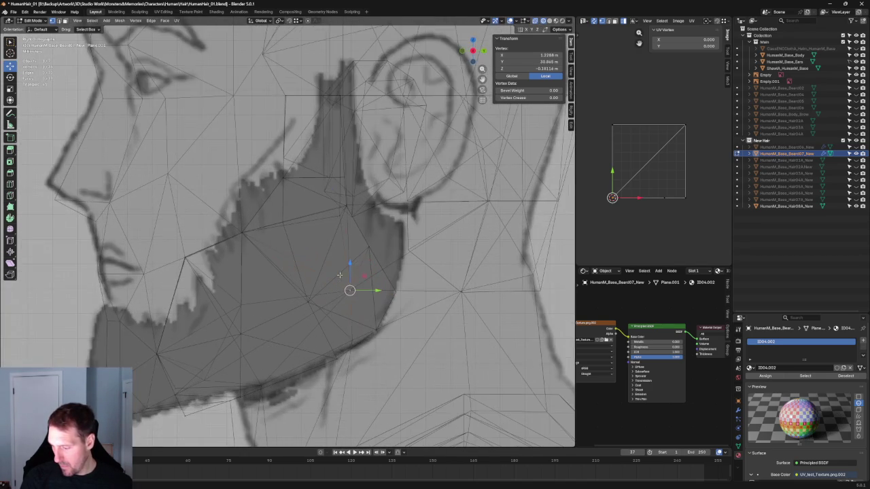
key("g")
key("Escape")
scroll(371, 275, "down", 3)
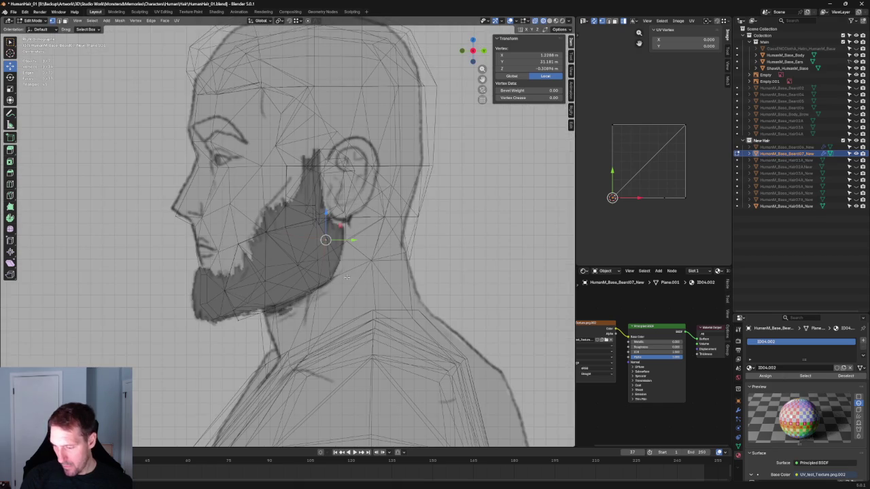
scroll(371, 275, "up", 1)
scroll(371, 275, "up", 1)
scroll(371, 275, "down", 1)
scroll(356, 297, "down", 1)
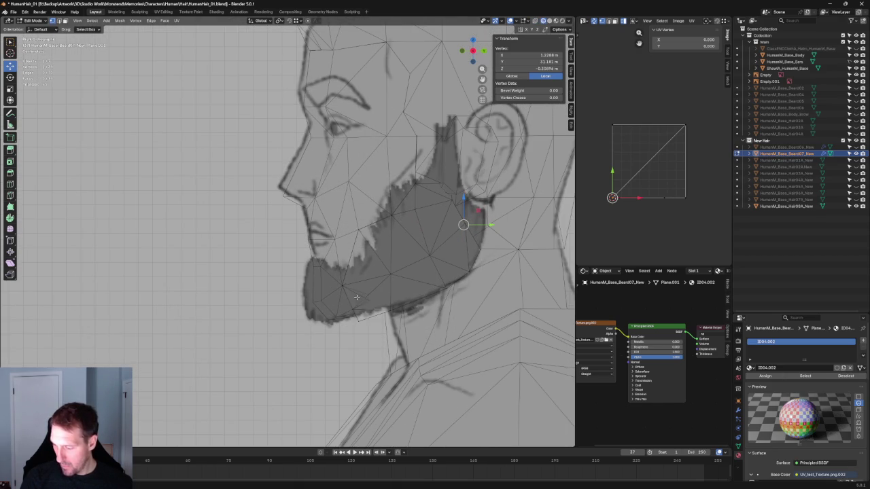
Step: Box-select the beard's bottom-edge vertices and move them forward onto the sketched chin tip
left_click(351, 293)
left_click_drag(337, 308, 363, 285)
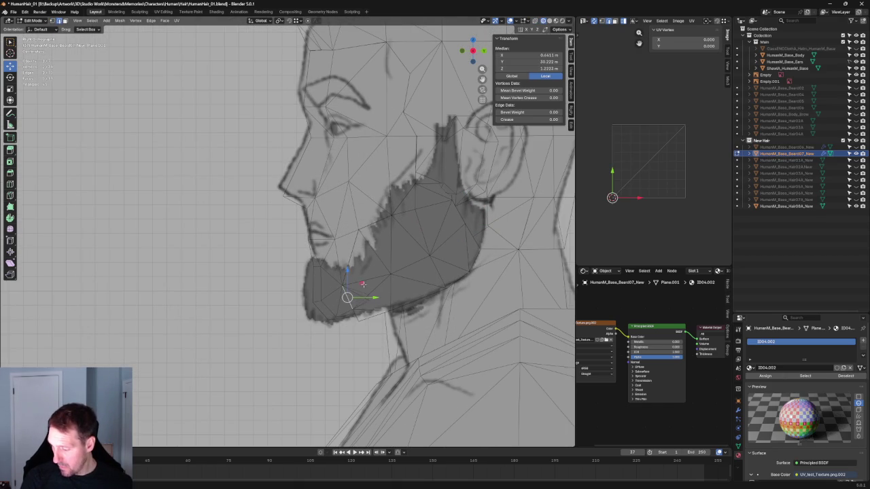
key("g")
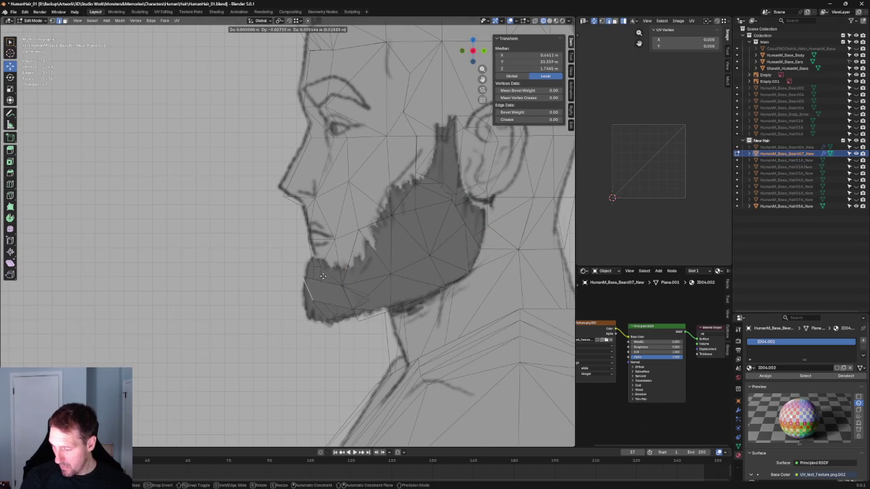
left_click(322, 280)
scroll(319, 286, "down", 2)
mouse_move(319, 292)
middle_mouse_down()
mouse_move(354, 306)
mouse_move(402, 288)
middle_mouse_up()
mouse_move(272, 309)
middle_mouse_down()
mouse_move(325, 272)
mouse_move(328, 281)
middle_mouse_up()
key("shift+z")
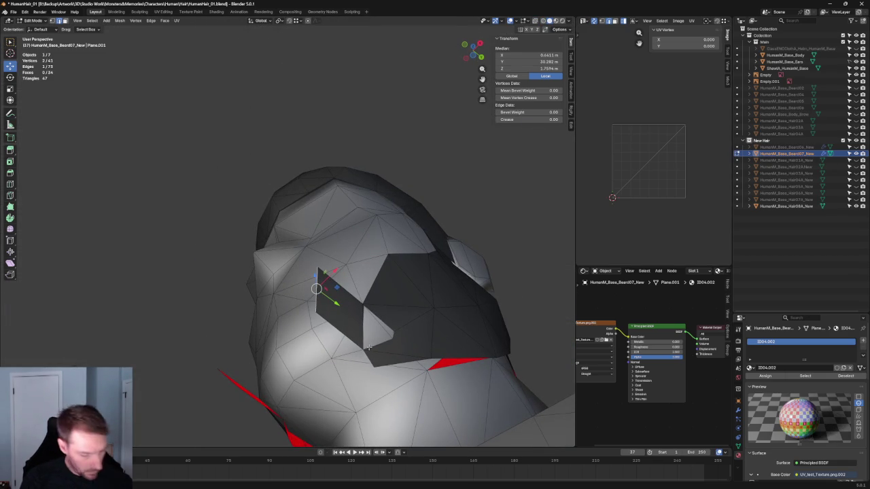
Step: Move a chin vertex along X, then place it on the reference chin outline in side view
left_click(365, 349)
key("g")
key("x")
left_click(408, 319)
key("KP_3")
scroll(438, 321, "up", 3)
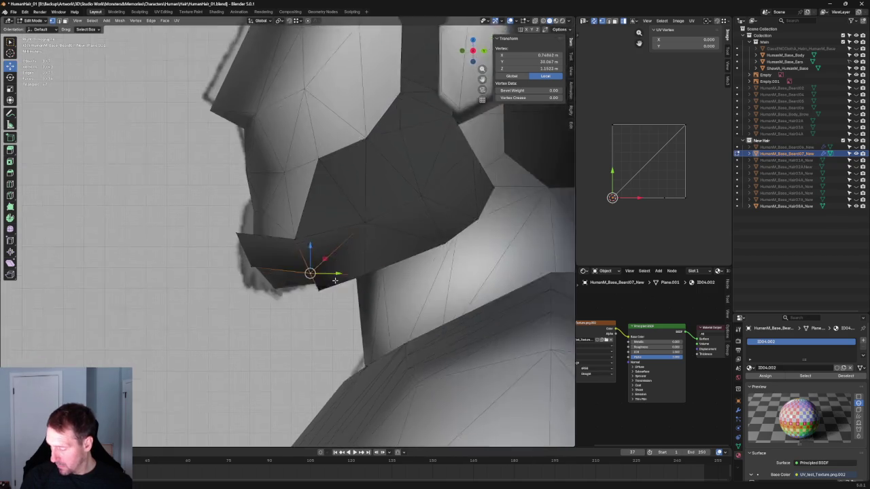
scroll(343, 293, "up", 2)
key("g")
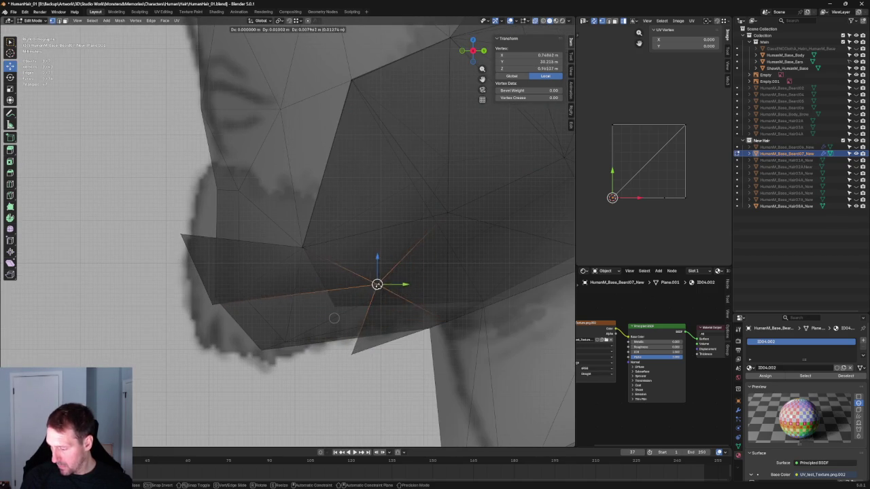
left_click(373, 299)
scroll(349, 292, "down", 4)
mouse_move(349, 292)
middle_mouse_down()
mouse_move(426, 278)
mouse_move(428, 245)
mouse_move(373, 278)
mouse_move(330, 287)
middle_mouse_up()
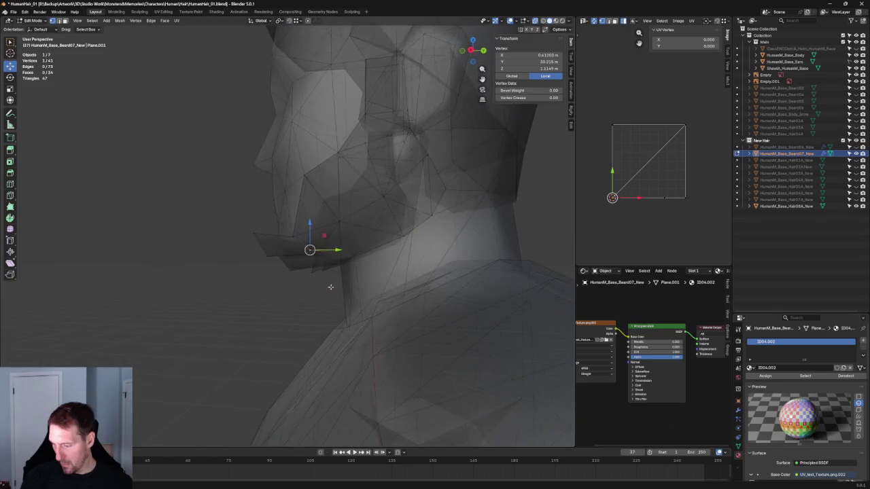
key("KP_3")
scroll(299, 285, "up", 2)
scroll(294, 294, "up", 2)
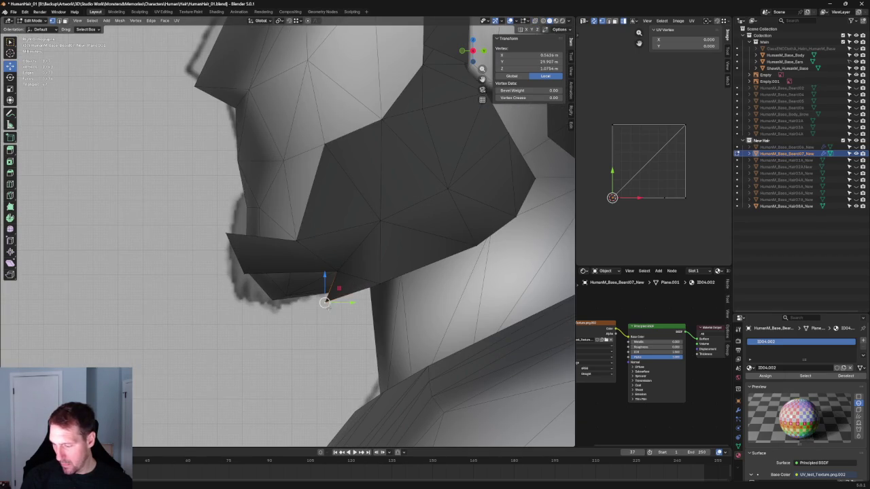
key("g")
left_click(340, 302)
Step: Turn on X-ray and select the chin underside edges and central chin vertex
key("alt+z")
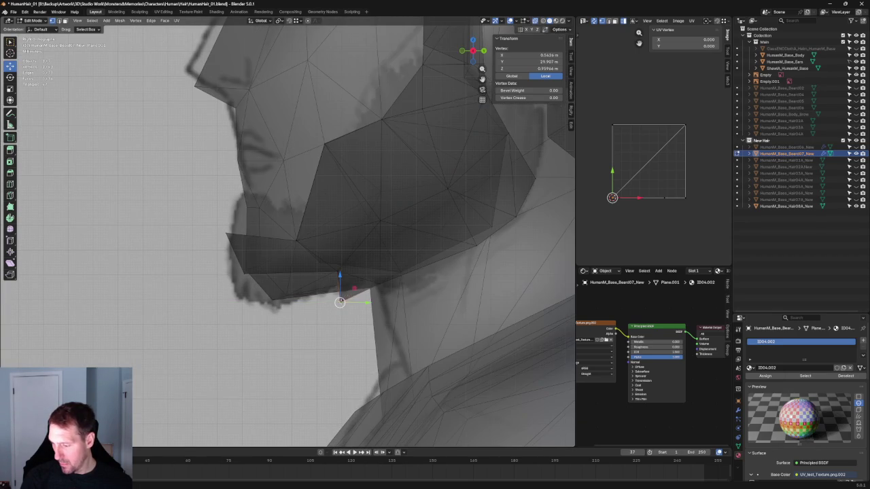
key("g")
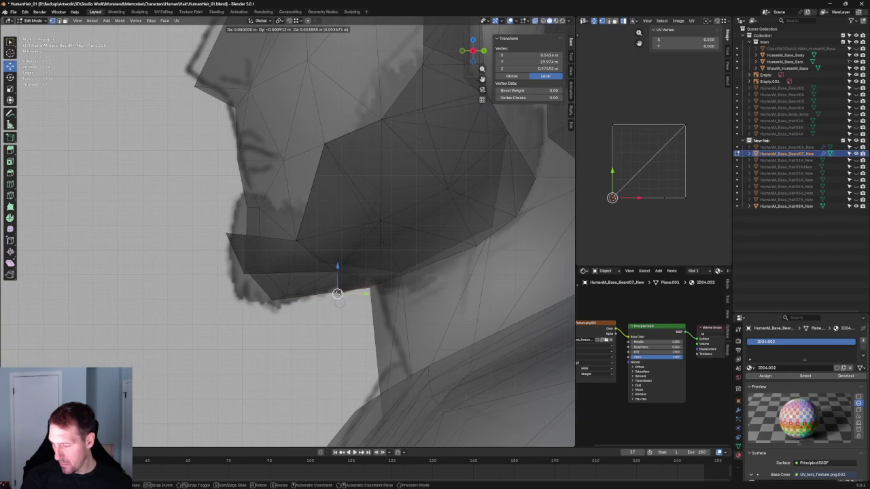
key("Escape")
key("alt+z")
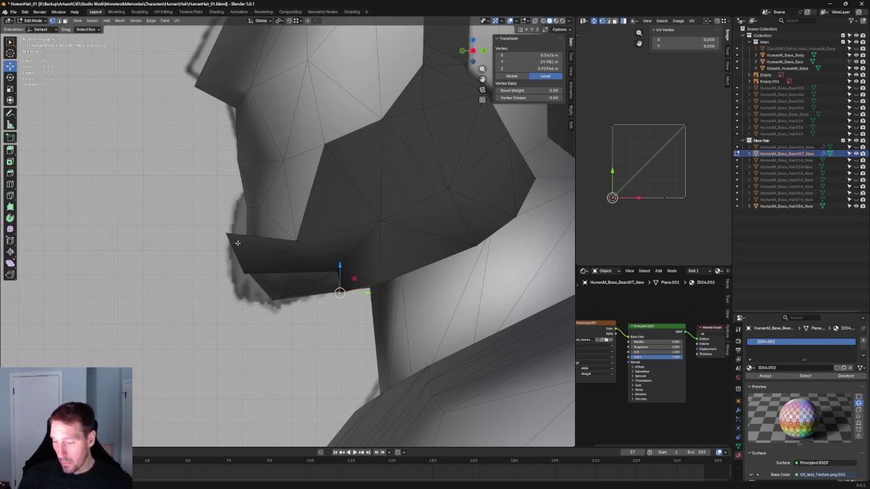
key("alt+z")
middle_click_drag(241, 249, 236, 240)
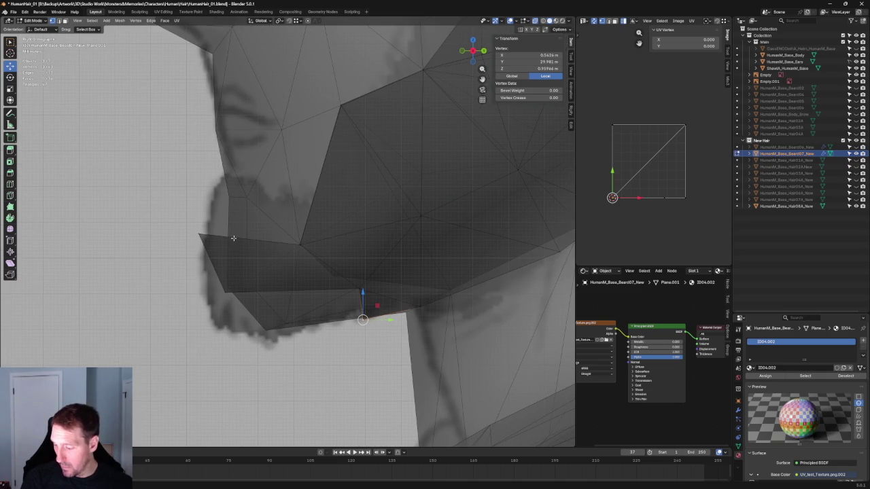
left_click(301, 242)
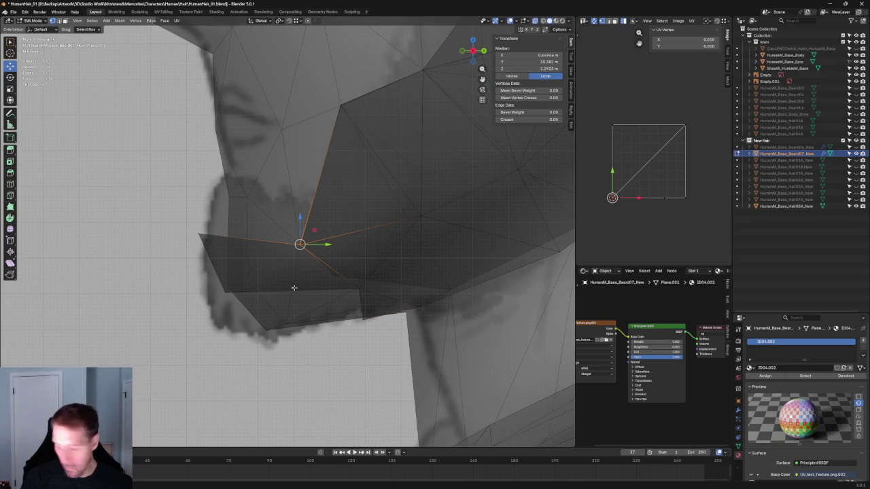
left_click(286, 307)
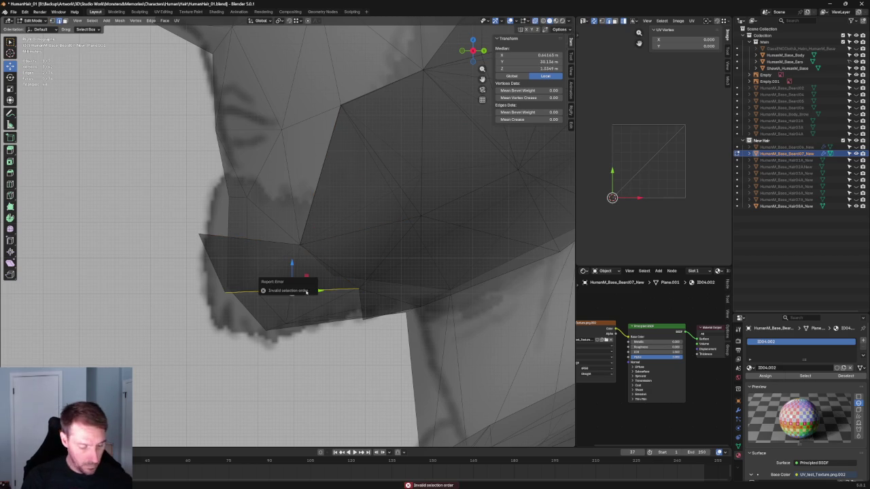
left_click(311, 245, "shift")
left_click(292, 304, "shift")
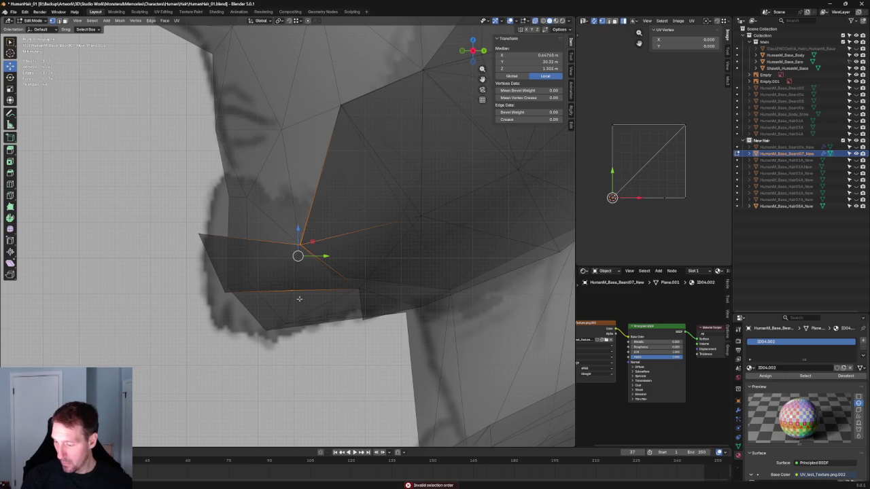
right_click(309, 286)
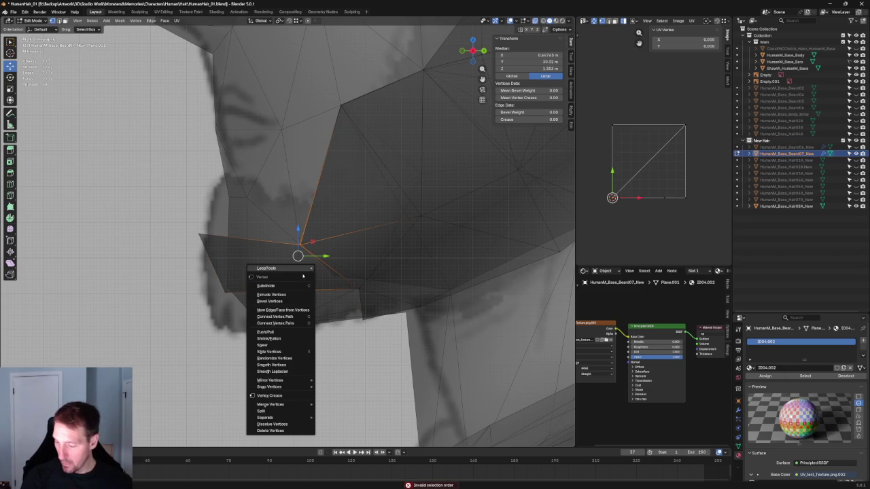
key("Escape")
key("alt+a")
Step: Pull the under-chin vertex along Y and raise the chin tip vertex to match the sketch
left_click(292, 289)
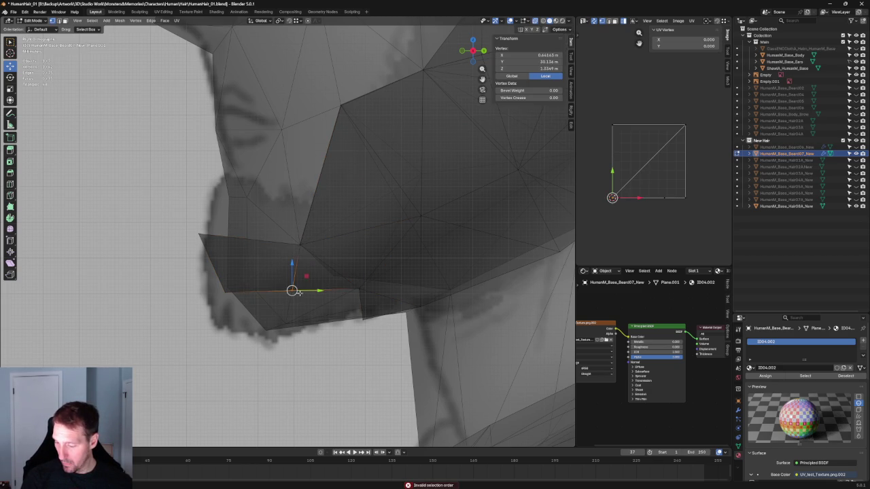
key("g")
key("y")
left_click(302, 303)
key("ctrl+z")
left_click_drag(223, 287, 245, 283)
left_click_drag(182, 221, 222, 240)
key("g")
left_click(260, 214)
scroll(290, 255, "down", 2)
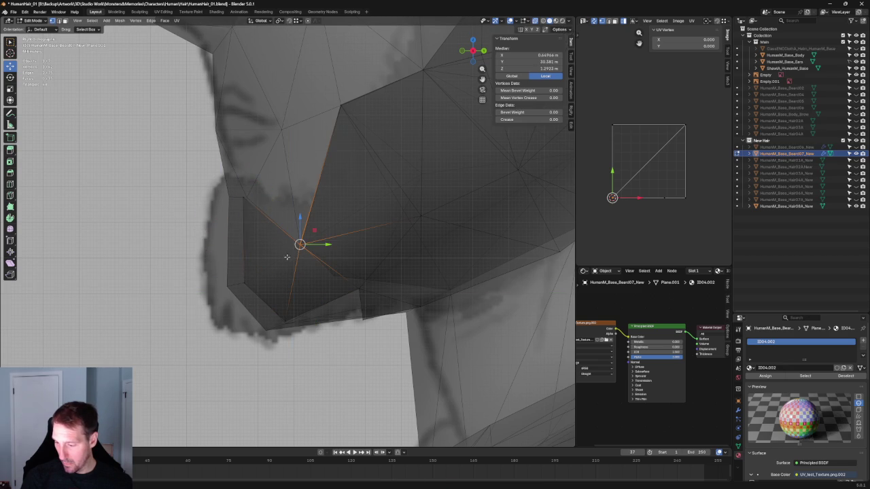
right_click(204, 235)
key("Escape")
key("alt+a")
scroll(289, 313, "down", 4)
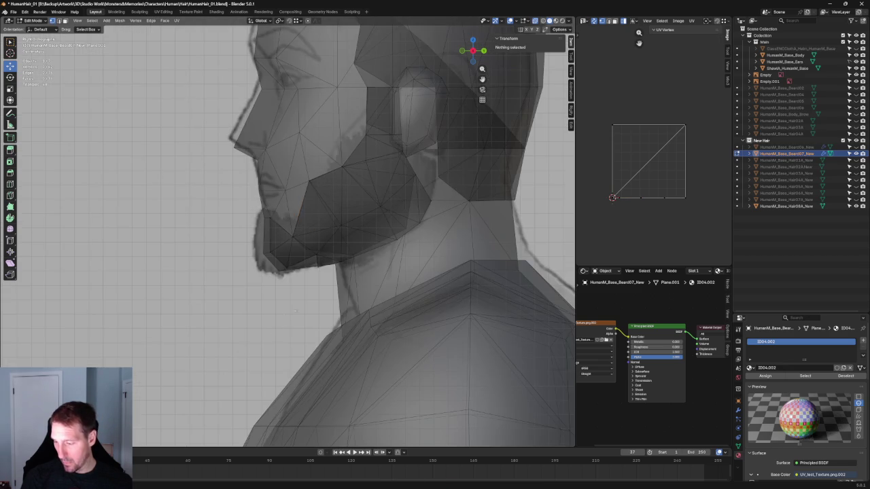
Step: In front view, move the beard-tip vertex to the left
scroll(291, 304, "down", 3)
middle_click_drag(292, 302, 319, 299)
key("KP_1")
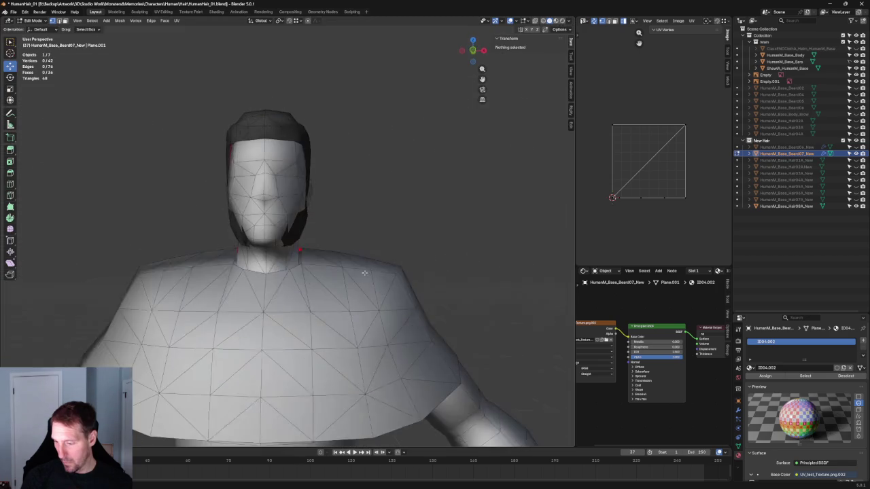
scroll(285, 234, "up", 3)
scroll(285, 233, "up", 2)
left_click(289, 218)
key("g")
left_click(260, 224)
Step: Shift another chin vertex along the X axis, then deselect everything
left_click(274, 252)
key("g")
key("x")
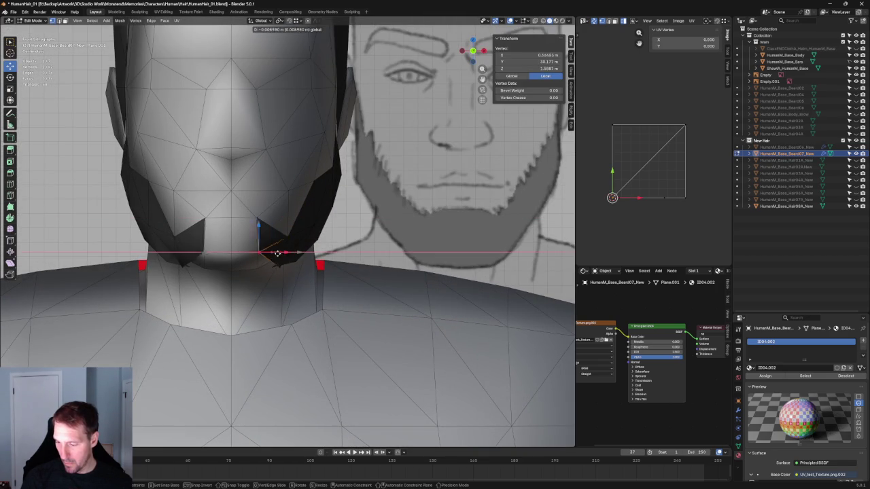
left_click(283, 254)
key("alt+a")
Step: In see-through side view, pull a chin vertex down and forward
scroll(339, 256, "down", 3)
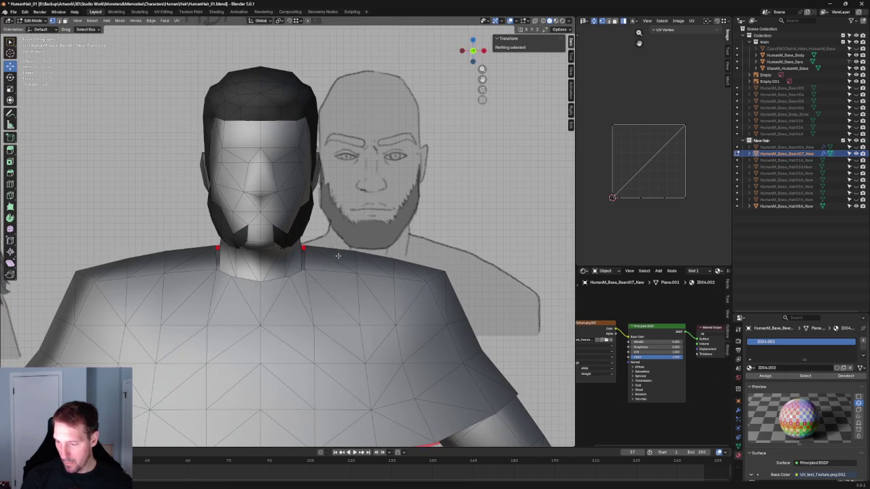
key("KP_3")
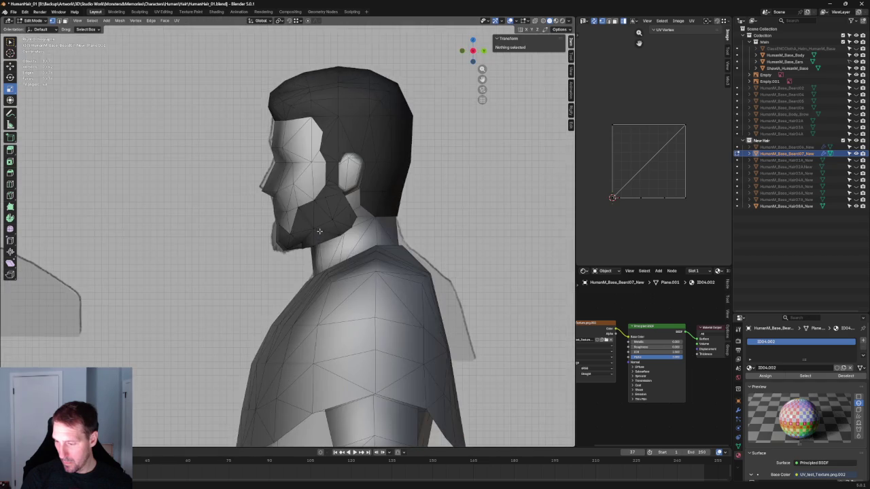
scroll(316, 198, "up", 3)
key("alt+z")
scroll(313, 190, "up", 2)
scroll(270, 219, "up", 2)
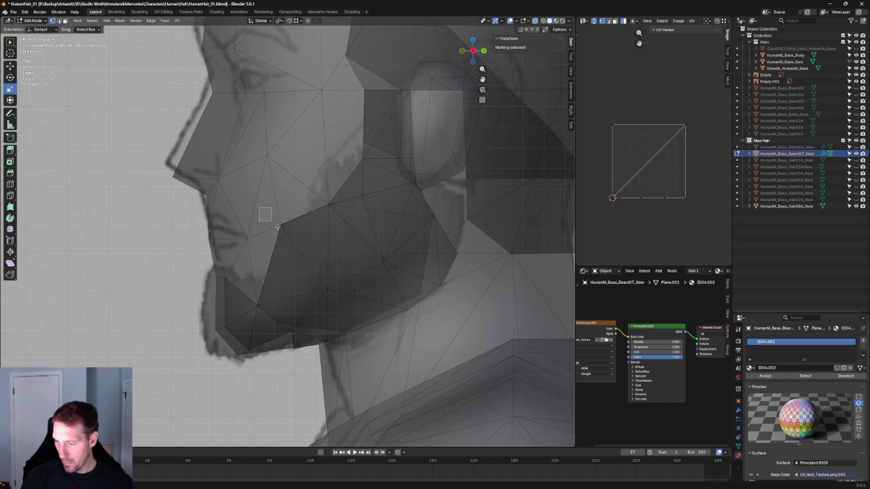
left_click(278, 223)
key("shift+space")
key("g")
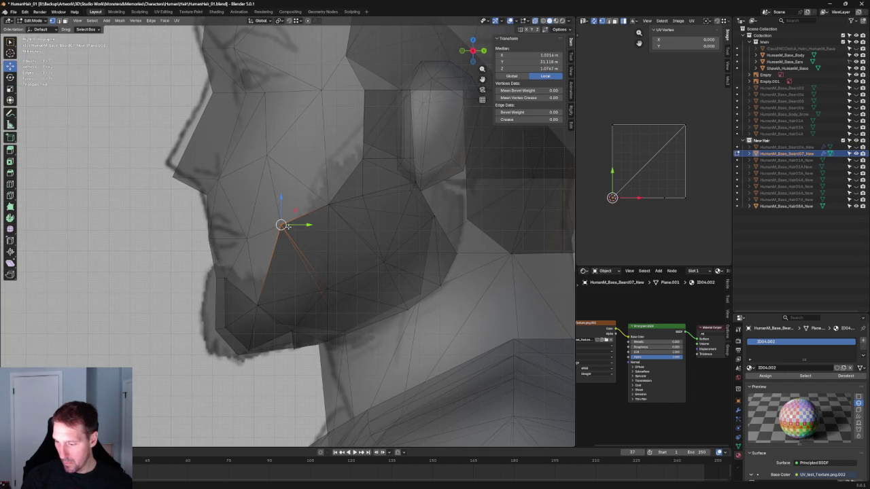
left_click_drag(283, 229, 294, 237)
key("alt+z")
Step: Extrude the centre chin edge into a new face and set its depth along Y
scroll(317, 246, "down", 4)
scroll(337, 279, "up", 2)
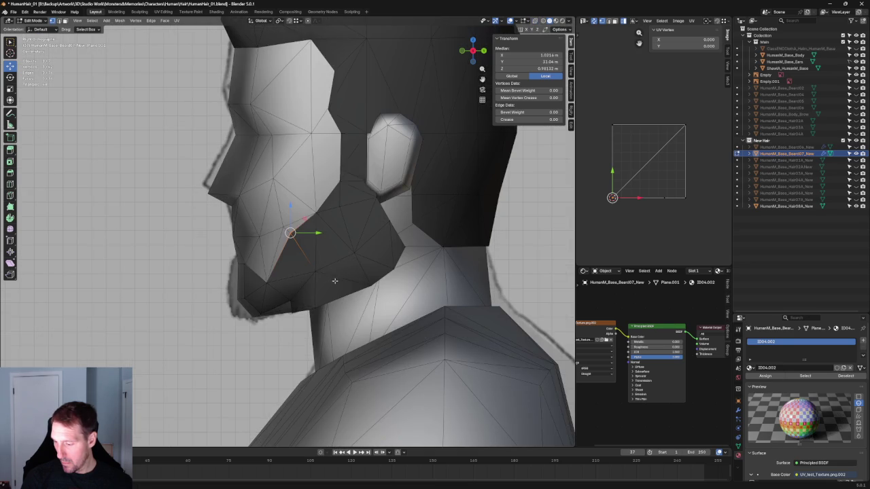
mouse_move(303, 268)
middle_mouse_down()
mouse_move(361, 262)
mouse_move(374, 250)
middle_mouse_up()
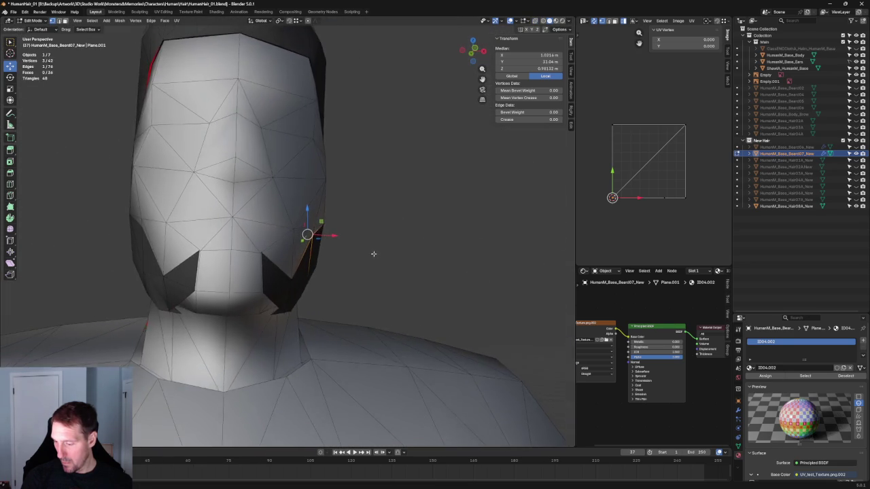
key("KP_1")
scroll(283, 291, "up", 3)
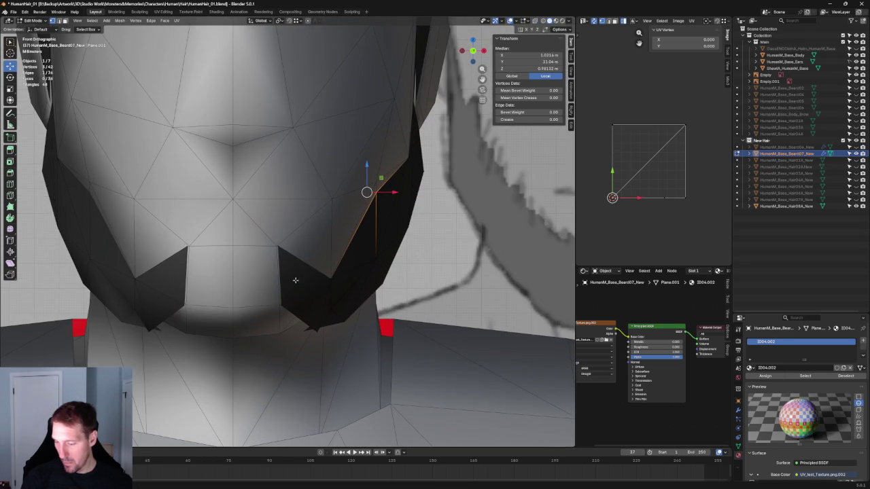
left_click(281, 269)
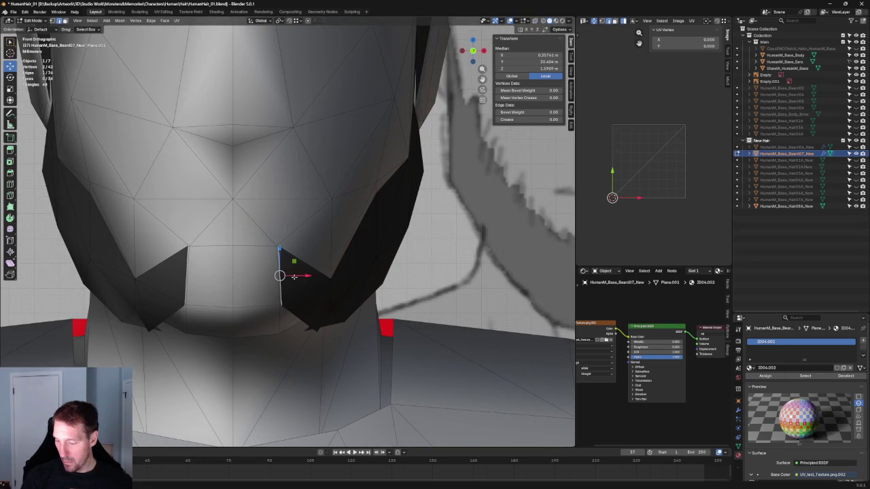
key("e")
left_click(251, 267)
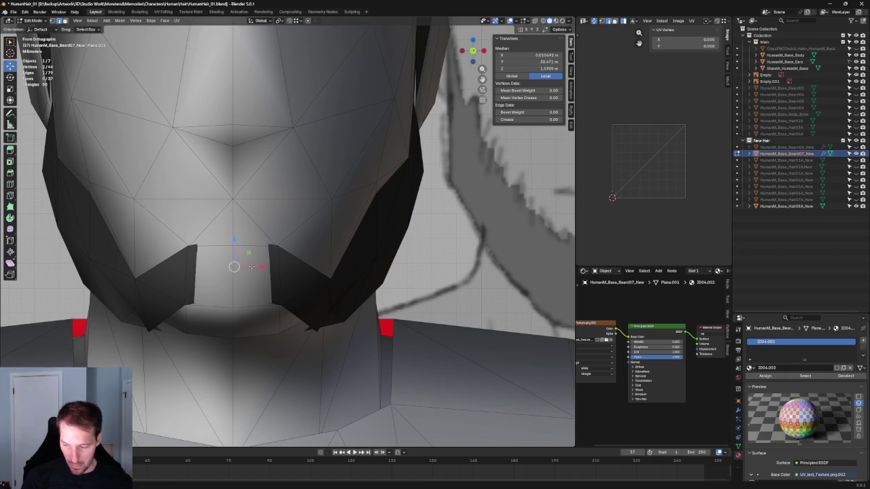
key("KP_3")
key("g")
key("y")
left_click(219, 263)
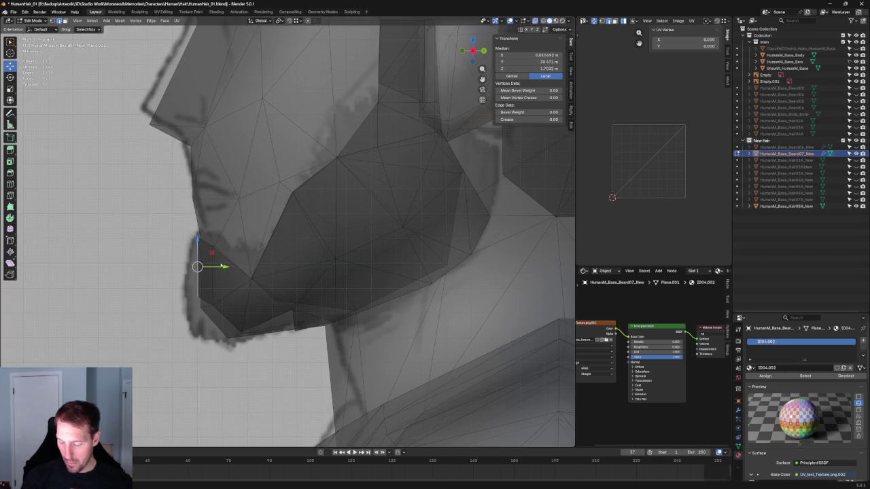
Step: Set the centre chin vertex's X coordinate to 0 m in the N-panel
key("KP_1")
left_click(233, 239)
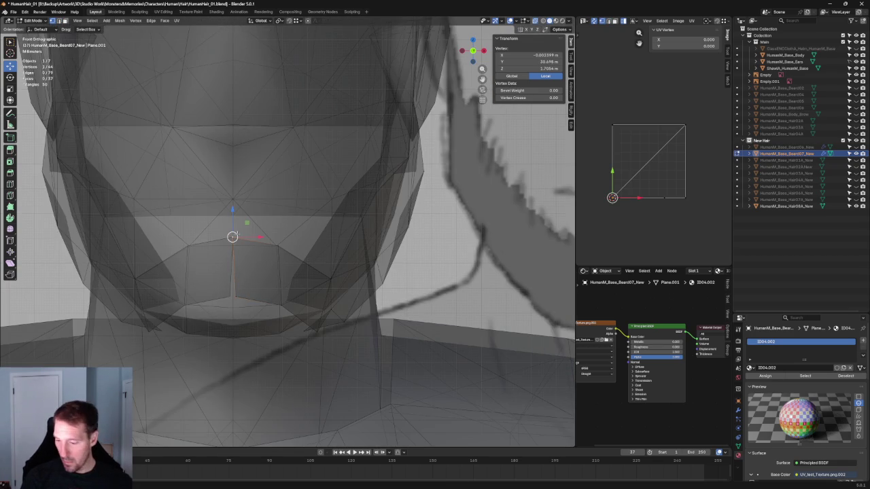
left_click(528, 54)
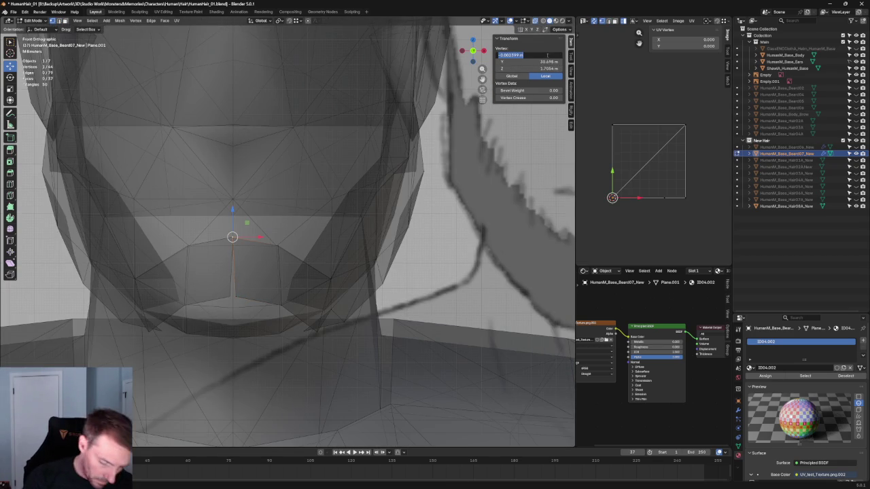
key("Escape")
key("ctrl+alt+v")
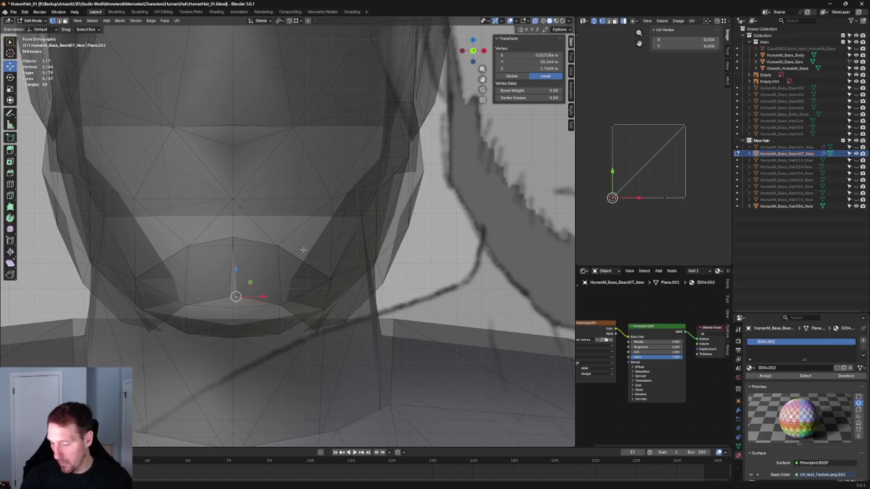
left_click(534, 54)
type("0")
key("Return")
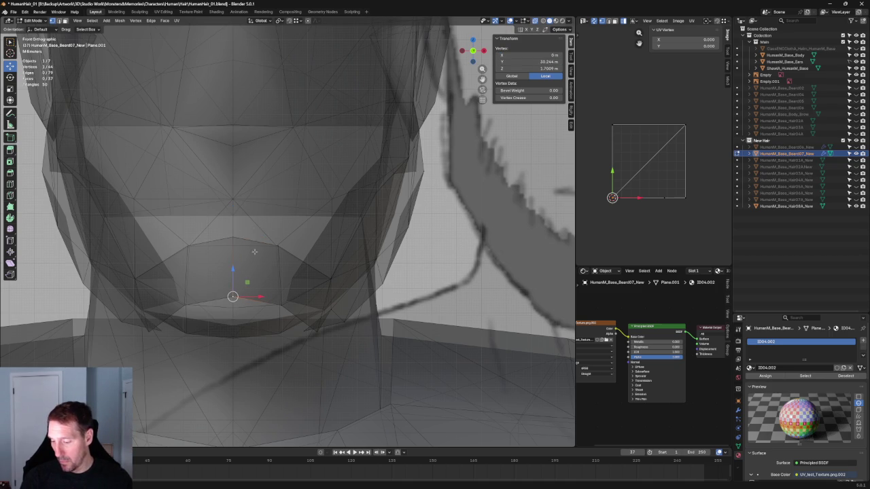
Step: Lower the centre chin vertex, switch to wireframe, then select the reference image in Object Mode
left_click_drag(232, 297, 232, 310)
key("alt+z")
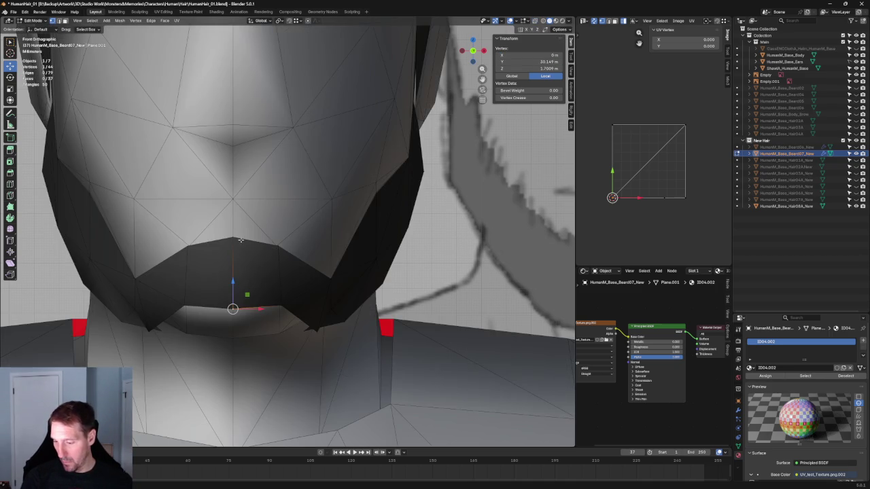
left_click(543, 21)
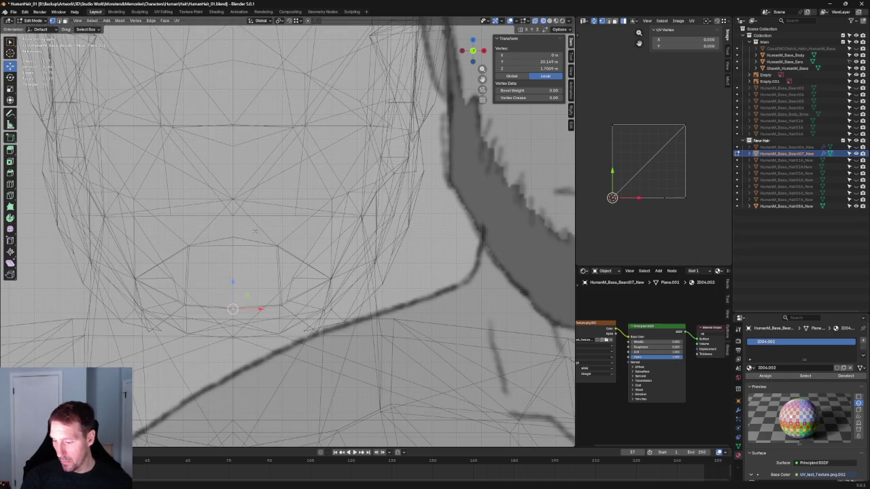
scroll(255, 232, "down", 3)
scroll(326, 228, "down", 2)
scroll(400, 224, "down", 1)
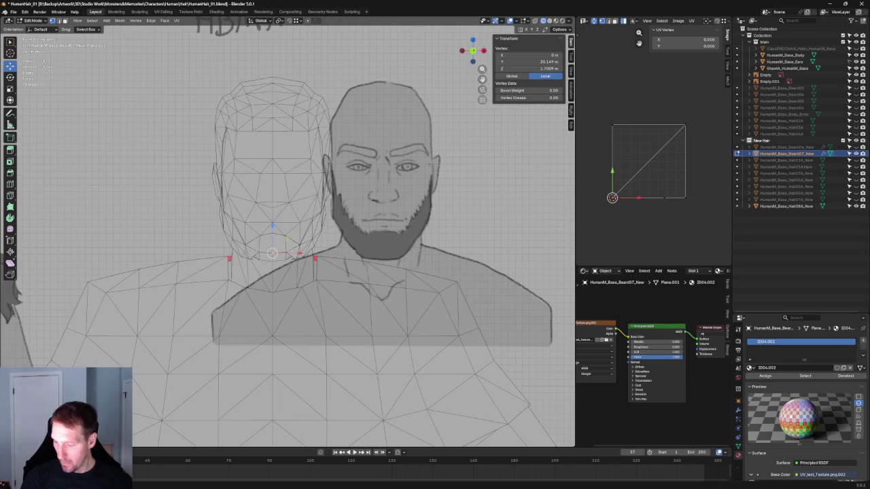
key("Tab")
left_click(400, 224)
scroll(399, 224, "down", 3)
Step: Slide the front beard reference image sideways along X
scroll(367, 234, "down", 2)
scroll(352, 241, "down", 2)
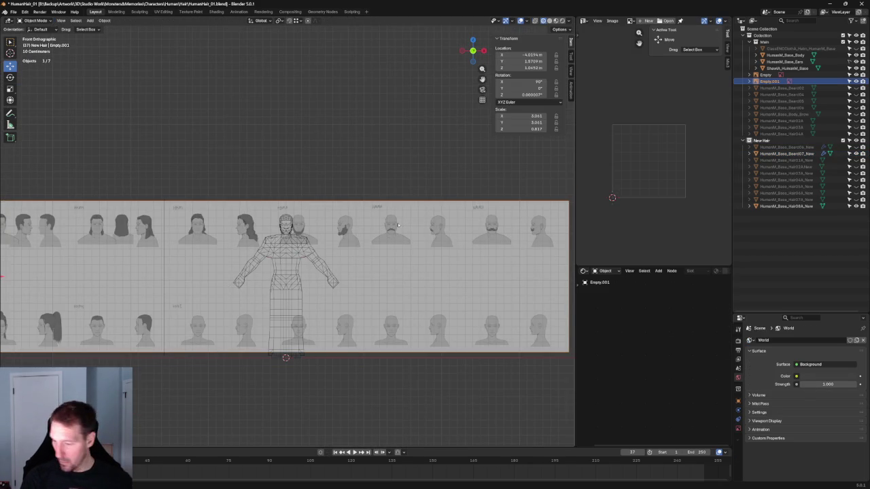
scroll(352, 291, "down", 1)
scroll(131, 272, "left", 2)
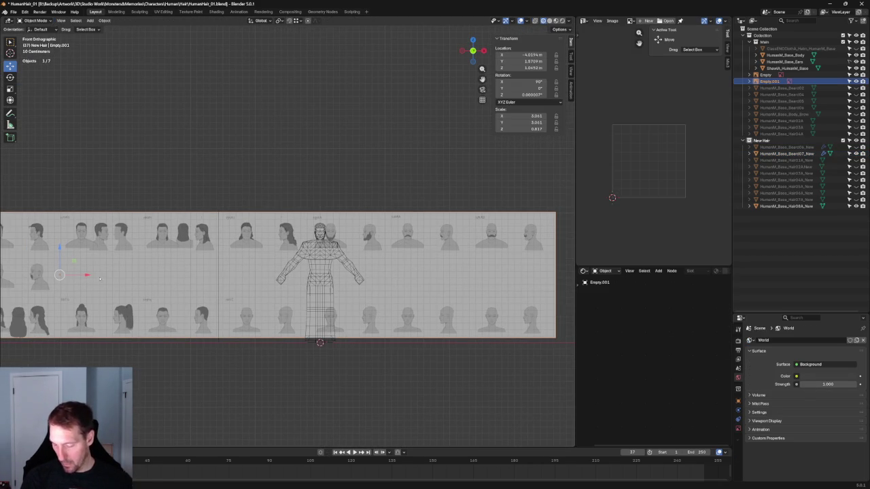
key("g")
key("x")
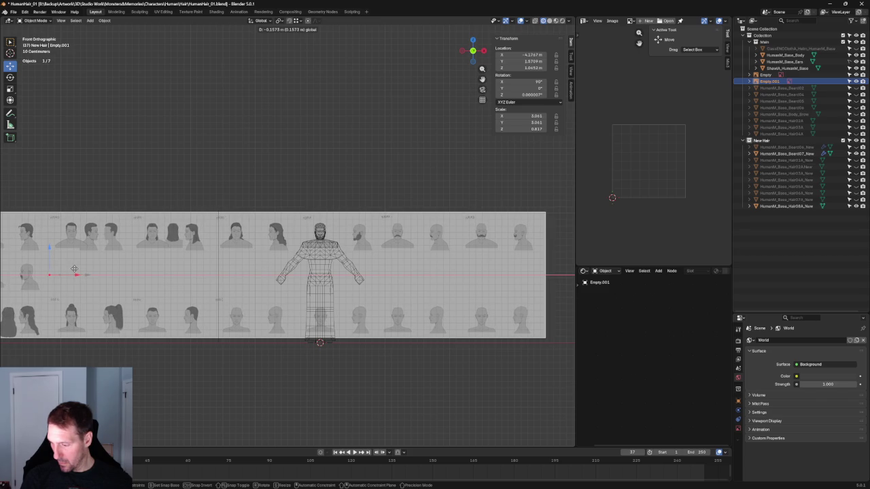
left_click(74, 270)
Step: Move the reference image along Z, then put the beard mesh into Edit Mode
key("g")
key("z")
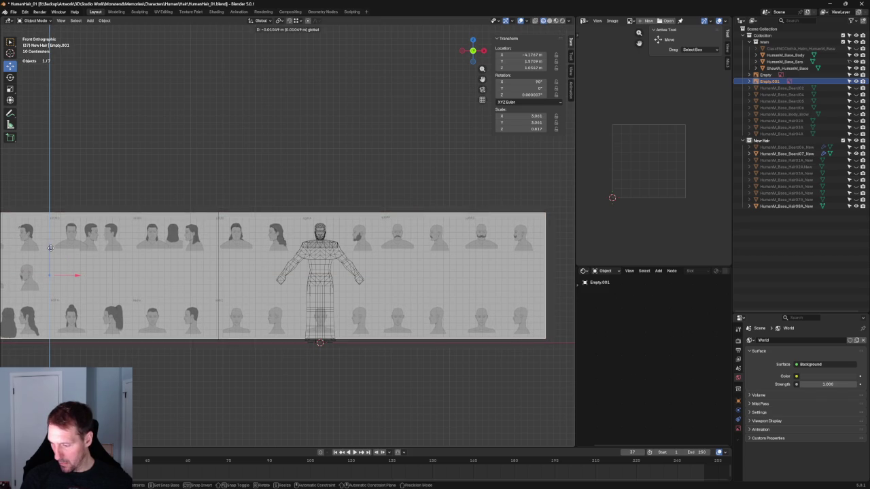
left_click(51, 248)
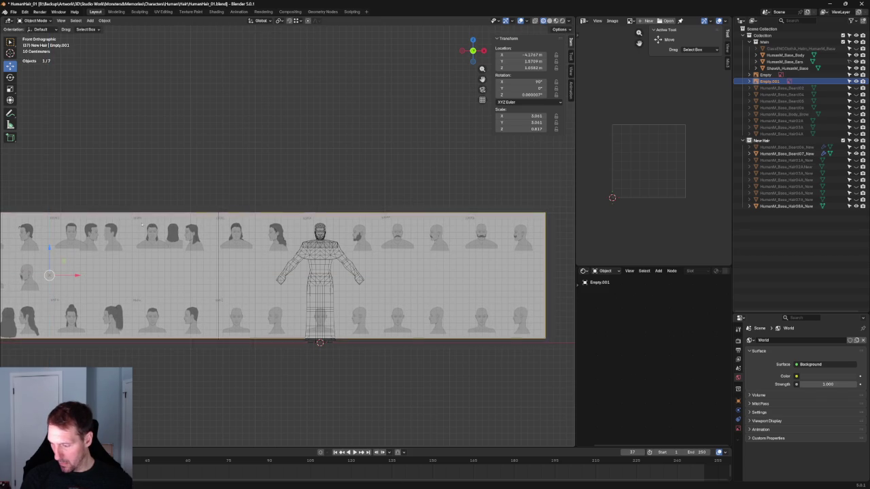
scroll(353, 255, "up", 5)
scroll(353, 256, "up", 4)
scroll(353, 256, "up", 3)
scroll(331, 273, "up", 3)
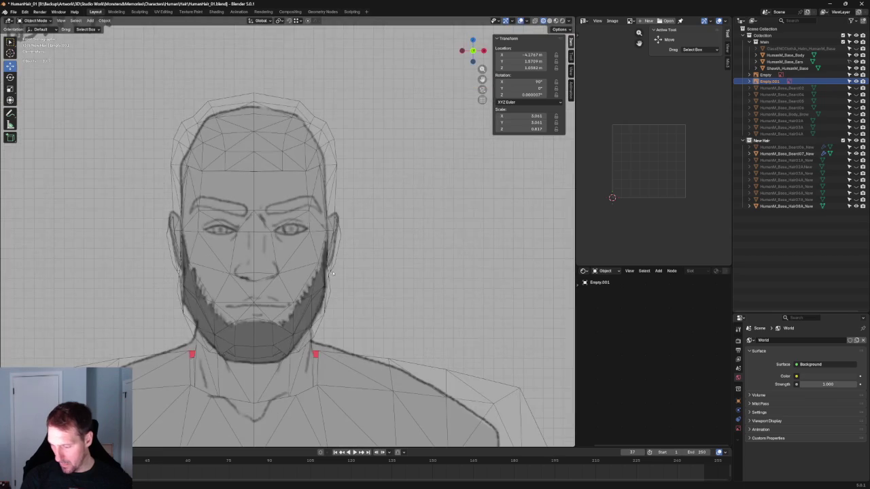
scroll(335, 309, "up", 3)
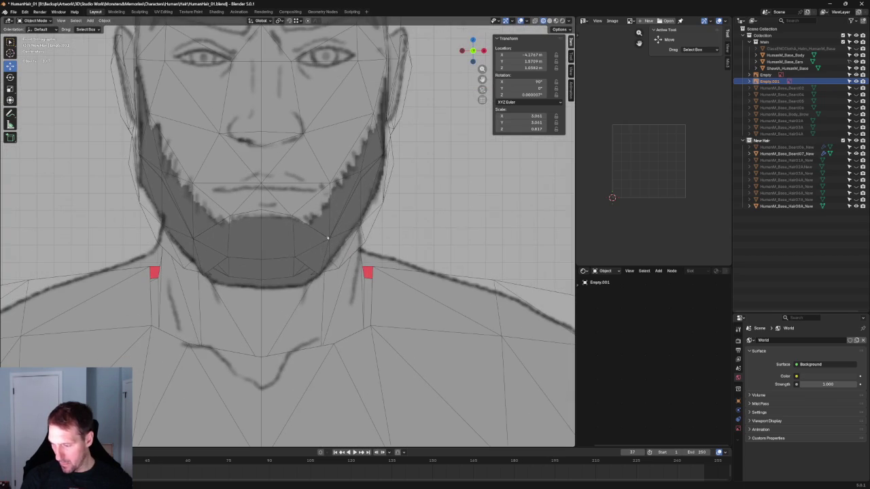
left_click(260, 220)
key("Tab")
Step: Lower two chin vertices onto the beard reference outline
left_click(261, 210)
mouse_move(261, 184)
left_mouse_down()
mouse_move(289, 265)
mouse_move(281, 262)
left_mouse_up()
left_click(293, 262, "shift")
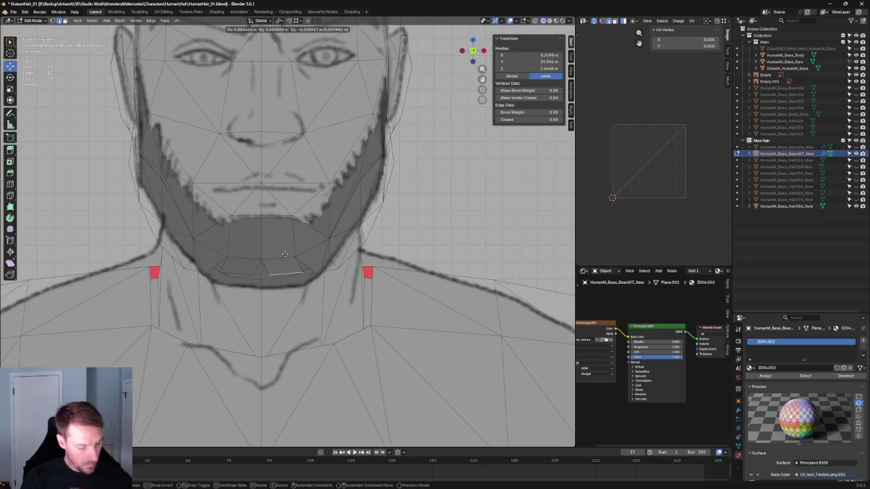
left_click_drag(279, 267, 292, 269)
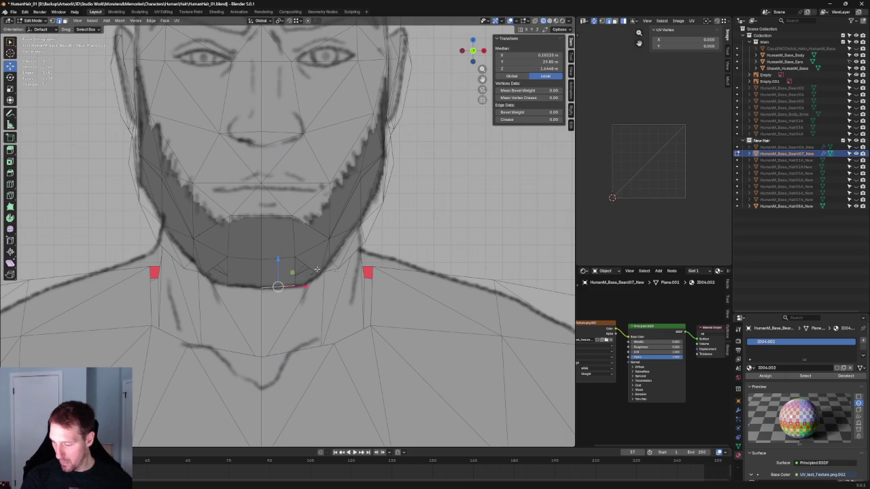
scroll(315, 278, "down", 3)
scroll(321, 273, "down", 2)
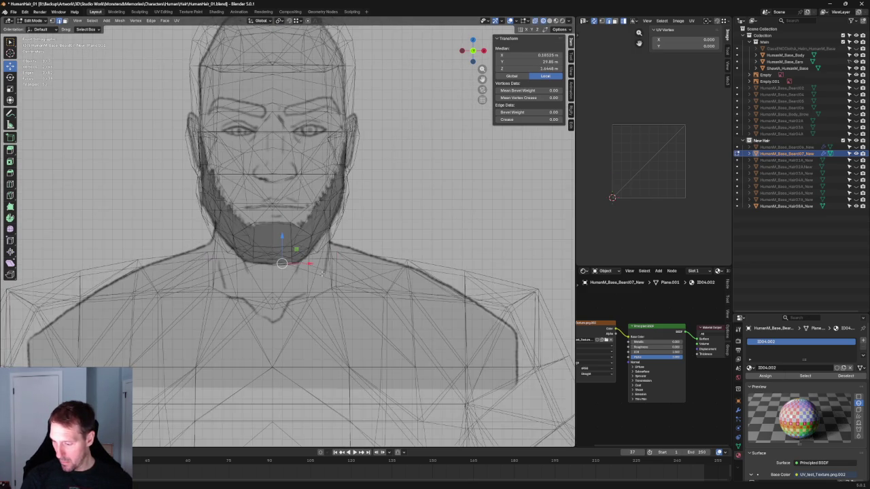
scroll(321, 274, "down", 3)
scroll(321, 274, "down", 2)
Step: In right side view, move the chin's front plane along the Y depth axis
key("alt+z")
scroll(347, 227, "up", 4)
scroll(347, 226, "up", 2)
key("KP_3")
scroll(246, 286, "up", 3)
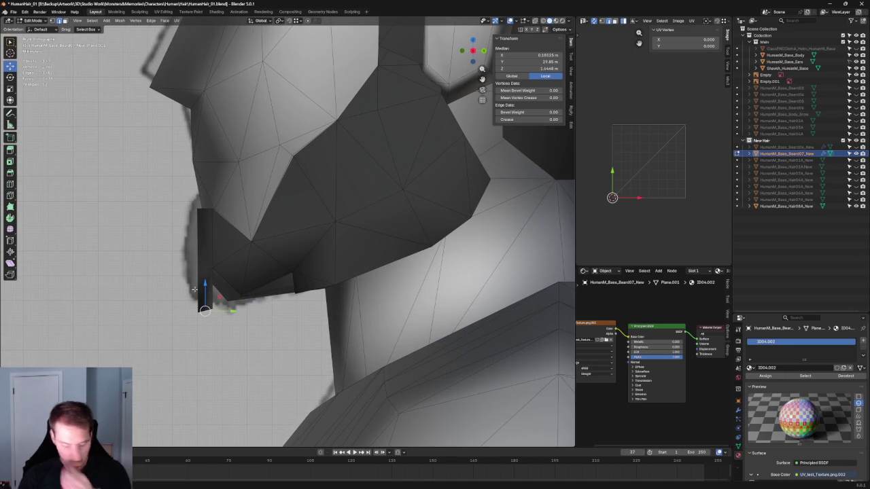
left_click(188, 279)
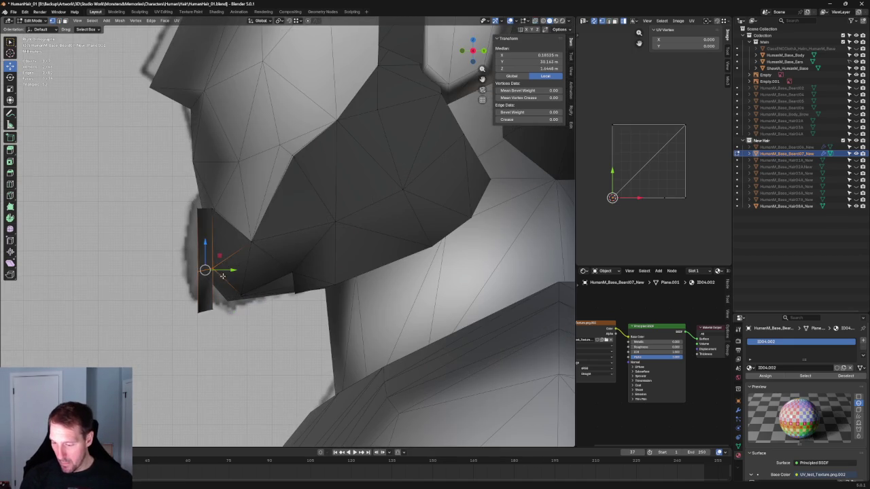
key("g")
key("y")
left_click(213, 271)
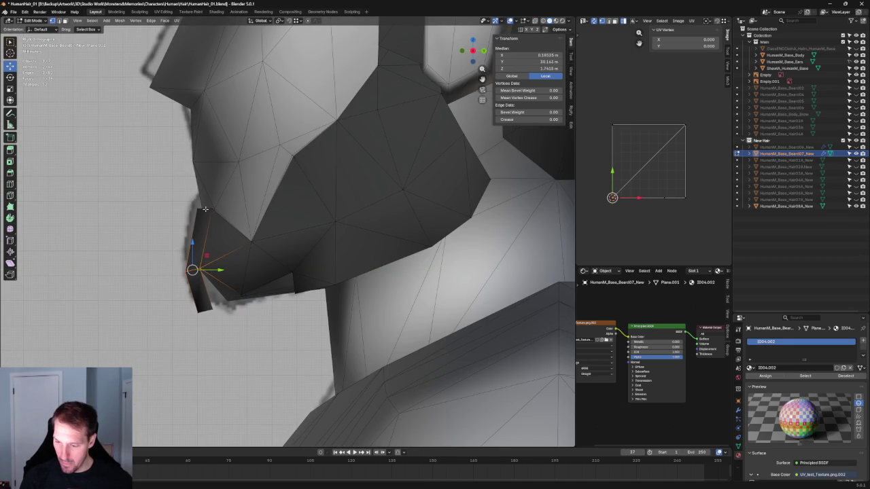
Step: Raise one chin vertex slightly and slide the lower chin vertex along the jaw
key("alt+z")
key("alt+z")
left_click_drag(193, 197, 224, 224)
left_click_drag(203, 190, 233, 207)
left_click(241, 294)
scroll(241, 295, "down", 3)
scroll(241, 294, "up", 3)
key("alt+z")
left_click_drag(268, 294, 274, 295)
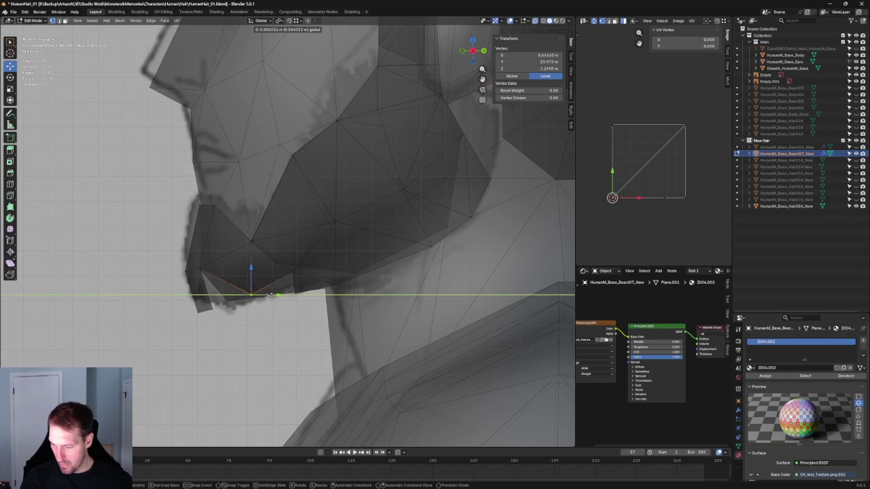
key("alt+z")
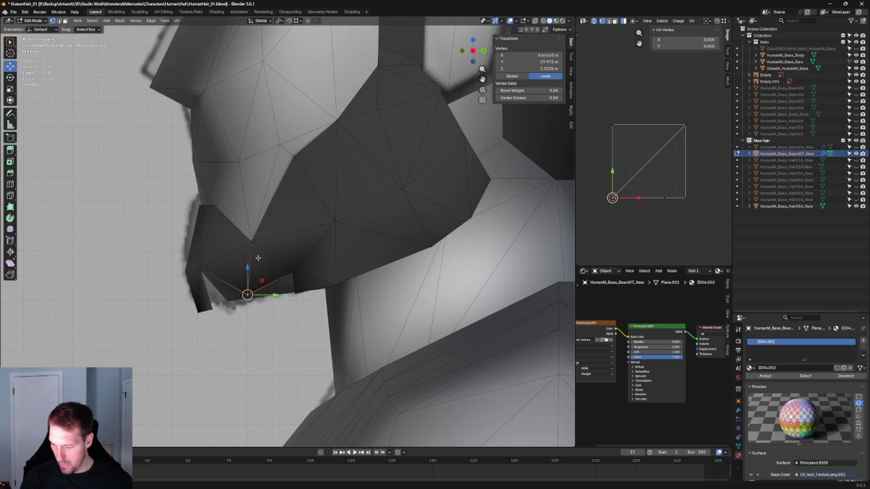
Step: Check the chin edge and tip vertex, then return to the front orthographic view
left_click(224, 284)
key("alt+a")
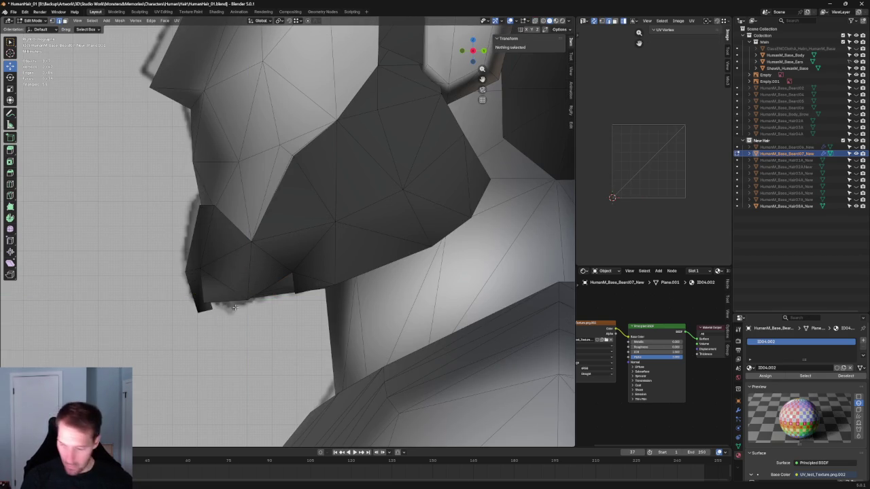
left_click(203, 303)
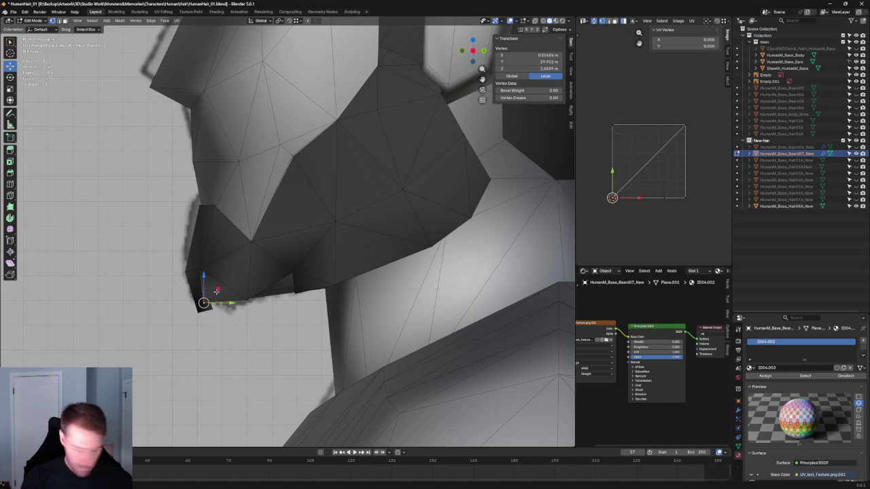
key("alt+a")
scroll(203, 303, "down", 6)
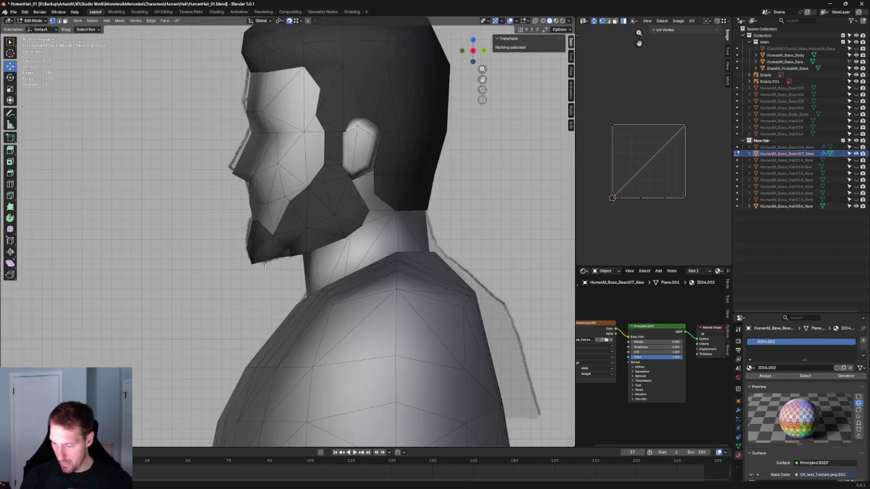
middle_click_drag(224, 271, 348, 257)
key("KP_1")
scroll(334, 304, "up", 5)
key("alt+z")
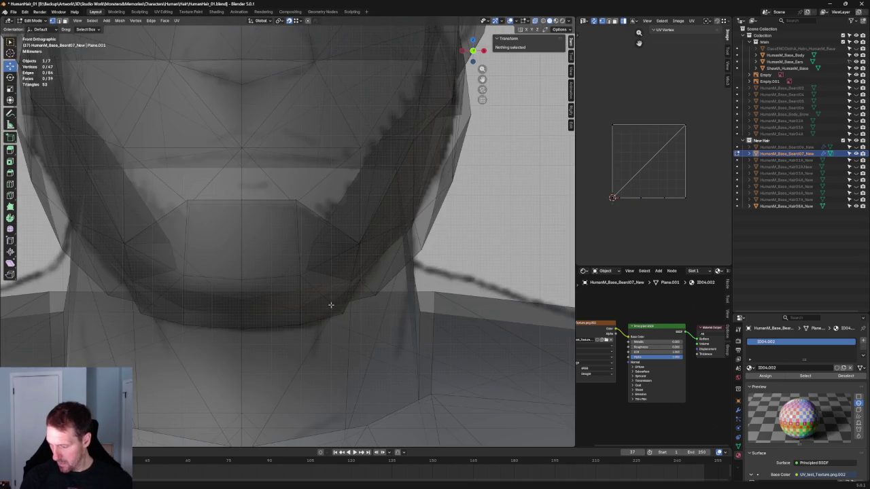
key("alt+z")
scroll(310, 257, "down", 5)
Step: Merge the two vertices under the chin with M and shift the result left
left_click(288, 266)
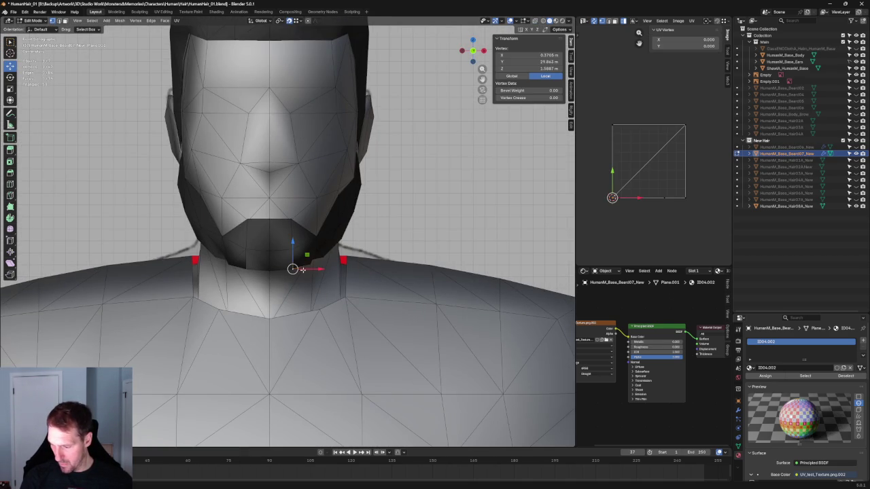
left_click_drag(304, 269, 302, 269)
left_click(301, 269)
middle_click_drag(301, 269, 325, 330)
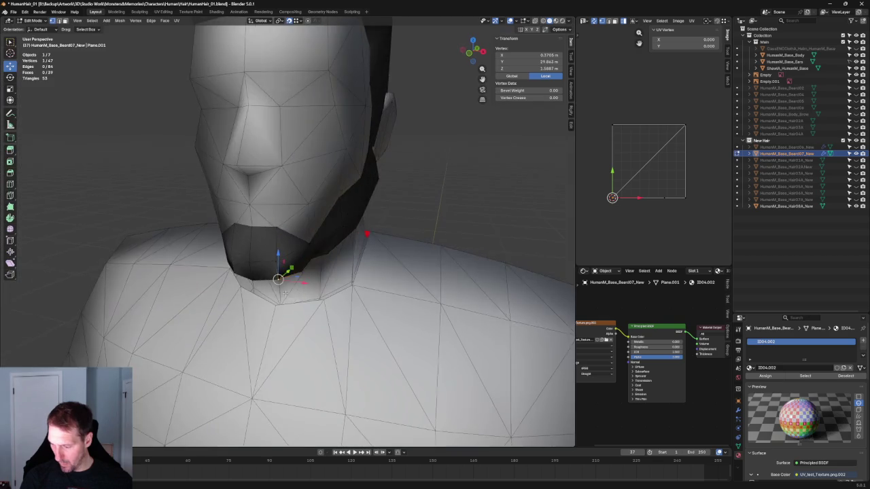
key("alt+z")
key("m")
left_click(299, 330)
key("alt+z")
key("KP_1")
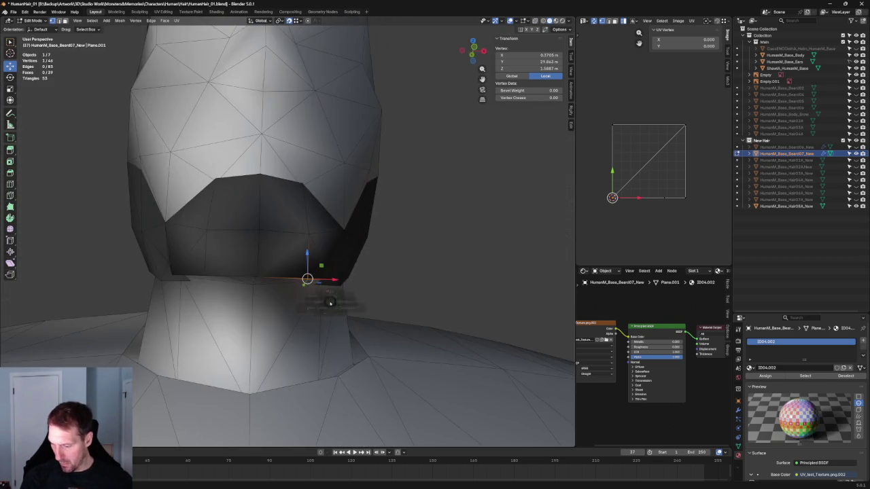
left_click_drag(321, 298, 317, 297)
key("alt+z")
key("alt+z")
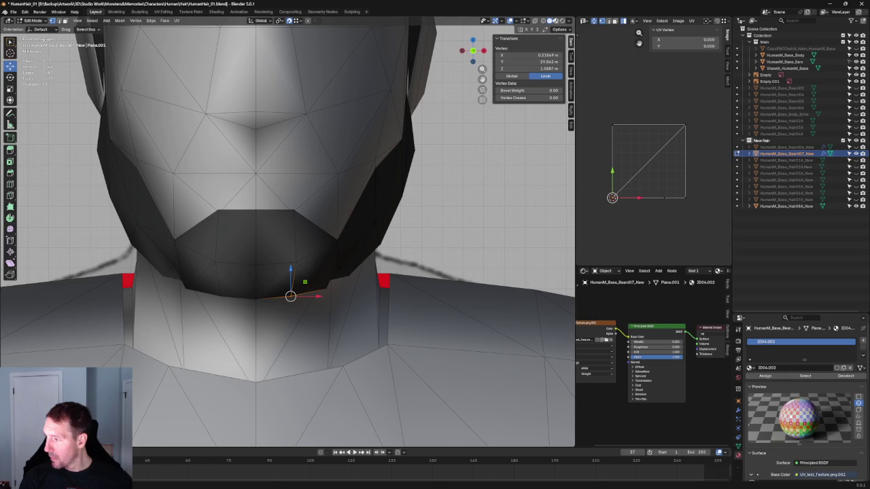
Step: In wireframe, place the merged vertex on the sketch's chin line, adjusting along X and down
left_click(543, 21)
key("g")
left_click(299, 314)
key("g")
left_click(324, 288)
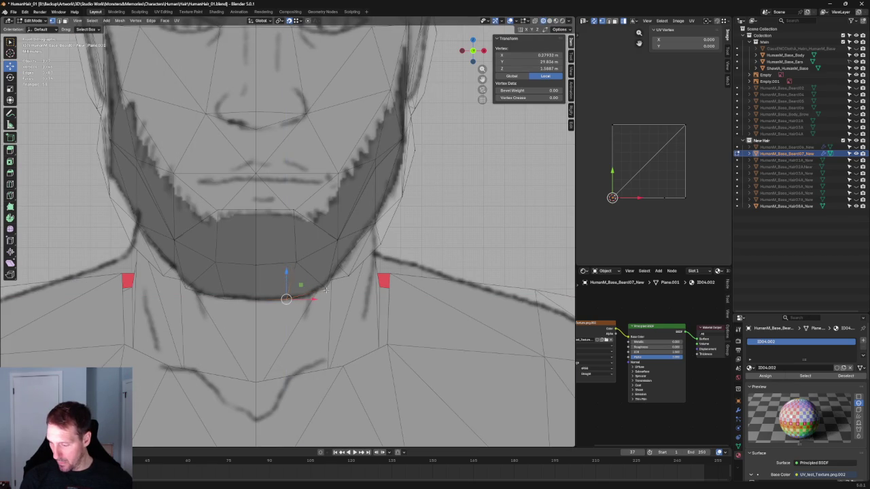
key("g")
key("x")
left_click(341, 290)
key("g")
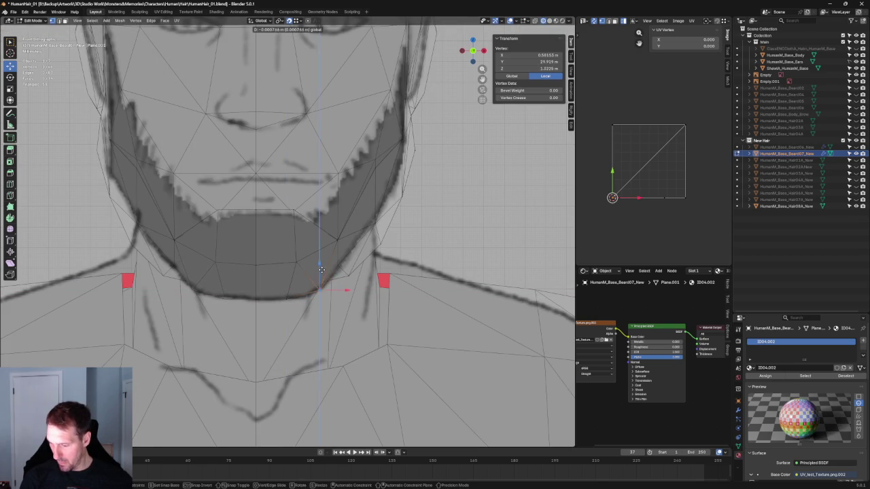
left_click(322, 271)
Step: Orbit around the chin vertex, snap to side view, and begin scaling the selection
scroll(318, 278, "down", 6)
scroll(335, 287, "up", 2)
scroll(336, 288, "up", 2)
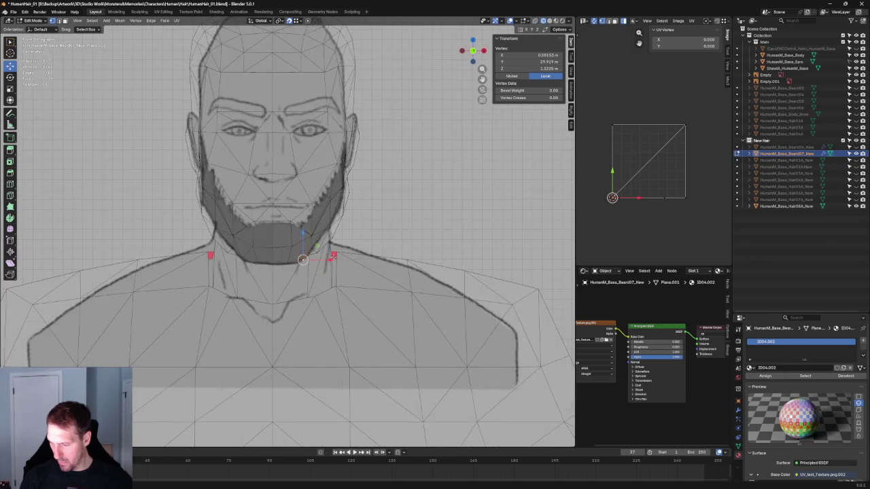
middle_click_drag(336, 288, 260, 252)
key("shift+space")
key("s")
key("KP_1")
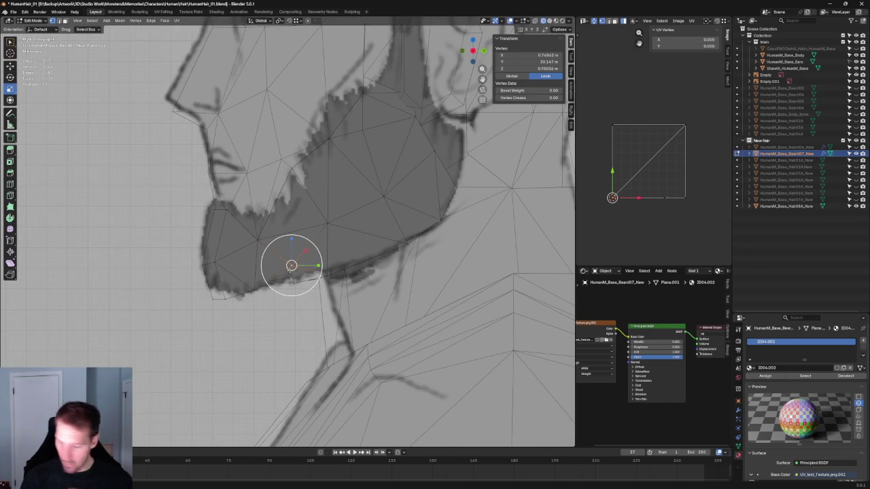
Step: Scale the selected vertex along Y, then with snapping on, drop it onto the sketch's jaw line
key("s")
key("y")
left_click(293, 274)
key("shift+space")
key("g")
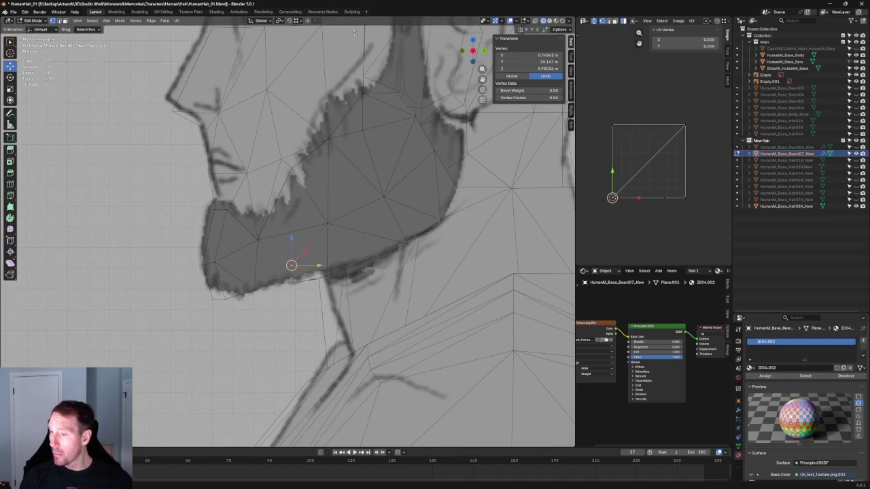
key("shift+Tab")
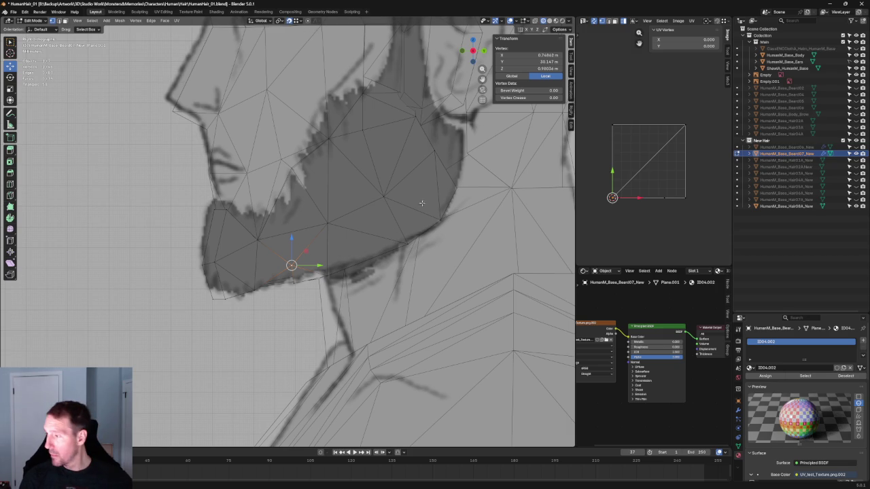
left_click_drag(290, 265, 293, 315)
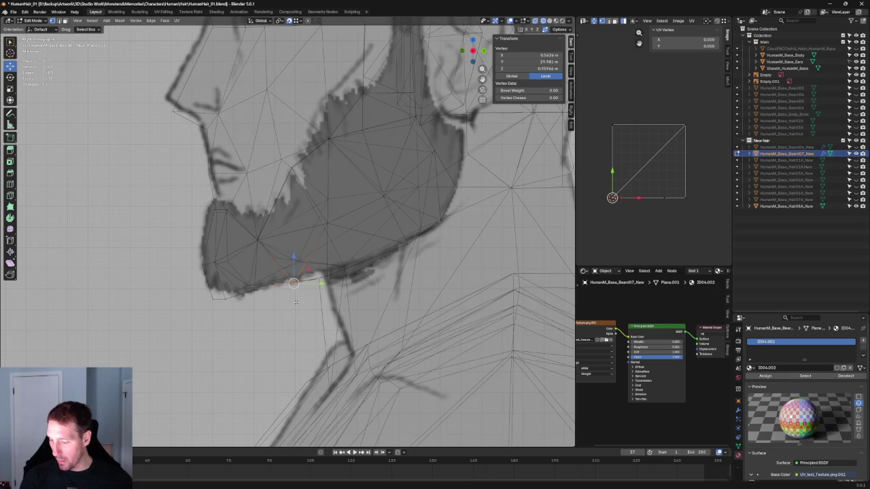
Step: In front view, push the jaw vertex right along X toward the reference jawline
middle_click_drag(295, 304, 344, 292)
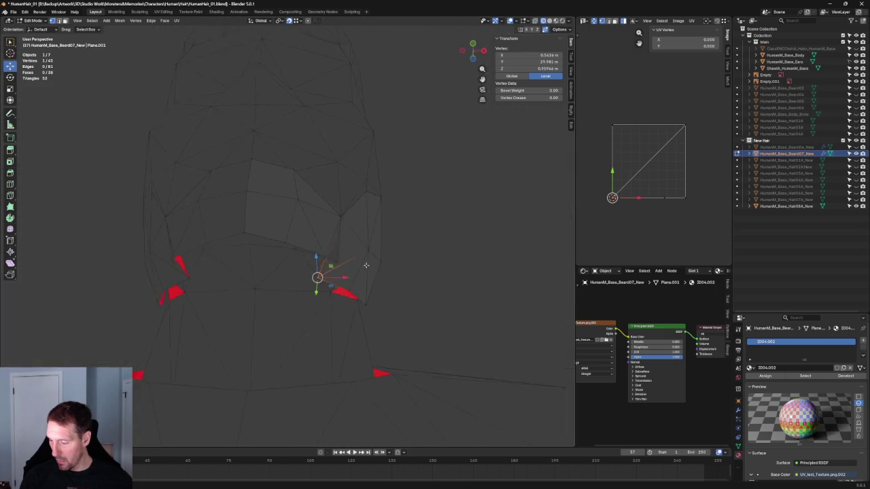
key("KP_1")
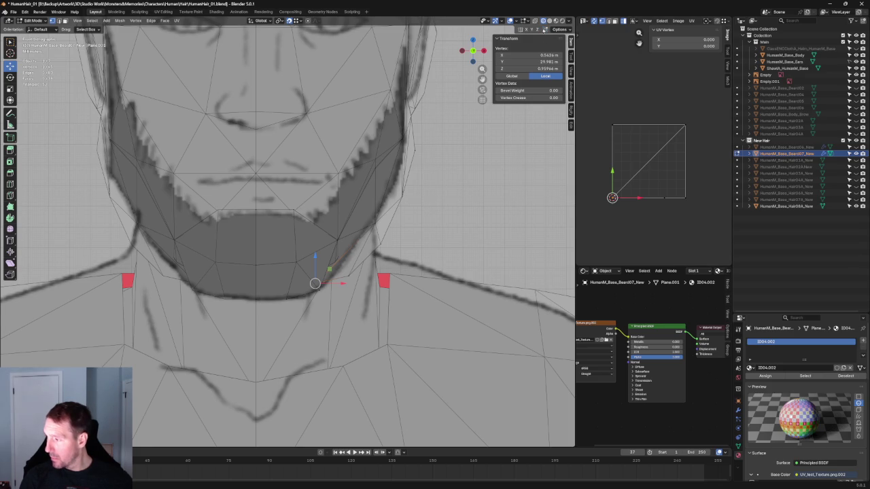
key("g")
key("x")
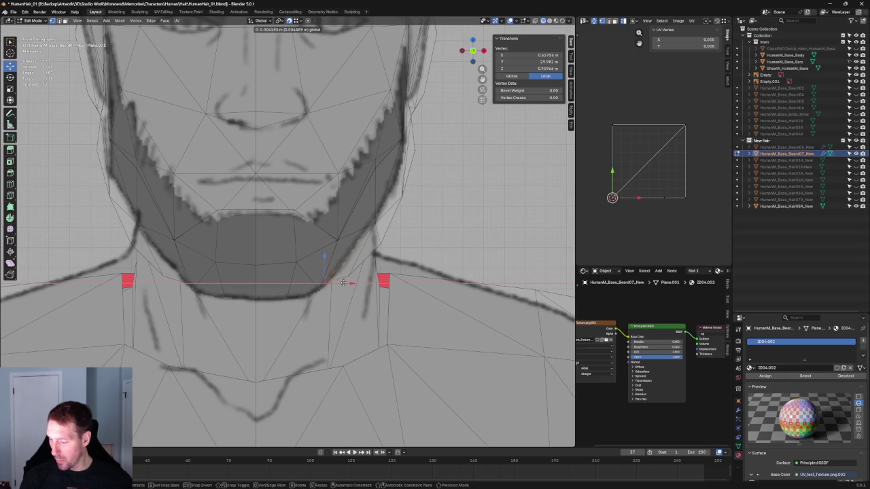
key("Return")
key("g")
key("x")
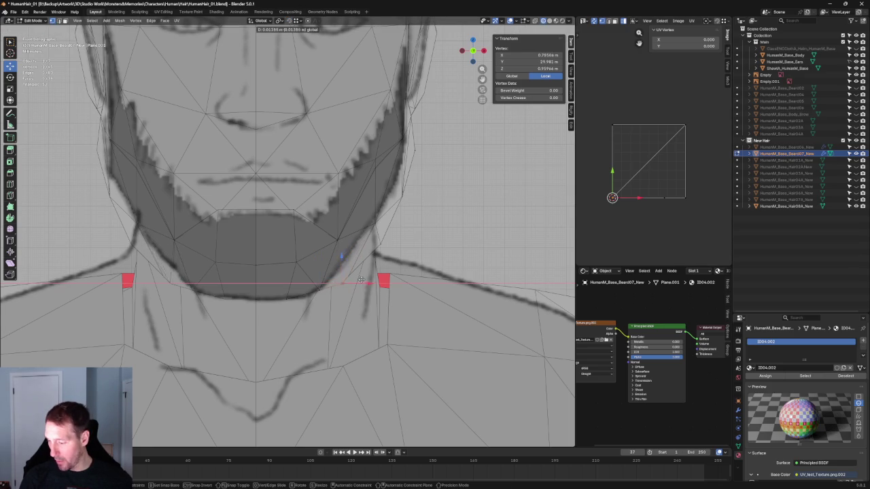
left_click(358, 281)
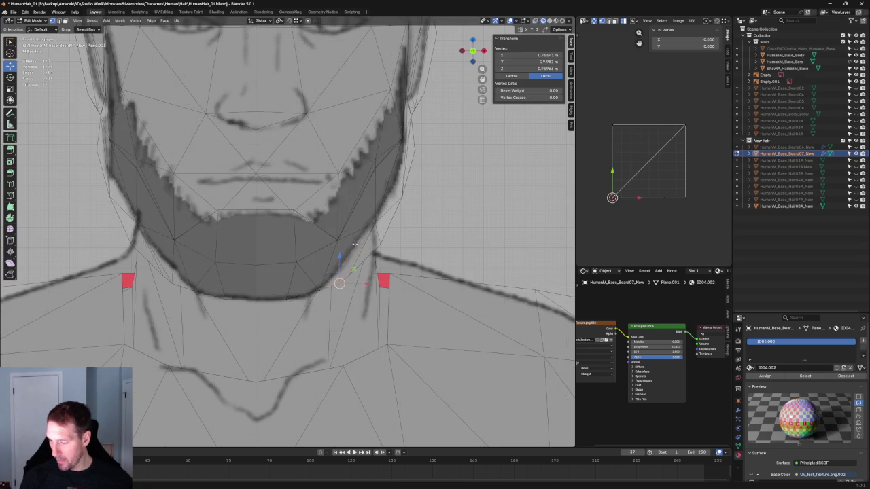
Step: In side view, raise the beard's lower-edge vertex and bottom-left corner edge along Z
middle_click_drag(349, 252, 353, 242)
key("KP_3")
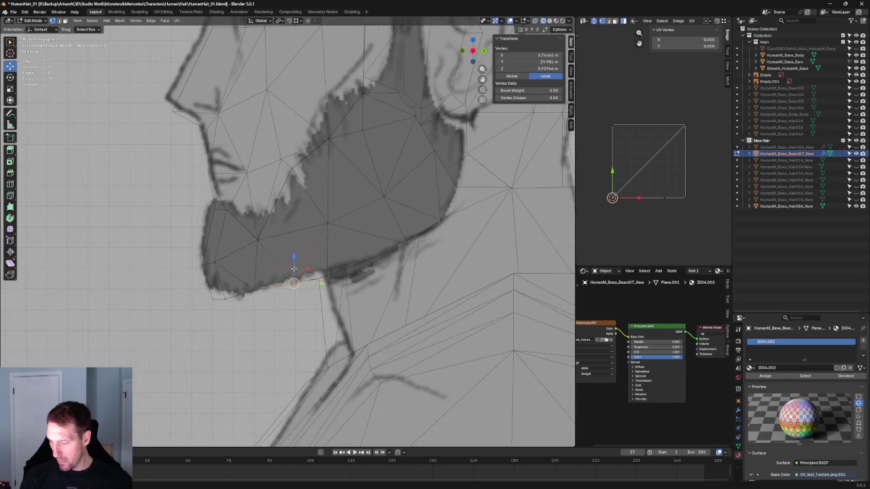
left_click(253, 291)
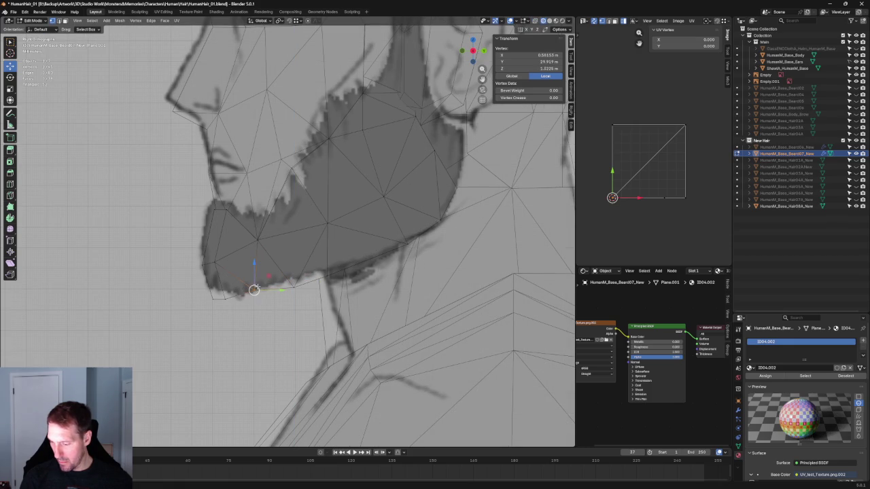
key("g")
key("z")
left_click(256, 278)
left_click_drag(188, 310, 190, 311)
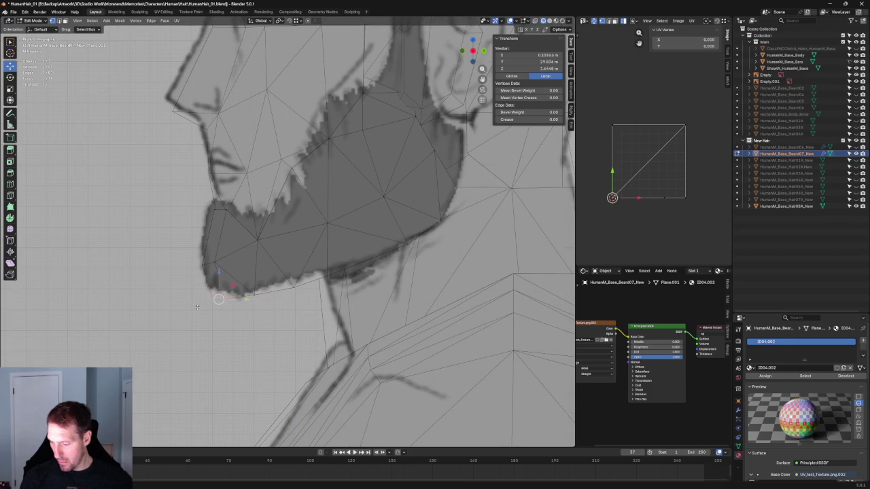
key("g")
key("z")
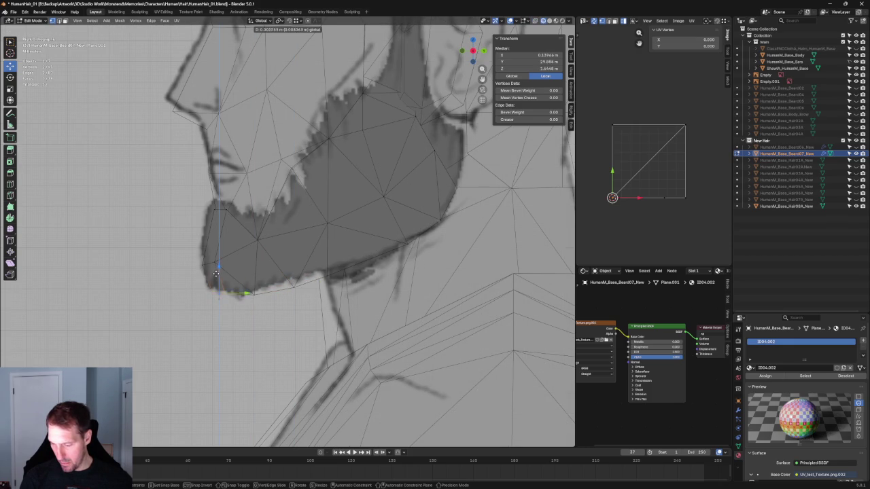
left_click(216, 273)
Step: In front view, shift the chin edge vertically along Z, then deselect all
key("shift+space")
key("s")
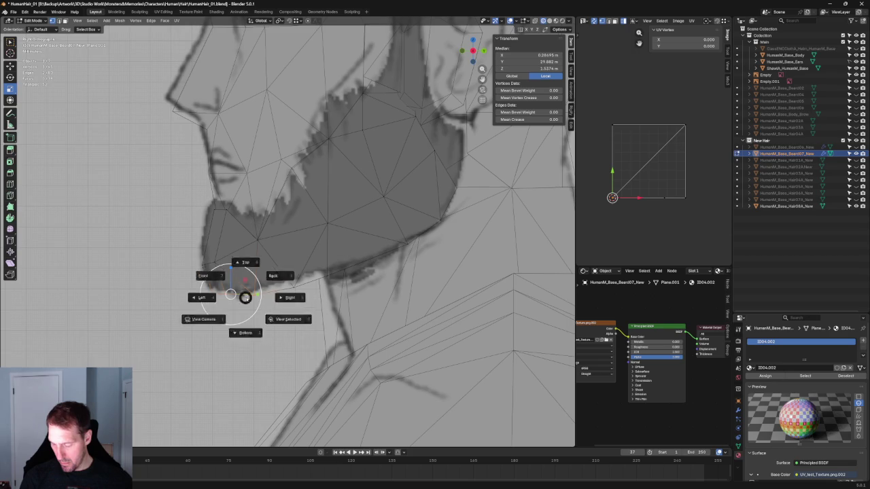
key("KP_1")
key("shift+space")
key("g")
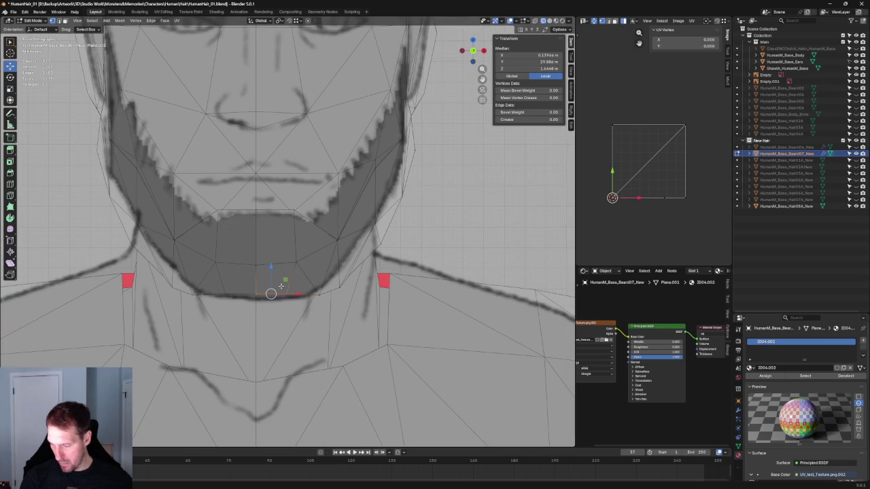
key("g")
key("z")
left_click(267, 287)
left_click(437, 229)
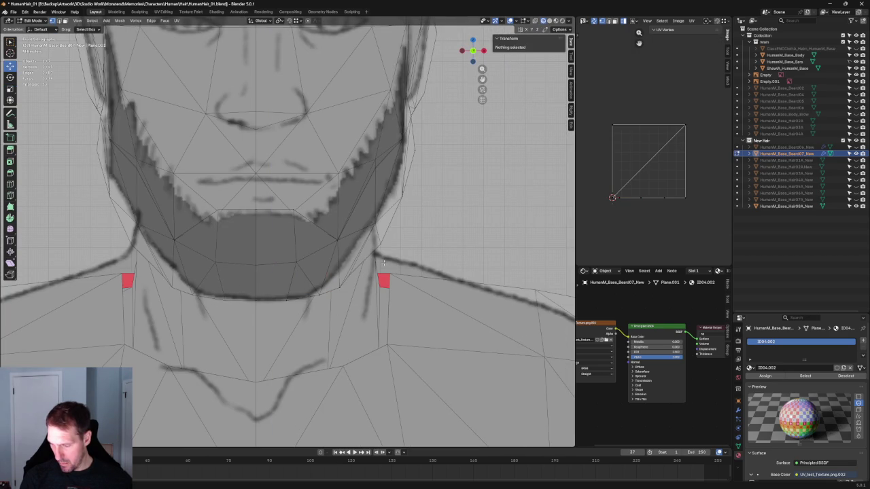
left_click(344, 283)
Step: Slide the jaw-edge vertex outward along X onto the front reference jawline
key("g")
key("z")
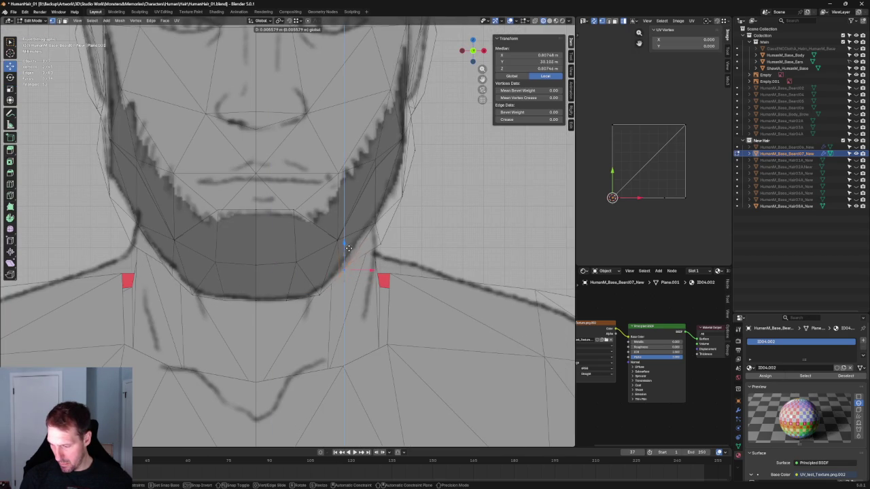
key("Escape")
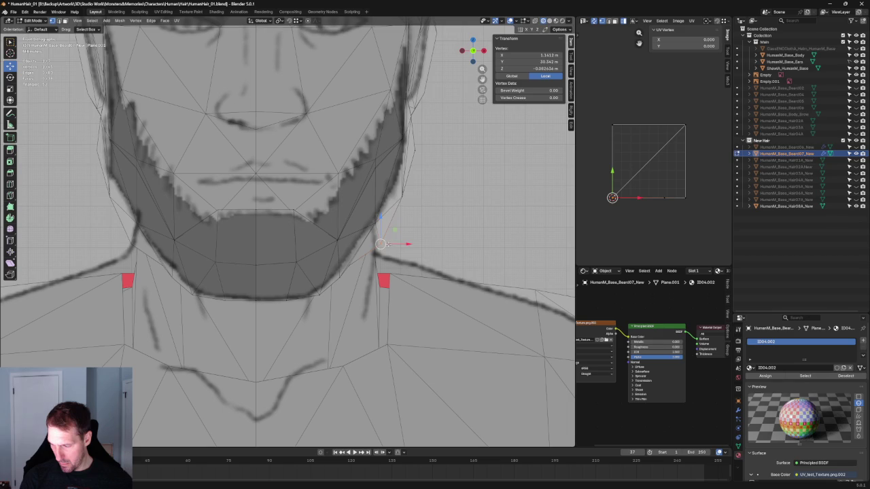
left_click(417, 204)
left_click(394, 197)
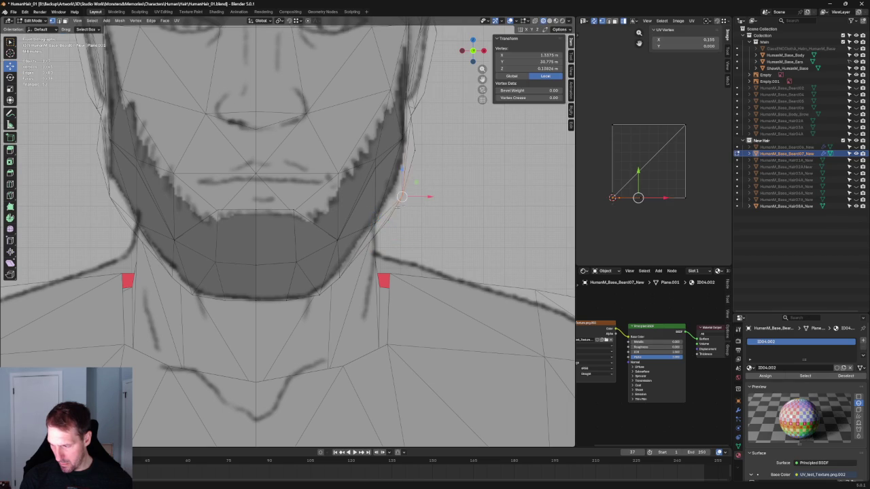
scroll(421, 233, "down", 3)
mouse_move(421, 233)
middle_mouse_down()
mouse_move(360, 182)
mouse_move(317, 231)
middle_mouse_up()
key("KP_1")
scroll(316, 230, "up", 5)
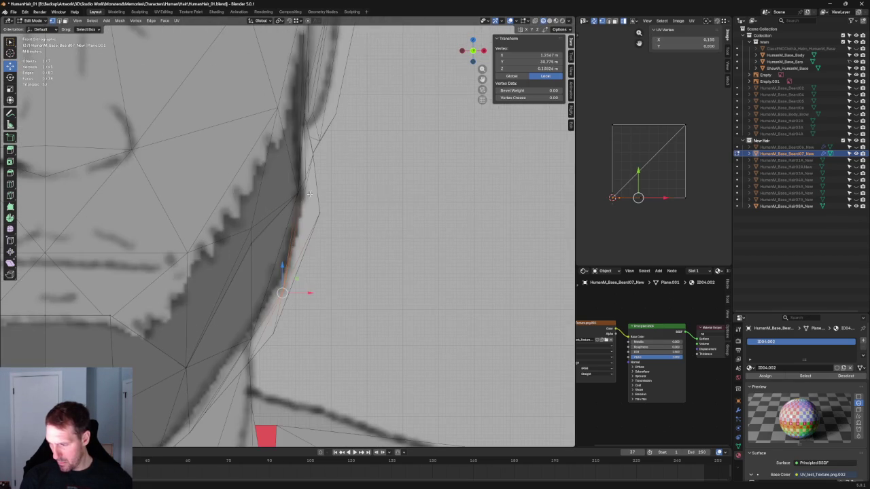
key("g")
key("x")
left_click(327, 179)
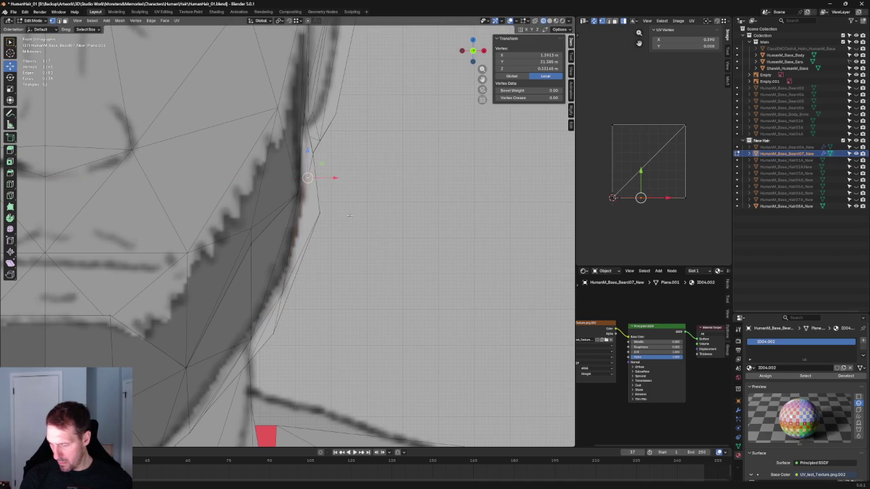
Step: Check the side view, selecting a cheek edge and two cheek vertices, then deselect
key("alt+a")
scroll(327, 178, "down", 3)
mouse_move(326, 179)
middle_mouse_down()
mouse_move(250, 217)
mouse_move(198, 216)
mouse_move(287, 229)
mouse_move(374, 200)
middle_mouse_up()
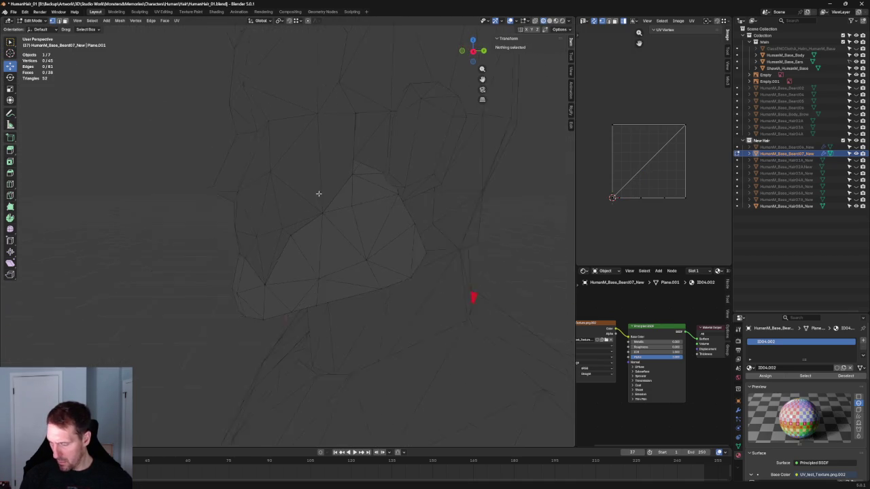
key("KP_3")
scroll(322, 200, "up", 3)
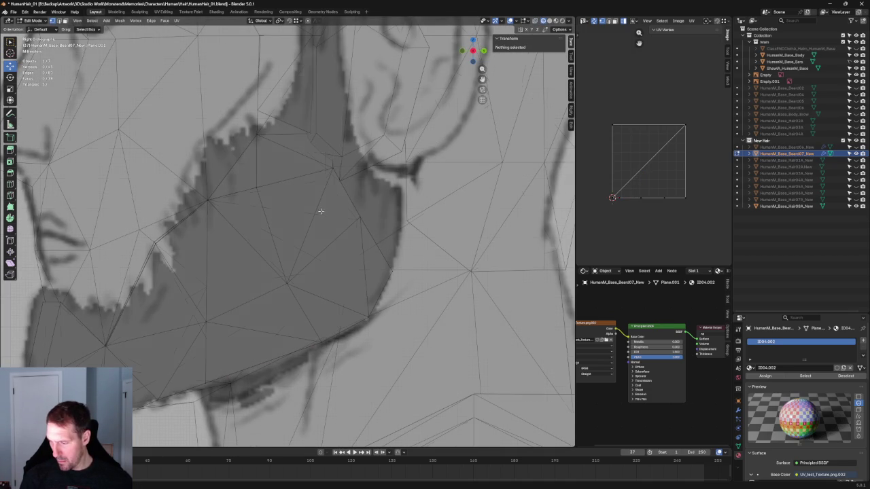
left_click(317, 212)
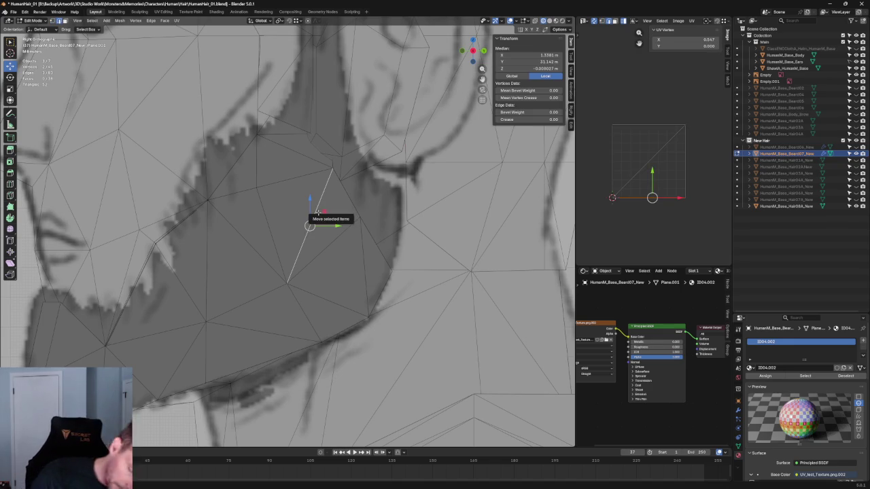
left_click(274, 204)
left_click(365, 210, "shift")
scroll(366, 209, "down", 3)
scroll(366, 211, "down", 3)
key("alt+a")
scroll(353, 216, "up", 2)
scroll(340, 220, "up", 5)
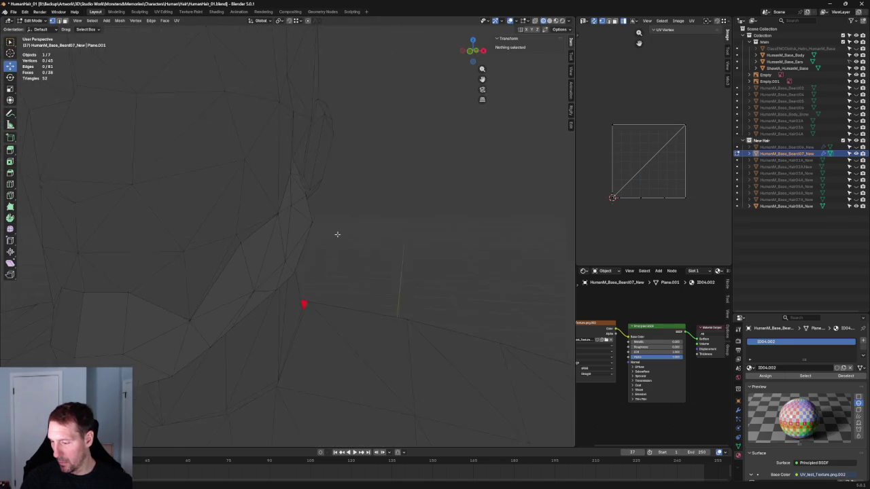
Step: Zoom and orbit around the head wireframe, comparing front and side reference views
key("KP_5")
scroll(307, 230, "down", 2)
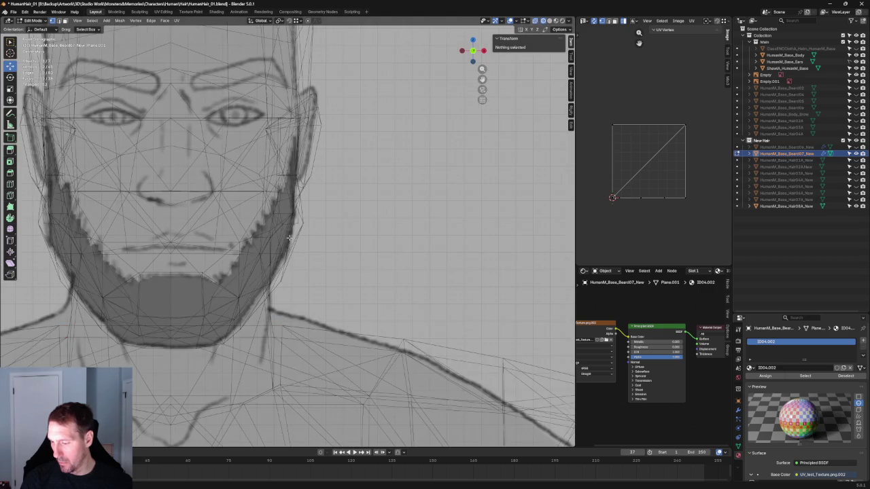
scroll(319, 229, "up", 2)
scroll(340, 226, "down", 5)
scroll(350, 225, "down", 2)
scroll(351, 225, "up", 3)
mouse_move(351, 225)
middle_mouse_down()
mouse_move(271, 249)
mouse_move(281, 214)
mouse_move(308, 229)
mouse_move(250, 225)
mouse_move(327, 220)
mouse_move(299, 199)
middle_mouse_up()
key("KP_1")
key("KP_1")
scroll(249, 225, "up", 3)
scroll(285, 225, "up", 3)
key("KP_1")
scroll(288, 229, "up", 3)
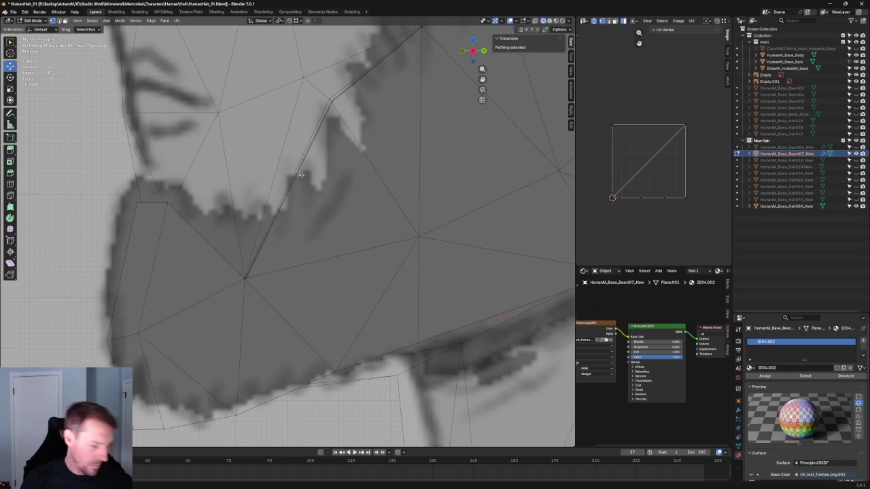
Step: Attempt to connect a cheek vertex to the lower beard edge with F and J
left_click(297, 196)
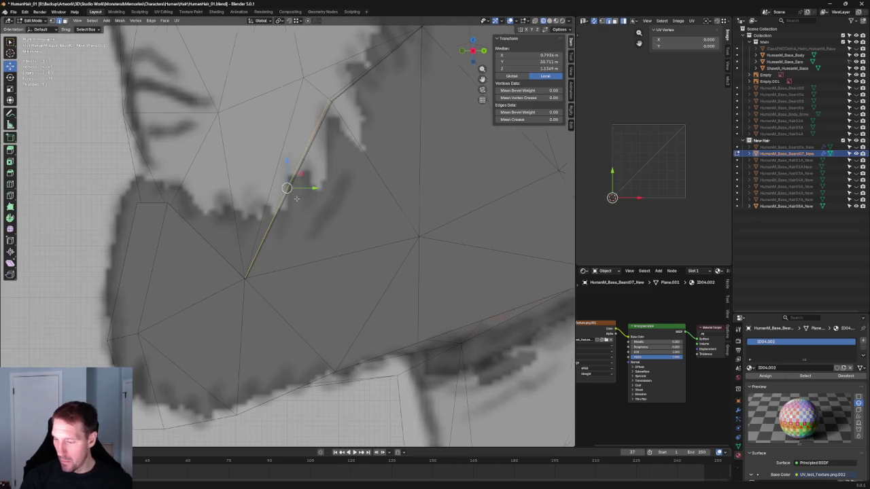
scroll(297, 196, "down", 3)
key("f")
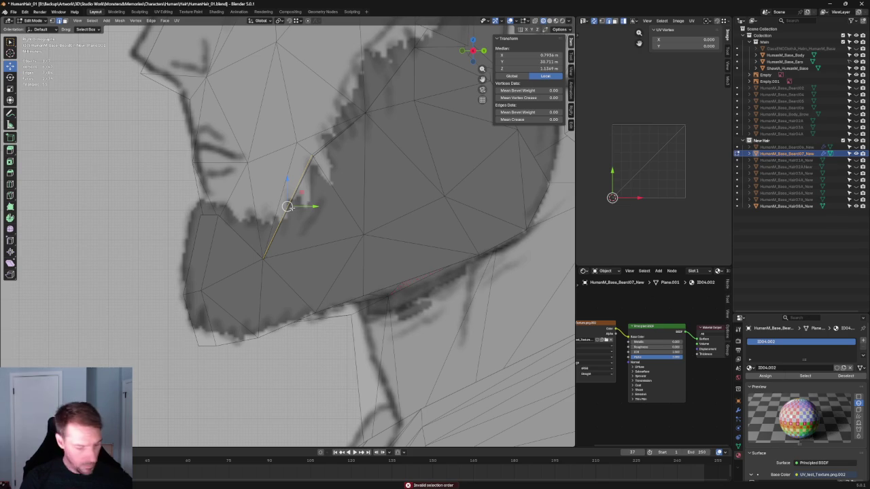
left_click(335, 227)
key("1")
left_click(293, 201)
left_click(367, 234, "shift")
key("j")
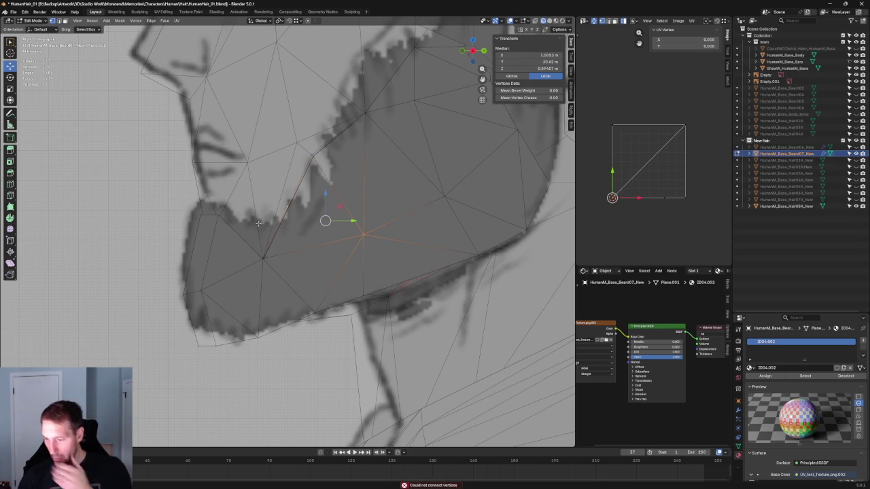
scroll(285, 204, "up", 2)
Step: With see-through shading on, connect two cheek vertices with J to add an extra edge
left_click(286, 200)
key("shift+z")
middle_click_drag(510, 270, 318, 227)
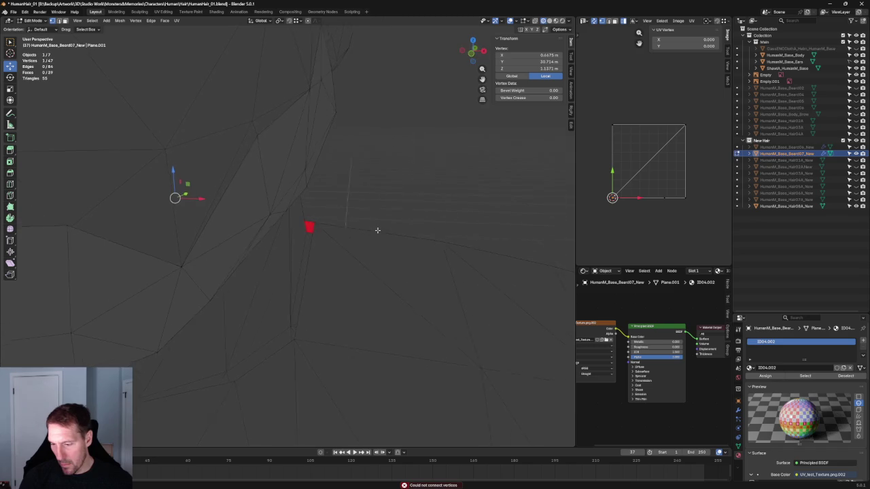
mouse_move(218, 201)
middle_mouse_down()
mouse_move(211, 171)
mouse_move(223, 183)
middle_mouse_up()
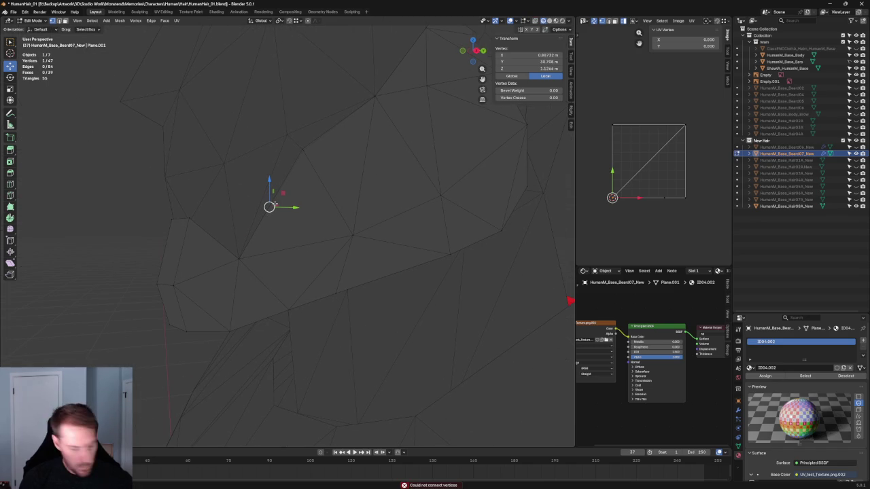
left_click(301, 150, "shift")
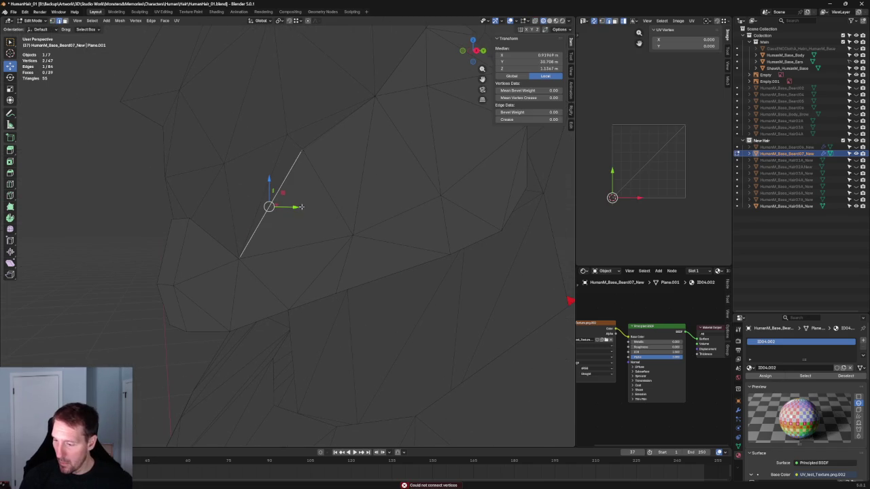
key("j")
key("j")
Step: Move the new cheek vertex along Y onto the side reference outline
left_click(269, 207)
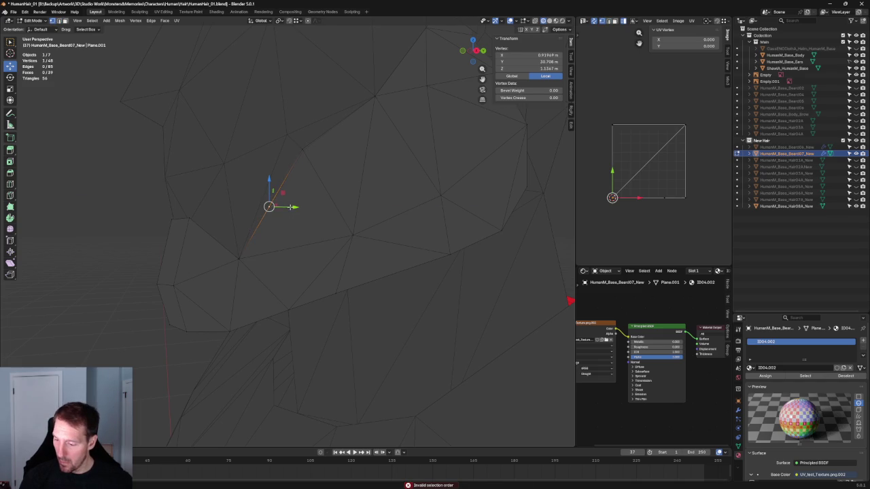
key("g")
key("x")
key("Escape")
mouse_move(272, 224)
middle_mouse_down()
mouse_move(322, 217)
mouse_move(345, 225)
mouse_move(276, 209)
middle_mouse_up()
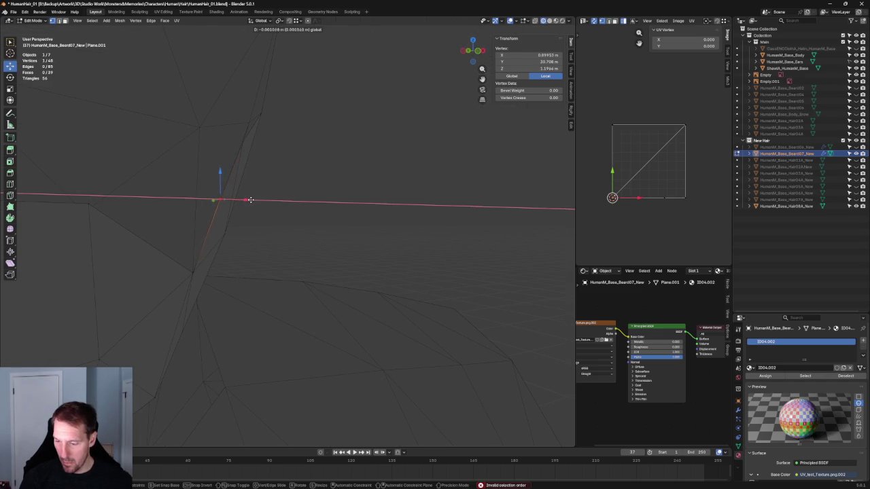
left_click(251, 200)
mouse_move(249, 199)
middle_mouse_down()
mouse_move(247, 213)
mouse_move(201, 214)
mouse_move(263, 214)
middle_mouse_up()
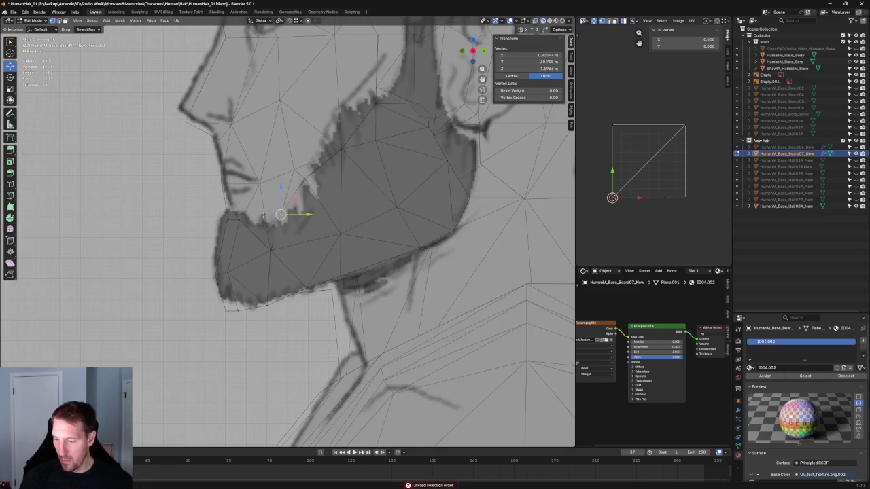
scroll(292, 216, "up", 3)
key("g")
key("y")
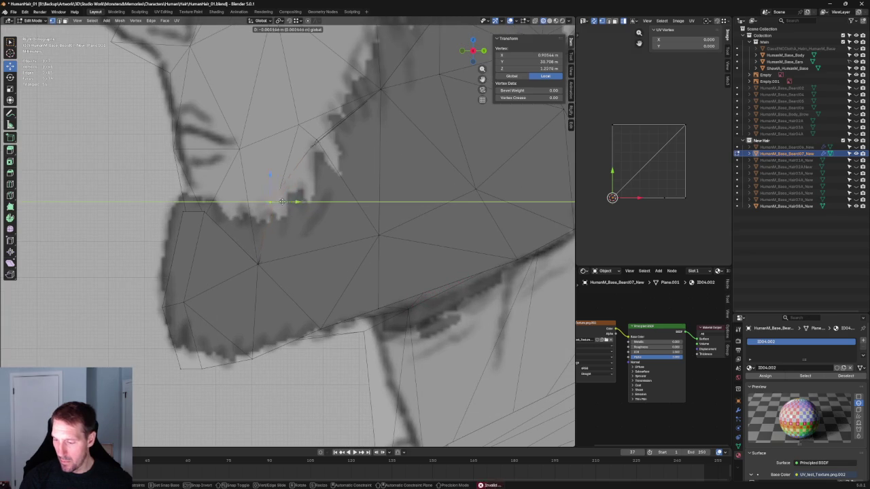
left_click(285, 216)
Step: Shift the cheek vertex sideways along X to match the front outline
mouse_move(285, 216)
middle_mouse_down()
mouse_move(274, 231)
mouse_move(319, 235)
mouse_move(238, 202)
middle_mouse_up()
key("g")
key("x")
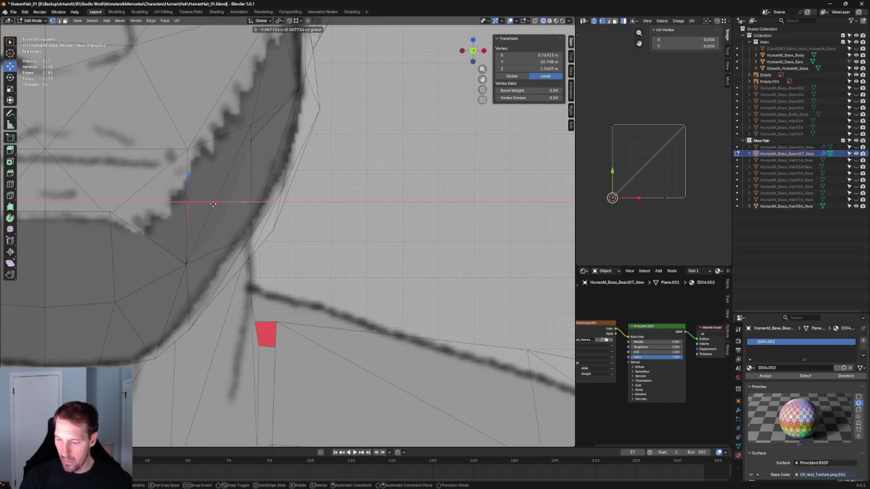
left_click(211, 205)
scroll(211, 205, "down", 3)
middle_click_drag(258, 211, 292, 211, "alt")
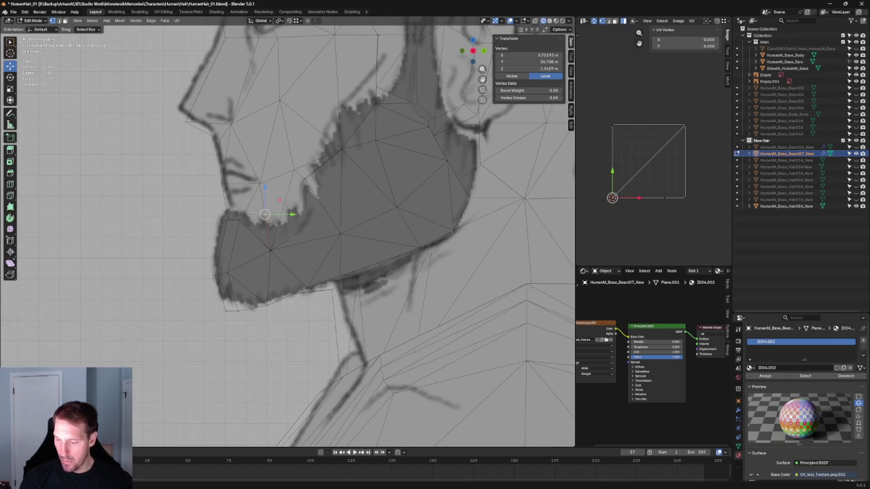
scroll(264, 209, "up", 3)
key("g")
key("y")
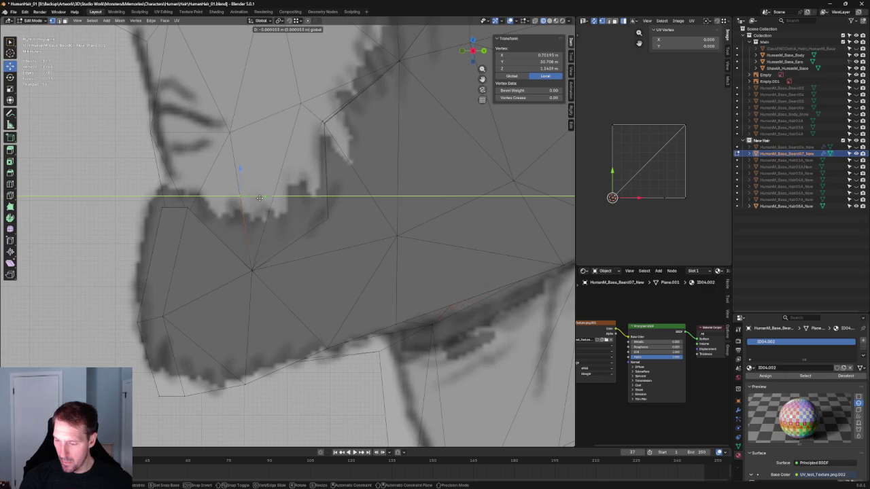
key("Escape")
Step: With snapping on, place the chin-corner vertex onto the beard outline and deselect
key("2")
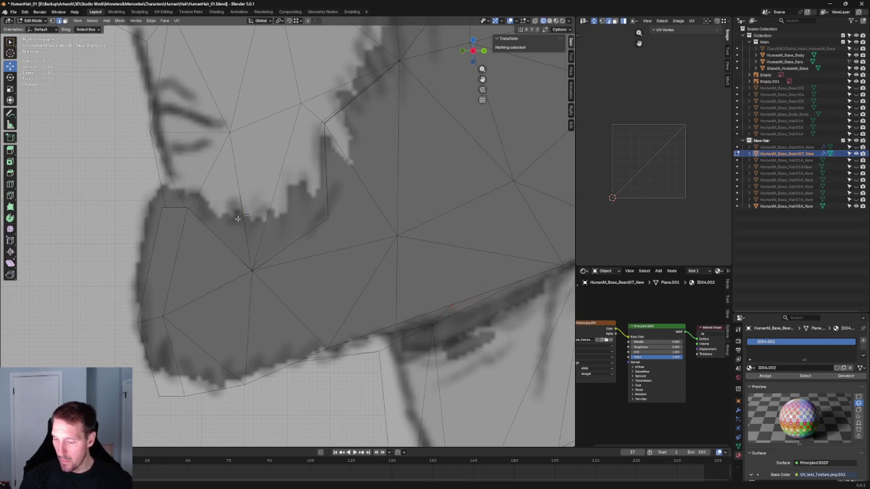
left_click(245, 217)
key("g")
key("Escape")
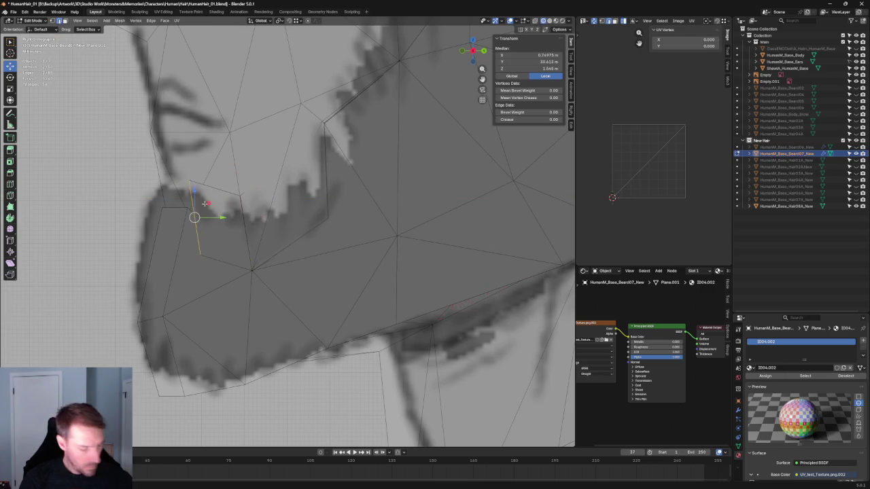
key("alt+a")
key("1")
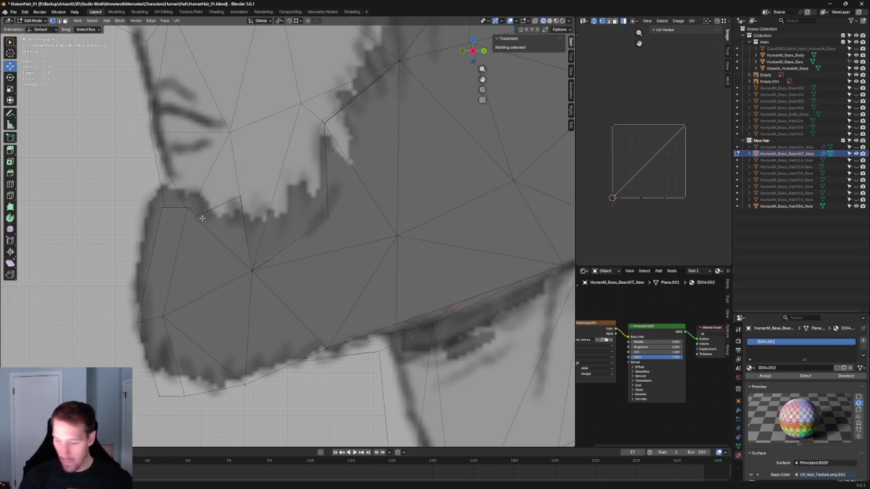
left_click(194, 217)
key("shift+Tab")
key("g")
left_click(188, 207)
key("alt+a")
Step: Return to solid shading, select the side jaw vertex and frame it in front view
scroll(187, 207, "down", 4)
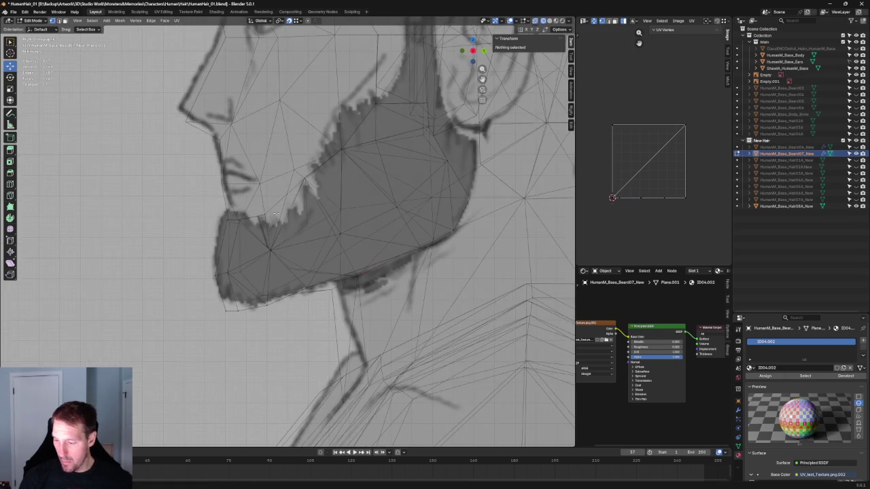
middle_click_drag(204, 211, 338, 229)
scroll(323, 214, "up", 4)
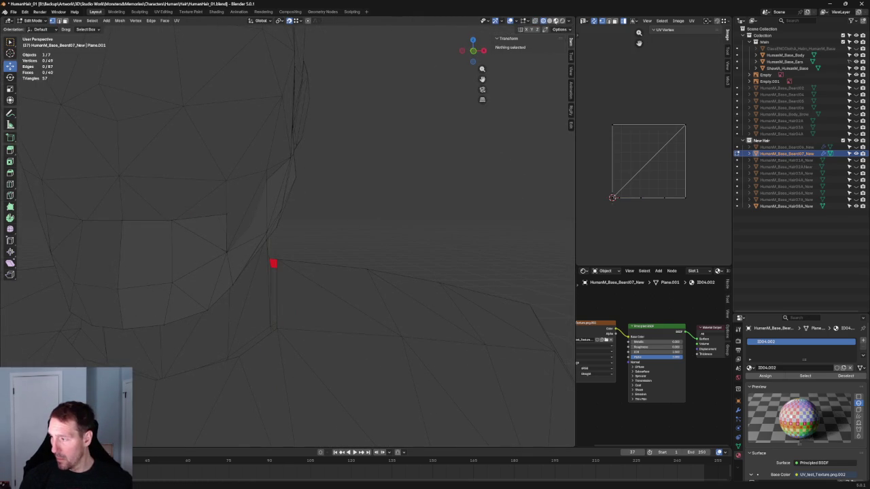
left_click(548, 20)
left_click(243, 216)
key("grave")
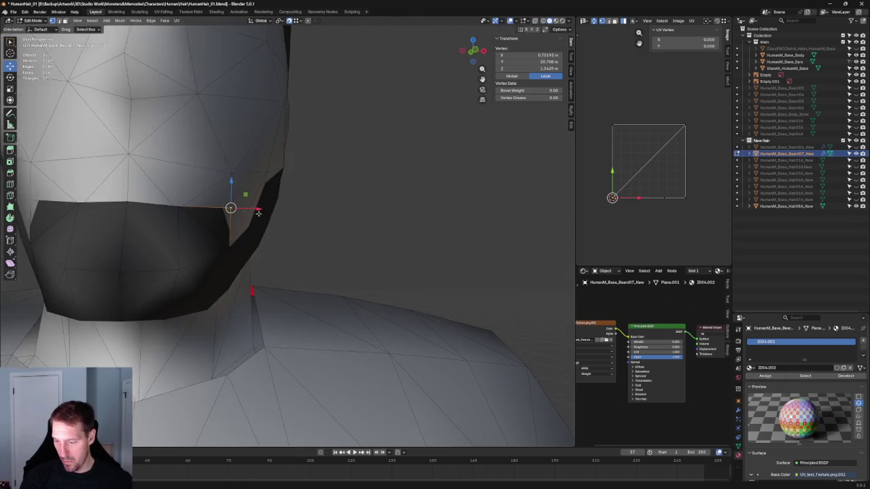
left_click(309, 235)
key("KP_1")
scroll(317, 238, "down", 2)
Step: Move the jaw vertex outward along X in a few nudges, then deselect all
key("g")
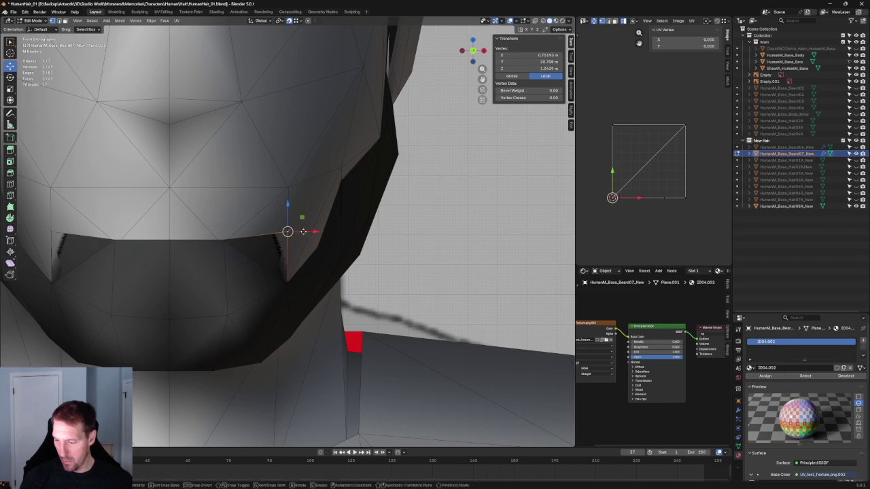
key("x")
key("Return")
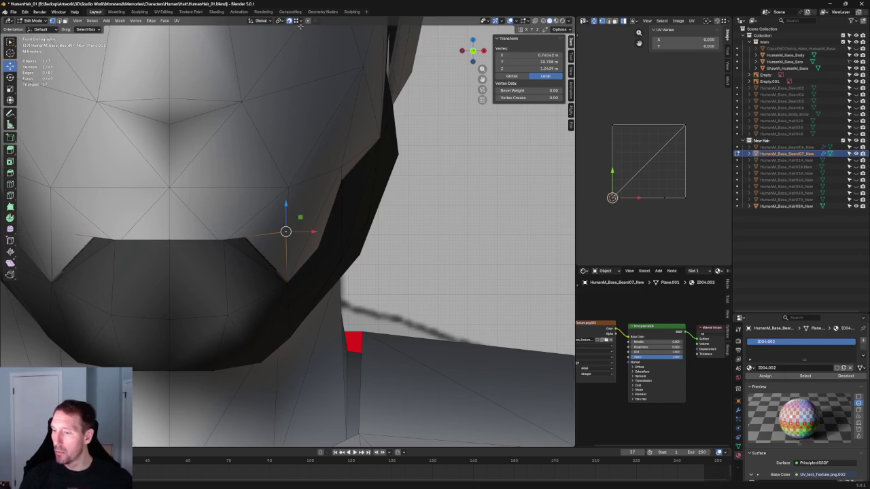
key("g")
key("x")
key("g")
key("x")
key("Return")
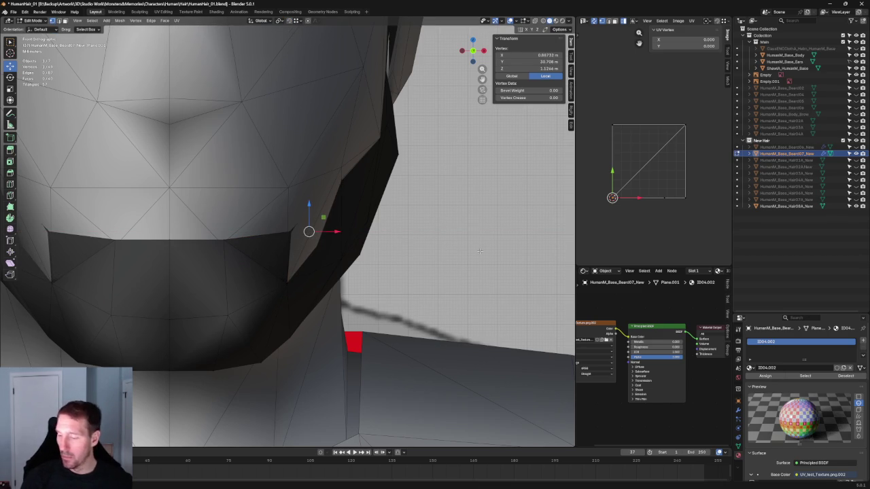
key("alt+a")
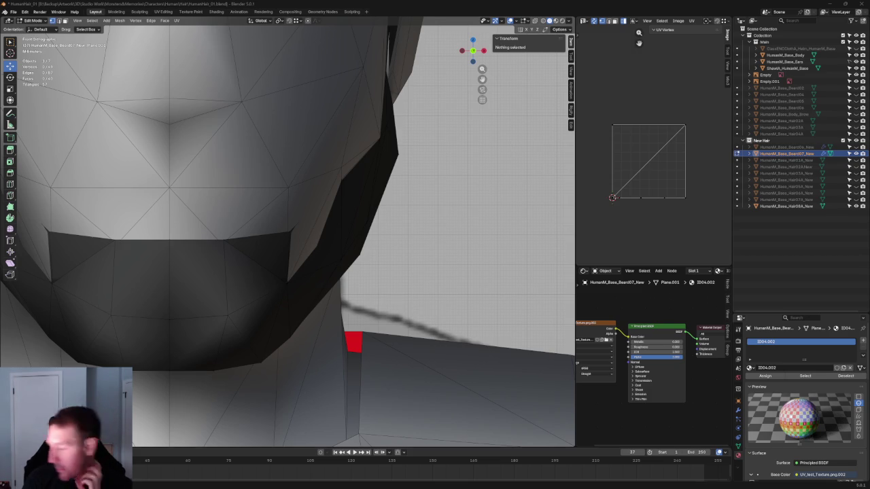
Step: Zoom out to view the beard mesh wrapping sideburn, jaw and chin
scroll(320, 183, "down", 3)
Step: Select pairs of vertices at the beard's cheek corner and try joining them with J
scroll(320, 183, "down", 1)
middle_click_drag(258, 190, 320, 183)
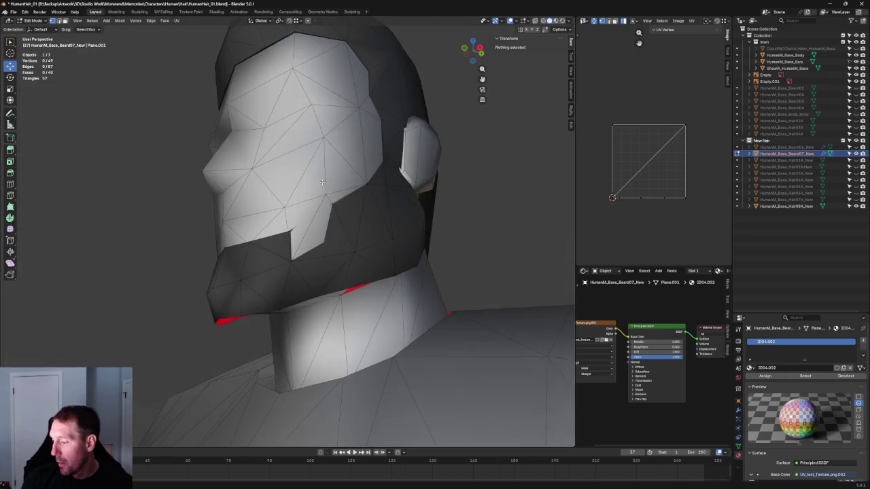
scroll(320, 184, "up", 2)
scroll(369, 204, "up", 4)
left_click_drag(384, 178, 356, 193)
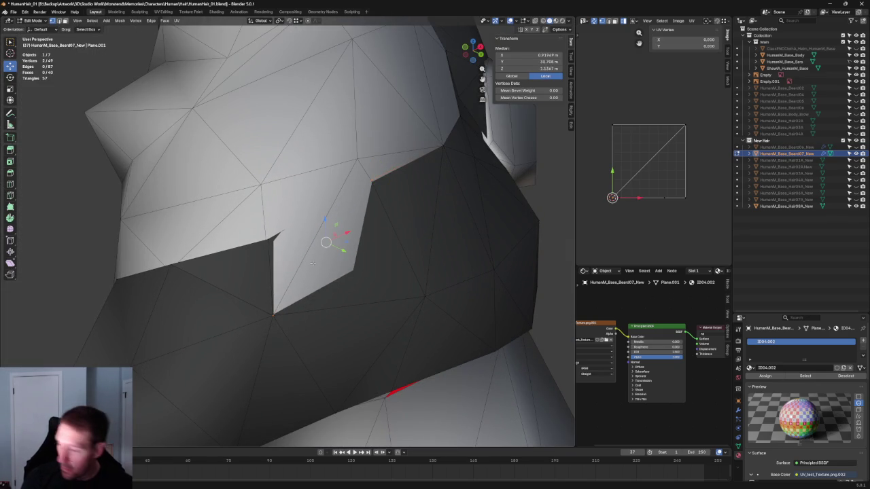
key("j")
key("alt+z")
left_click_drag(380, 175, 366, 192)
key("alt+z")
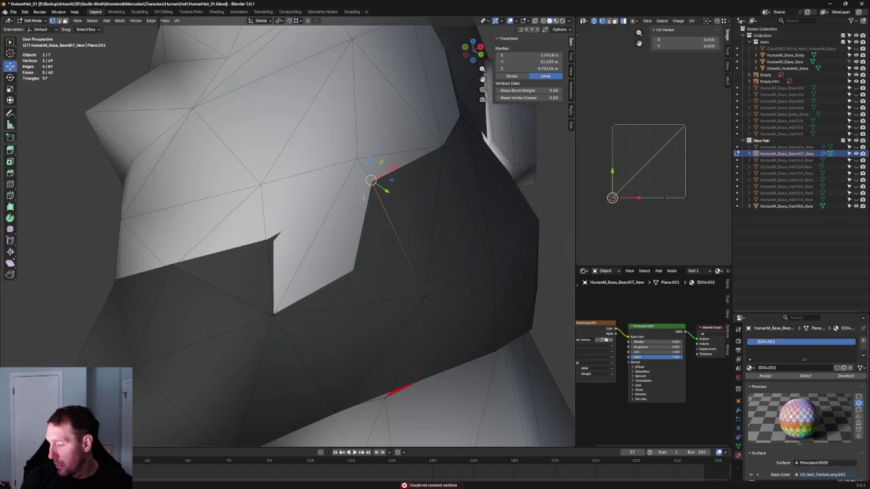
left_click(274, 314, "shift")
key("j")
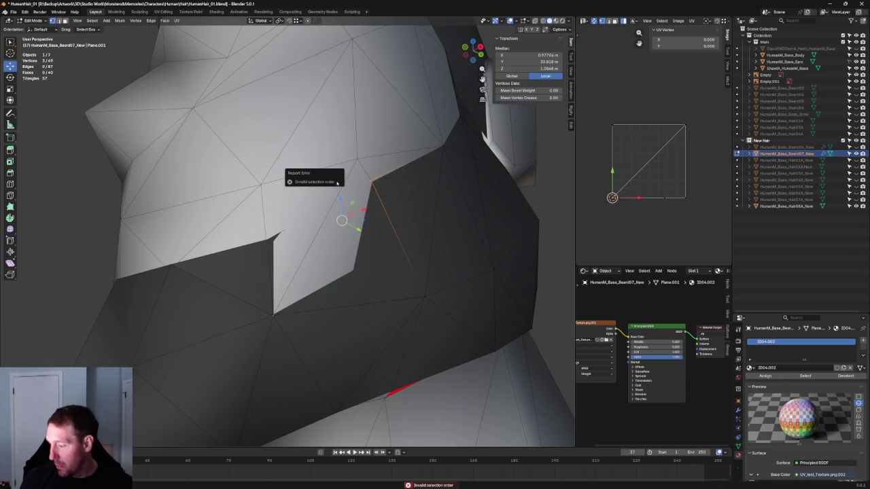
Step: Join two cheek vertices with Connect Vertex Pairs to split the face (88 edges, 41 faces)
key("alt+z")
mouse_move(334, 182)
middle_mouse_down()
mouse_move(365, 231)
mouse_move(349, 267)
mouse_move(324, 203)
middle_mouse_up()
key("alt+z")
scroll(356, 260, "down", 1)
key("alt+z")
left_click(401, 259)
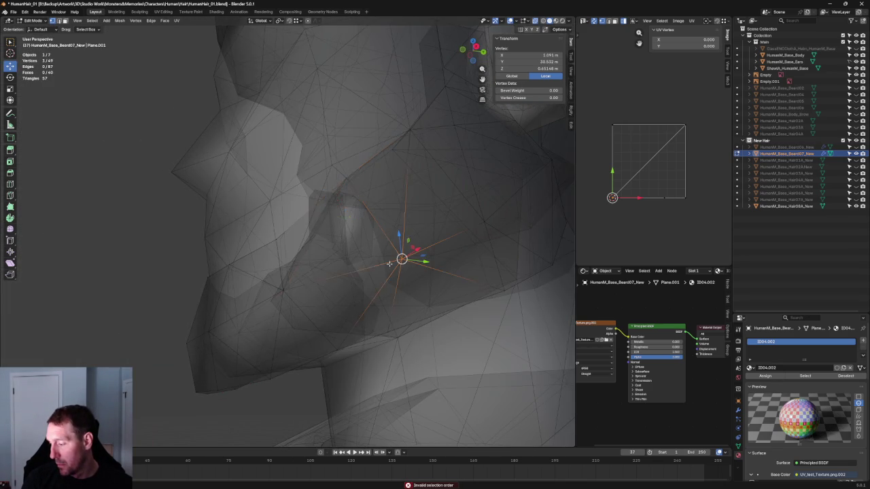
key("alt+z")
middle_click_drag(298, 248, 268, 246)
key("alt+z")
left_click(265, 246, "shift")
key("alt+z")
right_click(265, 245)
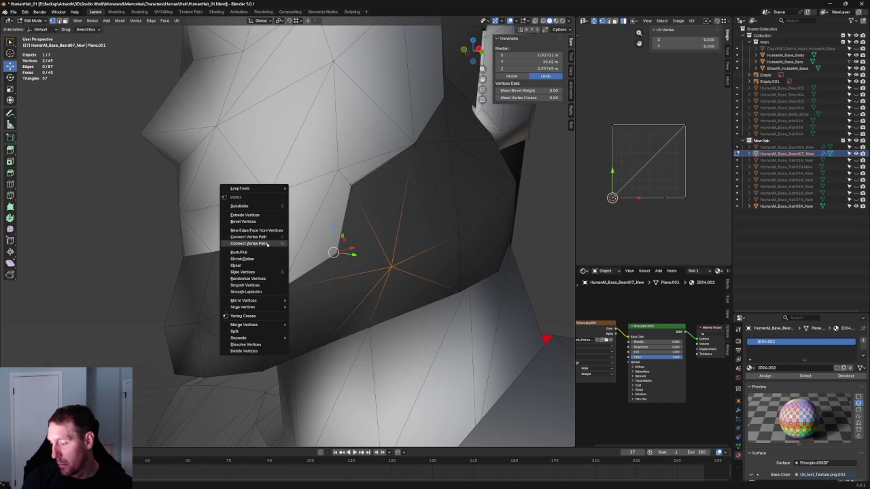
left_click(271, 242)
key("alt+z")
key("alt+a")
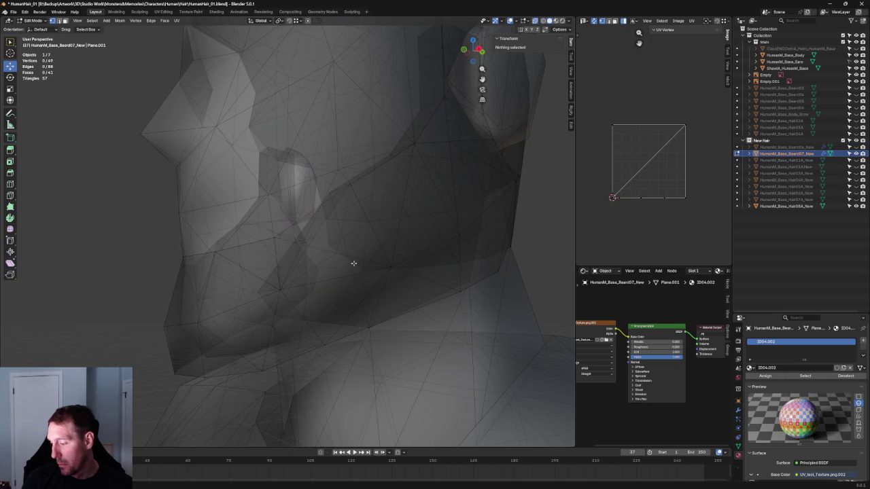
Step: Slide a beard-edge vertex along the X axis
left_click(325, 264)
middle_click_drag(319, 248, 332, 240)
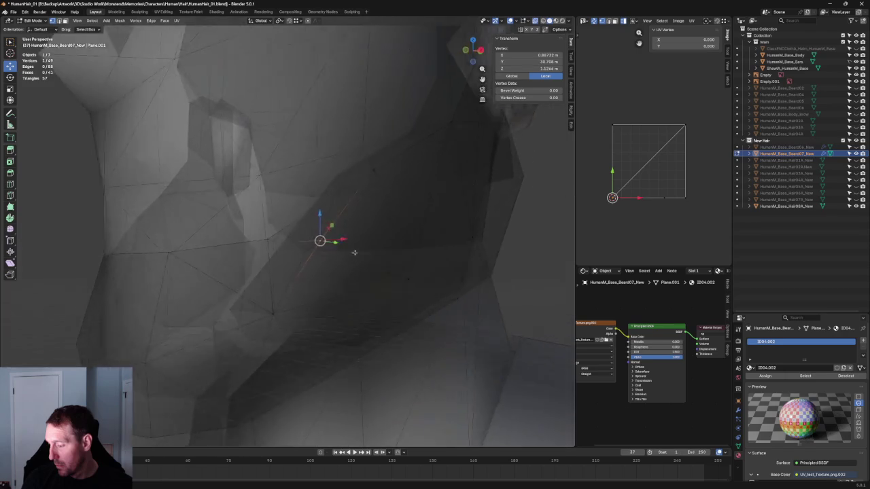
key("g")
key("x")
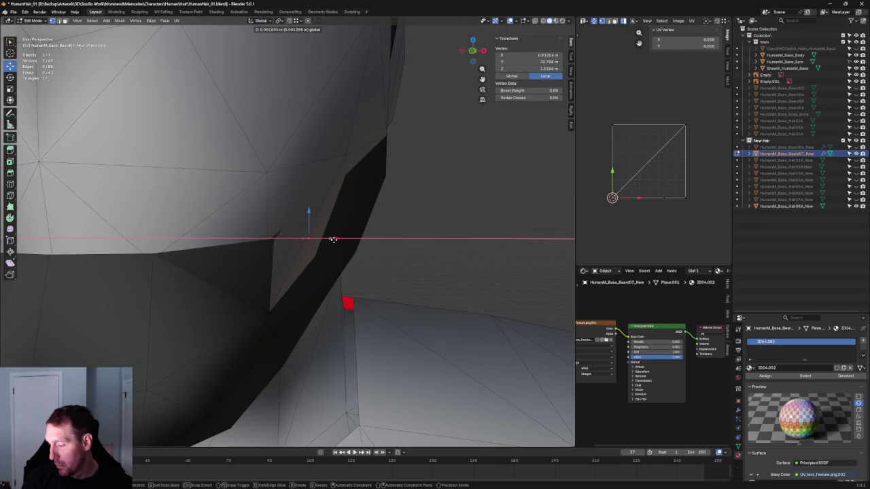
left_click(333, 240)
middle_click_drag(333, 240, 392, 272)
Step: Split the cheek edge with a new vertex and frame the view on it
left_click(391, 272, "shift")
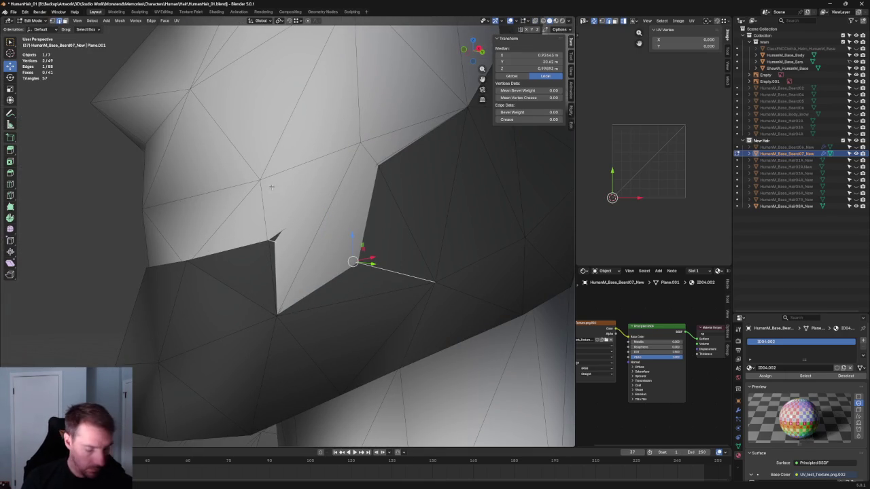
key("j")
key("alt+z")
left_click(434, 282)
left_click(352, 260)
key("grave")
key("KP_Decimal")
key("alt+z")
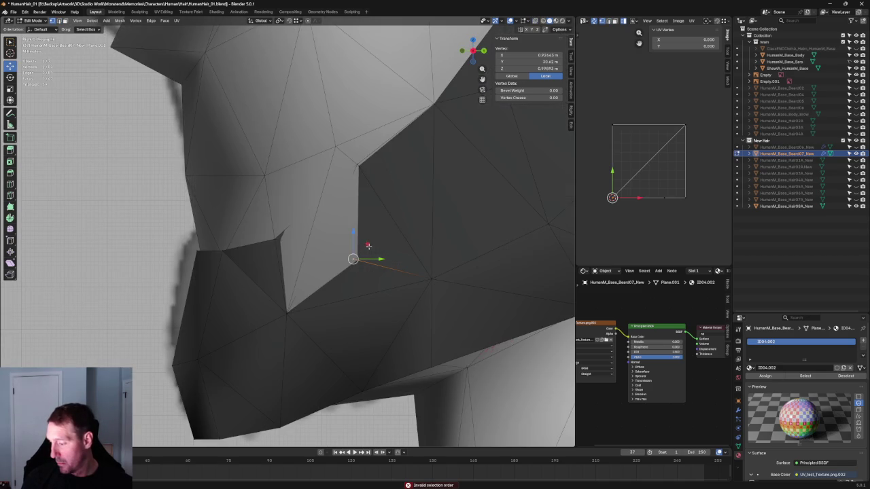
Step: Move the new vertex onto the cheek outline and check it from the front view
key("g")
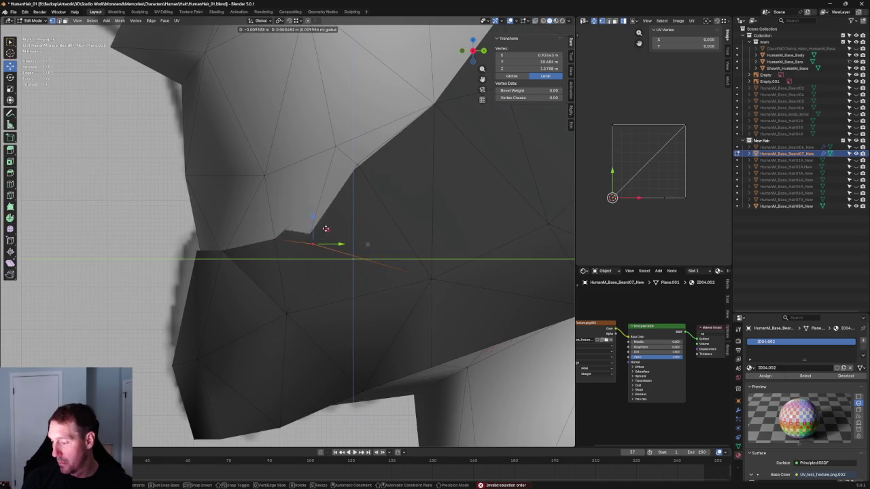
left_click(321, 231)
key("KP_1")
key("alt+z")
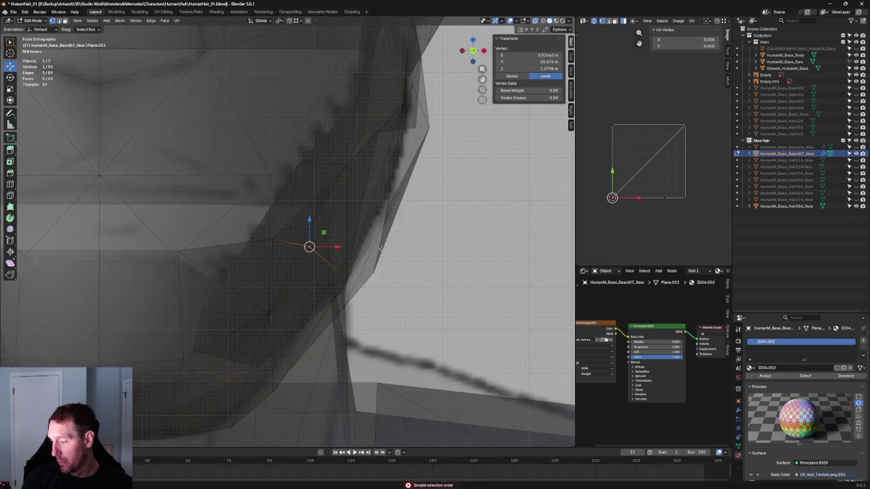
key("alt+z")
middle_click_drag(341, 202, 277, 207)
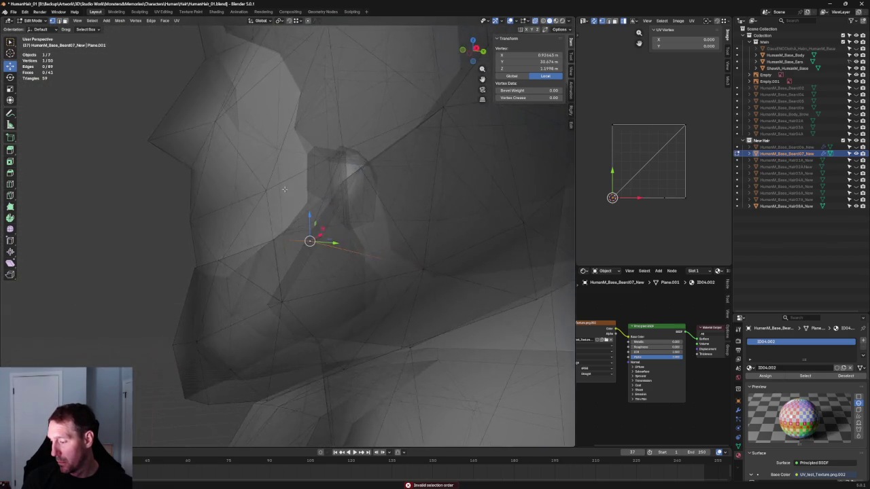
scroll(277, 204, "up", 3)
Step: In orthographic view, pull the new vertex up and left to Z 1.2143 m
key("grave")
left_click(345, 242)
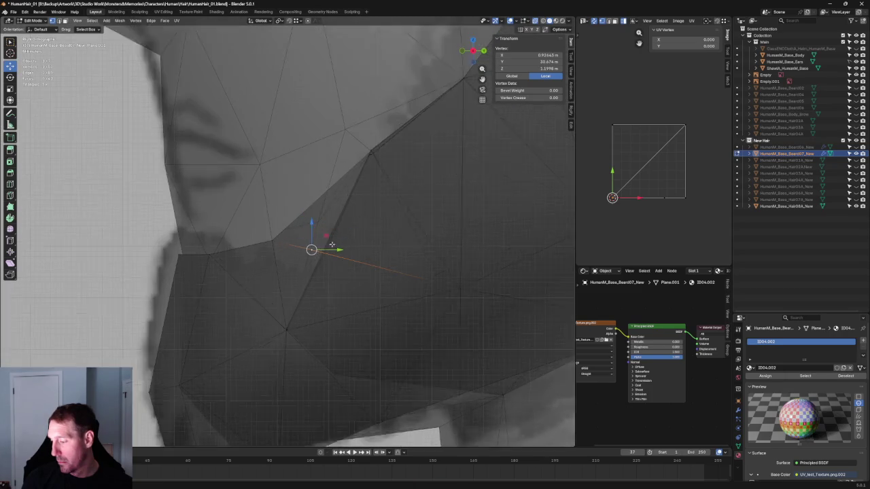
key("ctrl+z")
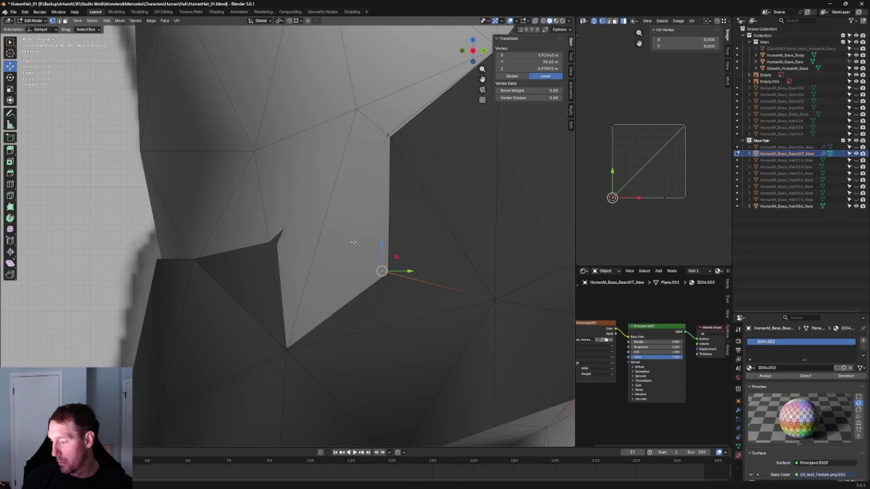
left_click_drag(347, 223, 334, 219)
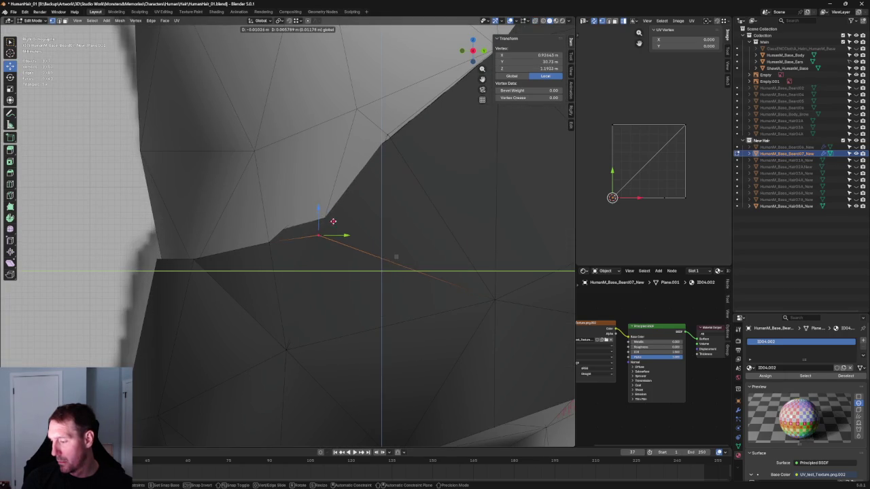
scroll(329, 241, "down", 2)
scroll(316, 237, "down", 2)
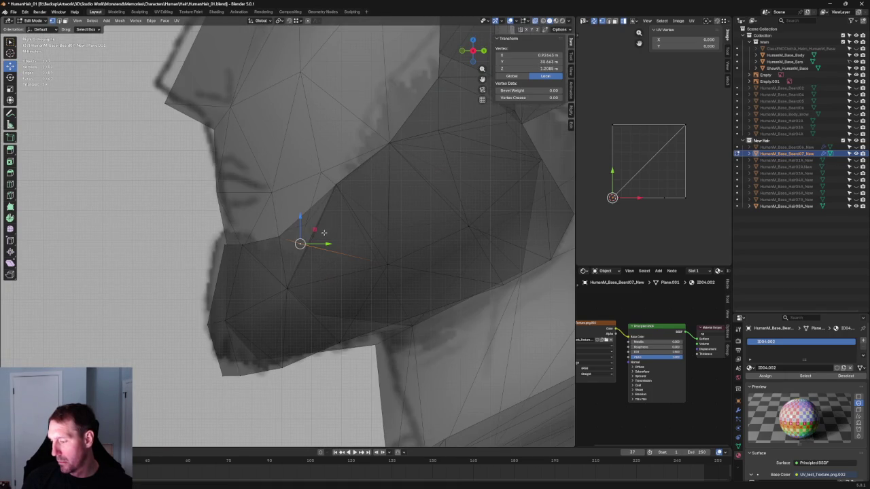
left_click(315, 233)
key("alt+z")
mouse_move(304, 234)
middle_mouse_down()
mouse_move(333, 212)
mouse_move(381, 213)
mouse_move(320, 214)
mouse_move(303, 218)
mouse_move(320, 216)
mouse_move(309, 225)
middle_mouse_up()
key("alt+z")
key("alt+z")
Step: Connect the selected cheek vertices with a new edge using Connect Vertex Pairs
left_click(279, 289, "shift")
key("alt+z")
left_click(280, 289, "shift")
key("j")
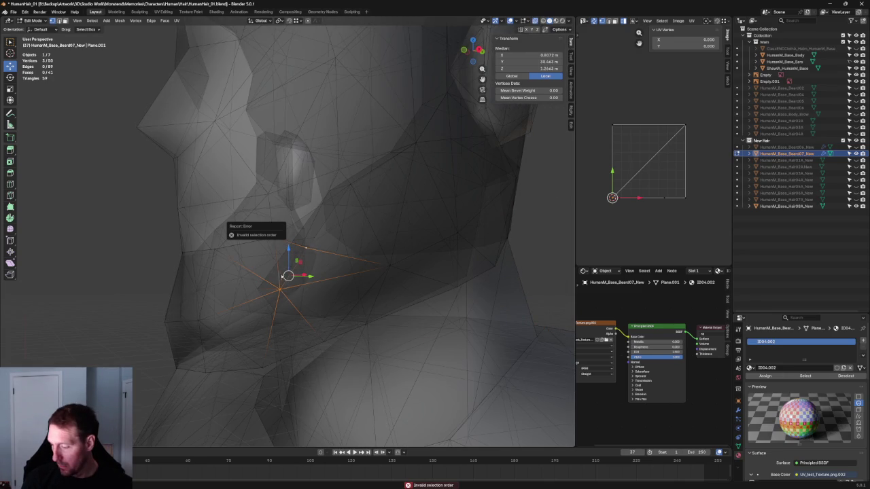
mouse_move(270, 231)
middle_mouse_down()
mouse_move(282, 302)
mouse_move(249, 310)
middle_mouse_up()
right_click(282, 302)
left_click(275, 310)
Step: Shift a cheek edge along the X axis
left_click(249, 310)
key("g")
key("x")
key("Return")
key("alt+z")
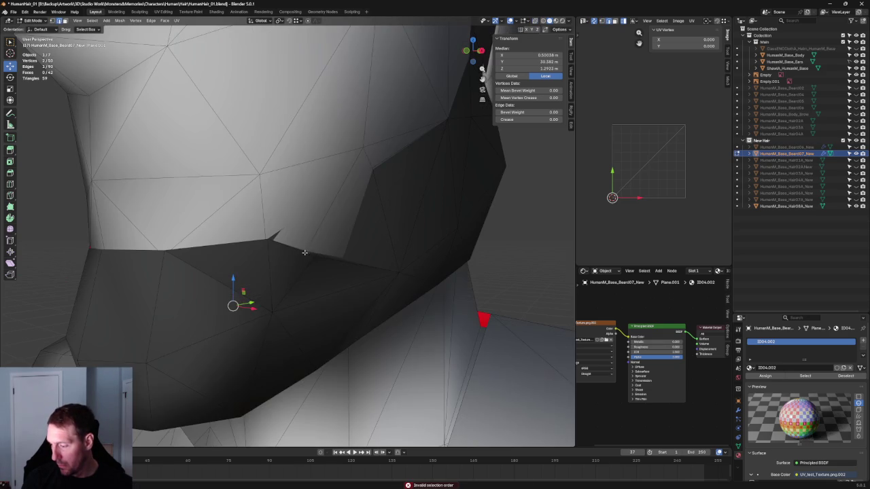
mouse_move(297, 247)
middle_mouse_down()
mouse_move(245, 237)
mouse_move(295, 238)
middle_mouse_up()
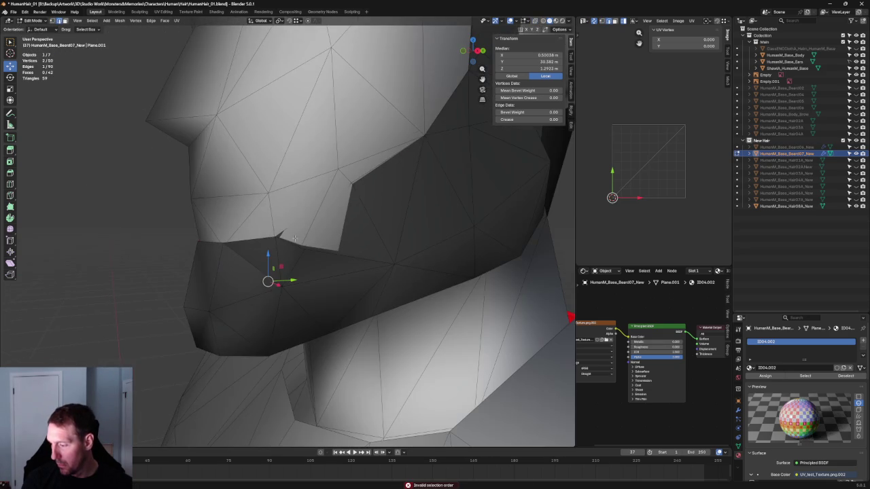
Step: Connect the cheek-corner vertex to a lower vertex, adding a new edge (93 edges, 43 faces)
left_click(353, 184)
left_click(305, 248, "shift")
right_click(301, 248)
key("Escape")
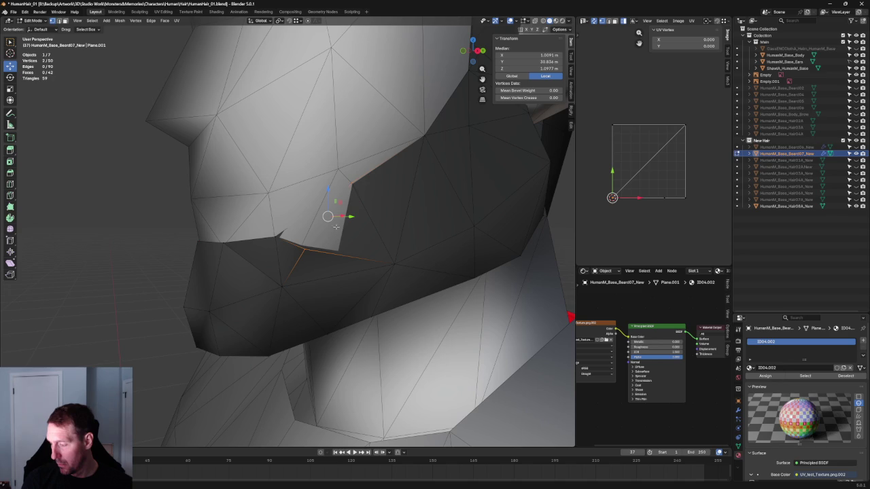
key("alt+z")
left_click(351, 184)
left_click(304, 250, "shift")
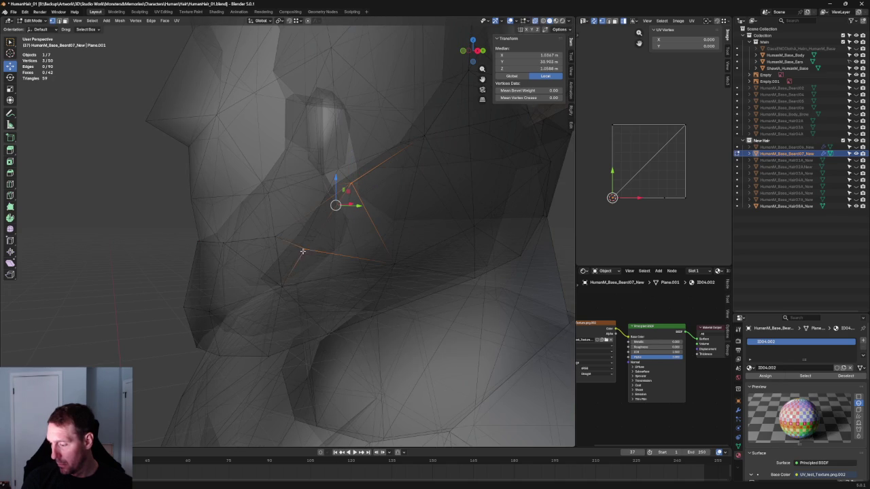
right_click(289, 252)
left_click(289, 252)
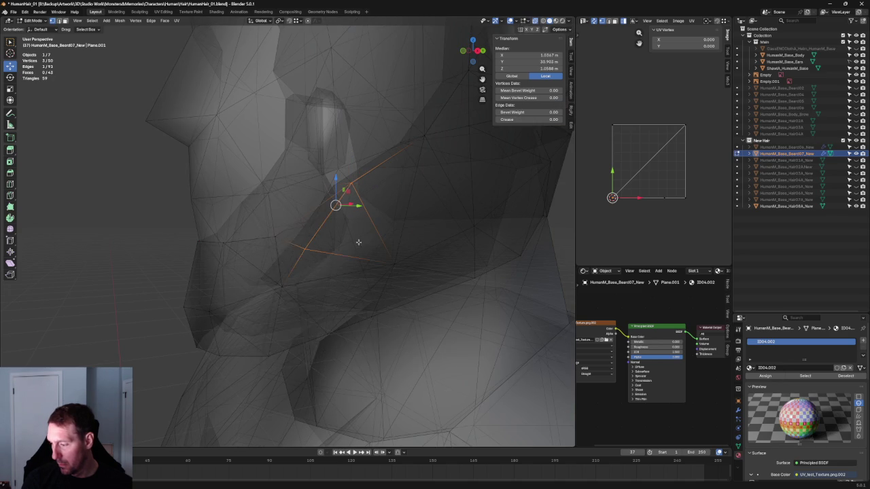
key("alt+z")
Step: Raise the vertex below the cheek line to Z 1.2101 m
scroll(288, 258, "up", 3)
key("alt+z")
left_click(301, 259)
key("alt+z")
mouse_move(322, 247)
left_mouse_down()
mouse_move(335, 218)
mouse_move(325, 239)
left_mouse_up()
key("alt+z")
key("alt+z")
middle_click_drag(325, 240, 320, 256)
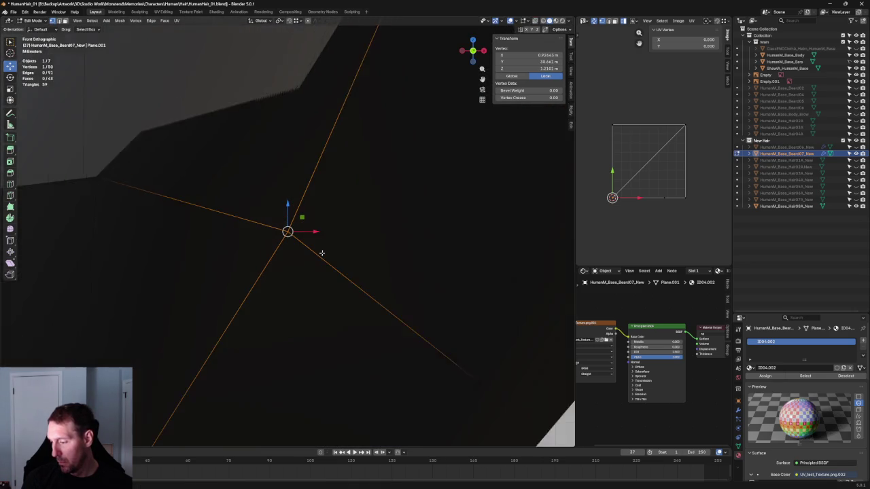
Step: Nudge the cheek-corner vertex slightly inward along X
key("g")
key("x")
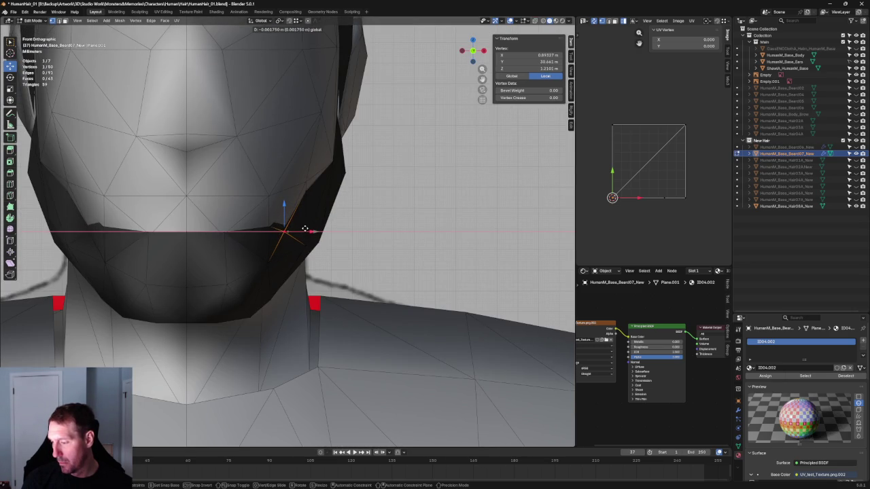
left_click(299, 230)
middle_click_drag(299, 230, 331, 191)
key("alt+z")
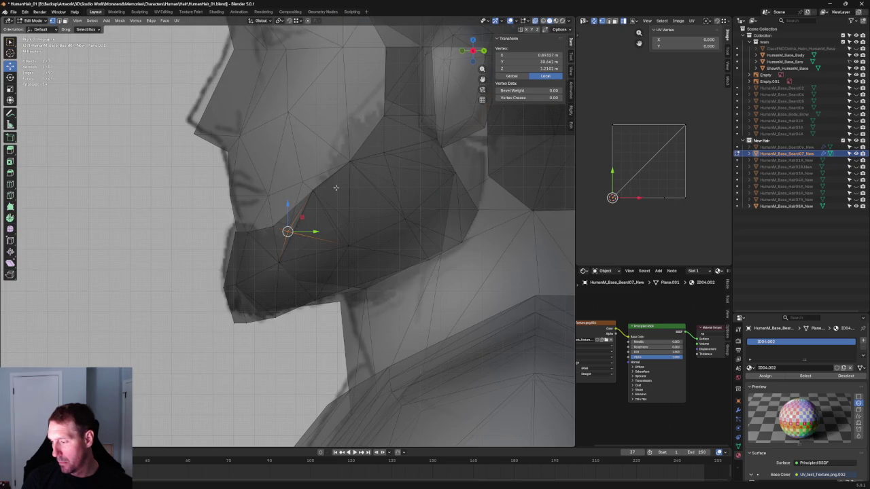
key("alt+z")
Step: Save the beard blend file and clear the selection
scroll(334, 188, "up", 2)
scroll(335, 188, "up", 2)
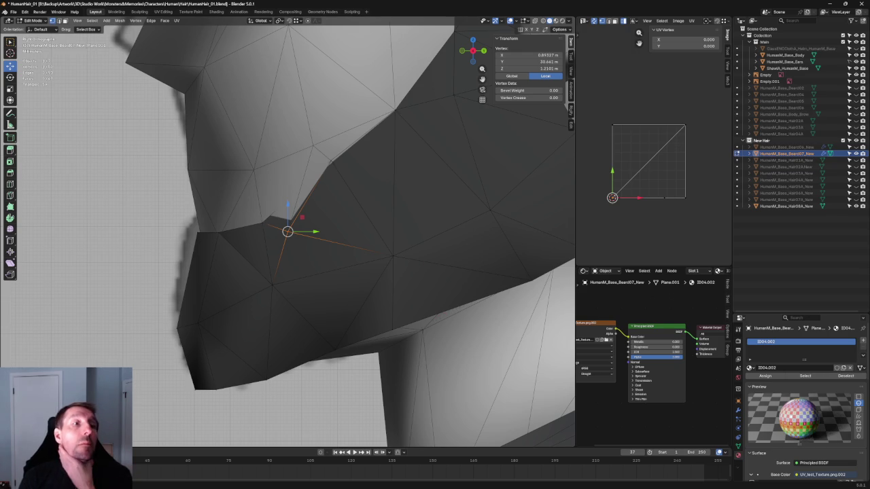
key("ctrl+s")
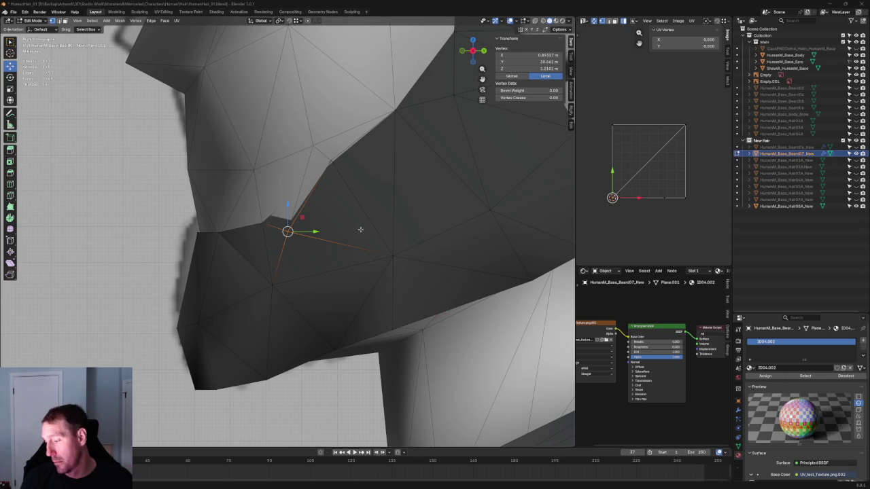
key("alt+a")
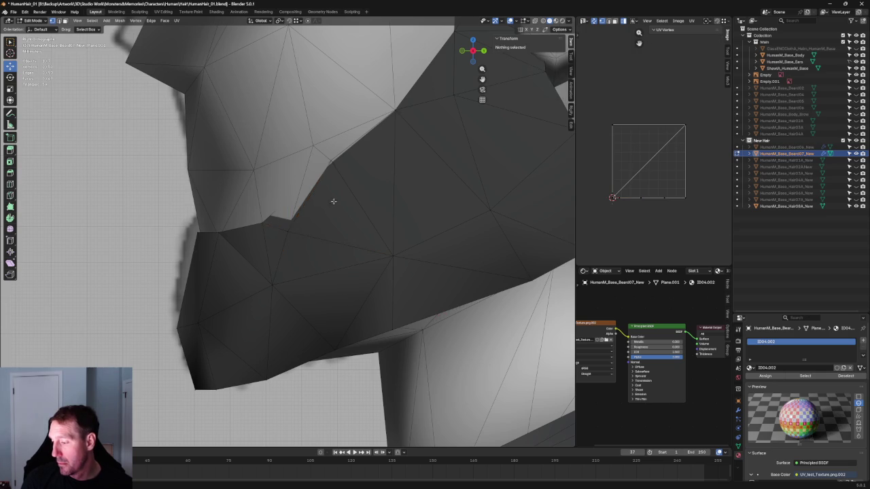
Step: Delete the stray edge along the chin notch
scroll(330, 199, "up", 2)
scroll(330, 204, "up", 2)
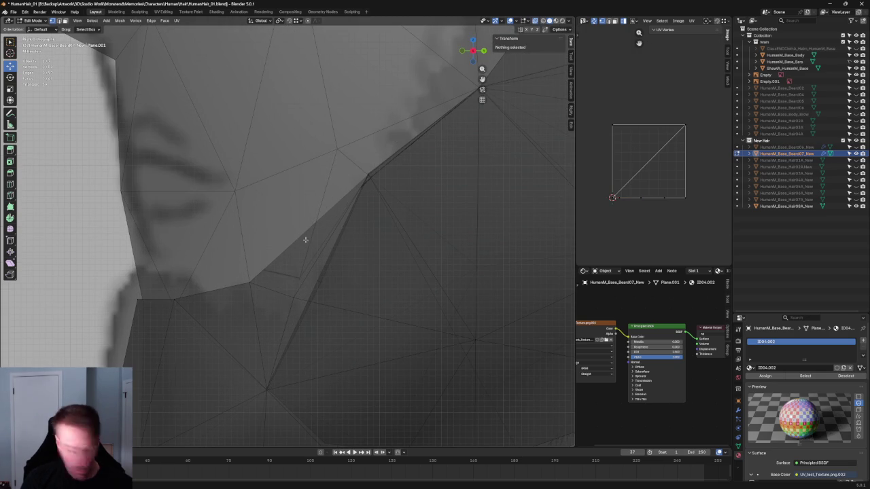
left_click(304, 240)
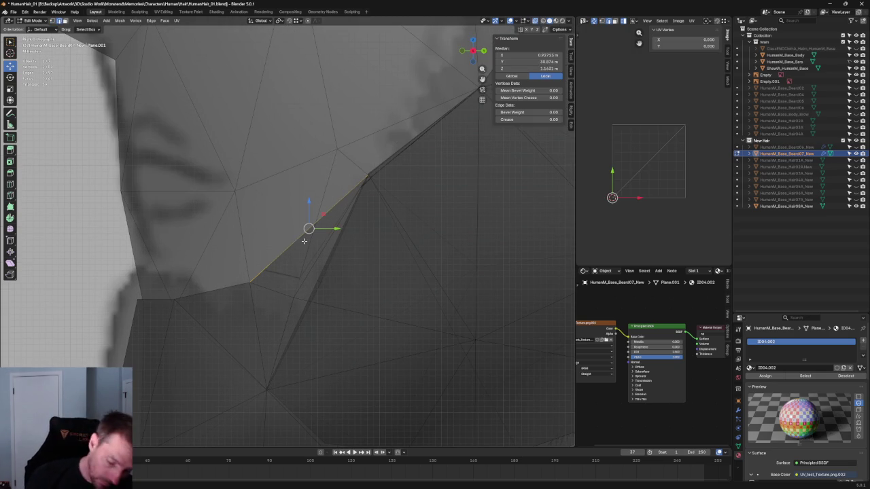
mouse_move(304, 240)
middle_mouse_down()
mouse_move(405, 250)
mouse_move(305, 215)
mouse_move(337, 235)
mouse_move(453, 214)
mouse_move(323, 207)
mouse_move(310, 244)
mouse_move(276, 256)
middle_mouse_up()
key("x")
left_click(372, 240)
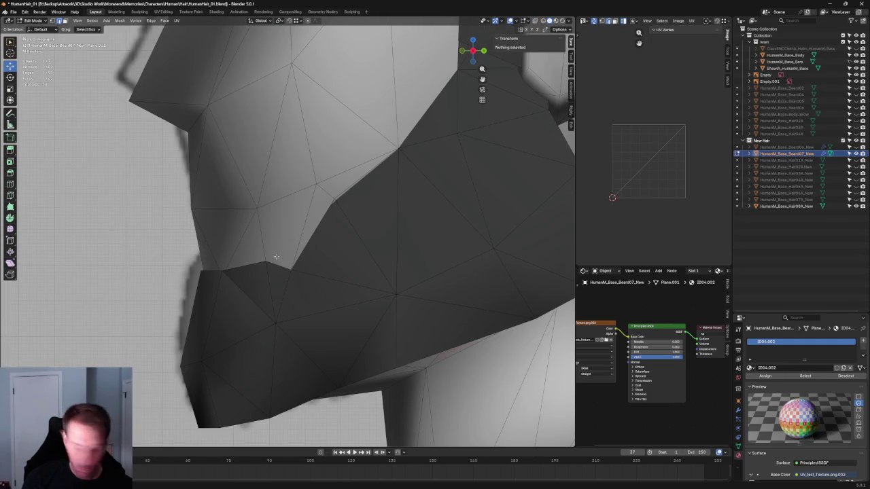
Step: Move the chin-notch vertex down onto the reference outline
key("alt+z")
left_click(265, 261)
left_click_drag(266, 245, 286, 271)
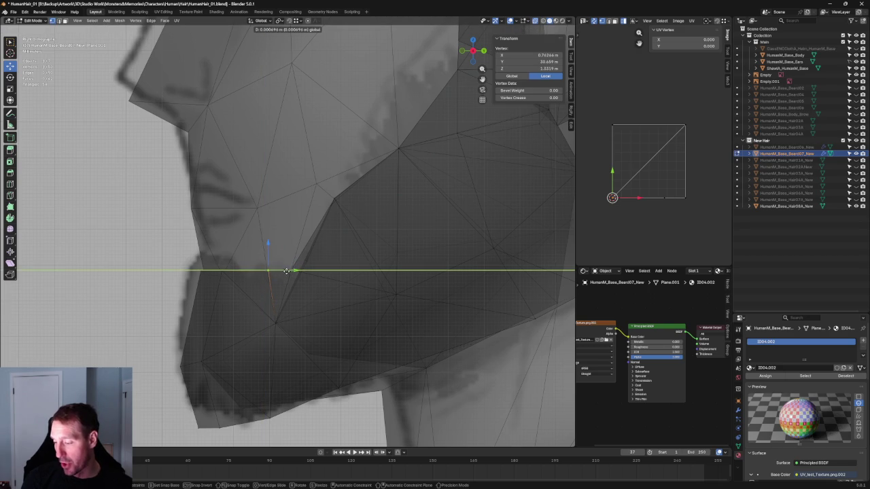
left_click(286, 271)
middle_click_drag(286, 272, 300, 277)
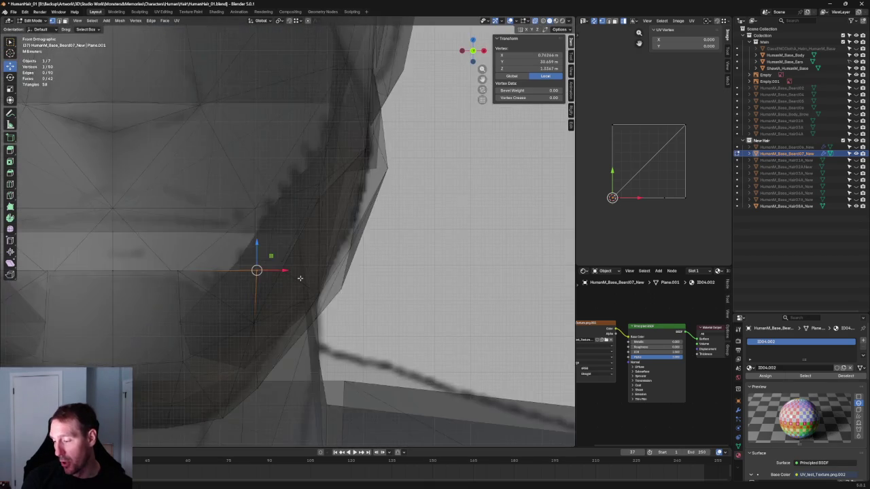
key("alt+z")
left_click_drag(272, 272, 271, 271)
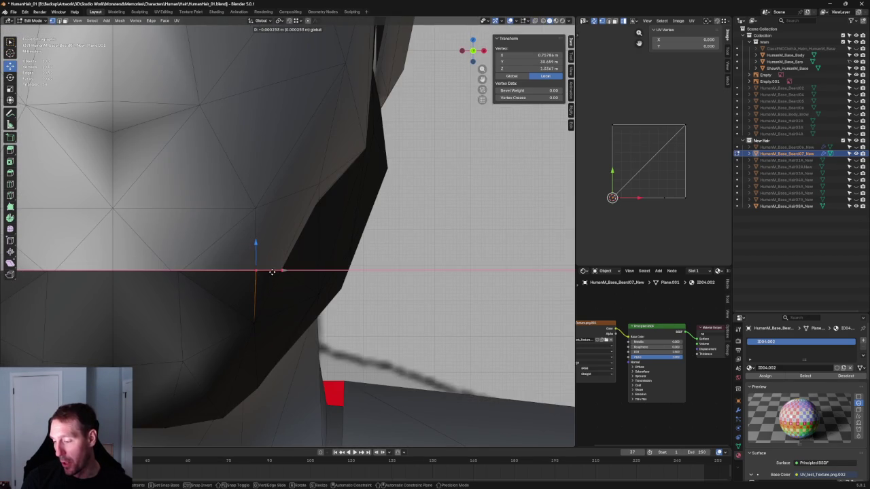
key("KP_3")
Step: Merge the two notch-corner vertices into one
key("alt+z")
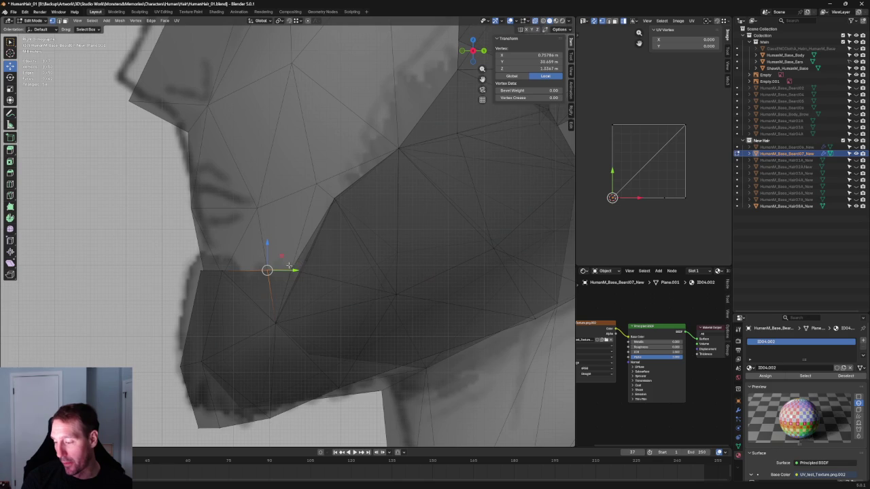
left_click_drag(247, 259, 184, 279)
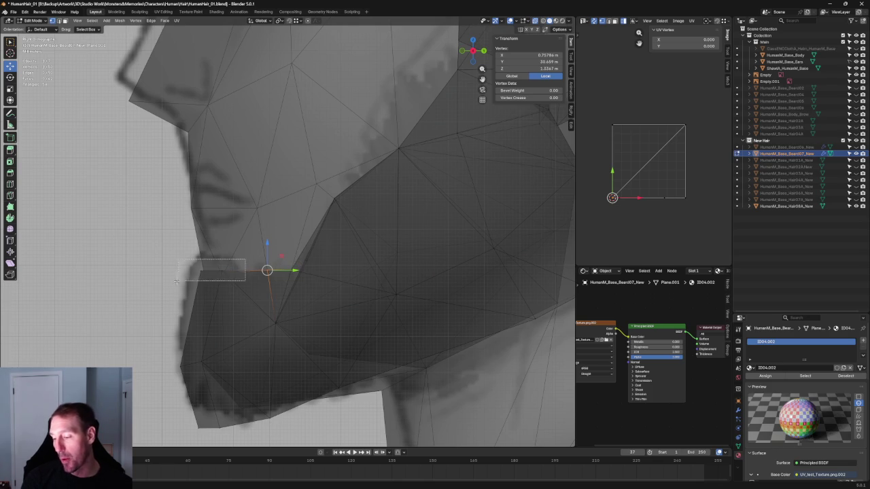
key("alt+z")
key("alt+z")
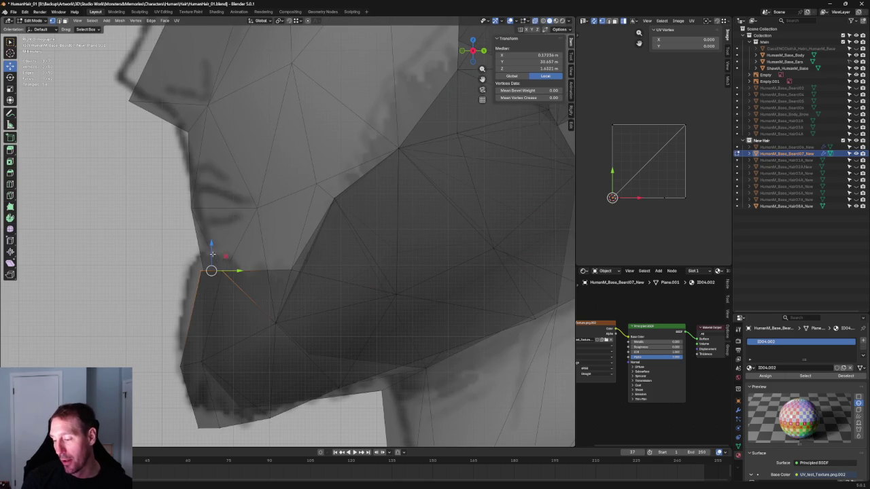
key("alt+z")
left_click_drag(183, 288, 246, 269)
key("alt+z")
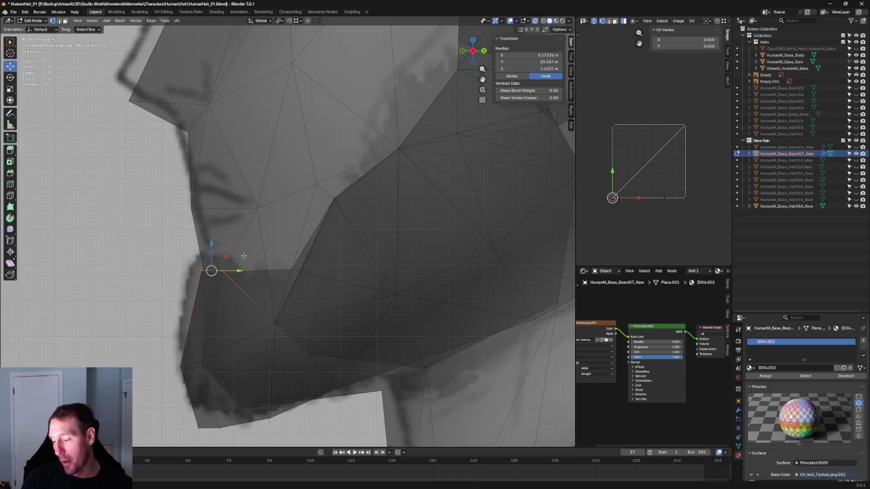
mouse_move(236, 272)
middle_mouse_down()
mouse_move(229, 285)
mouse_move(140, 265)
mouse_move(190, 291)
mouse_move(286, 273)
mouse_move(289, 251)
mouse_move(271, 249)
mouse_move(292, 249)
middle_mouse_up()
key("m")
left_click(194, 291)
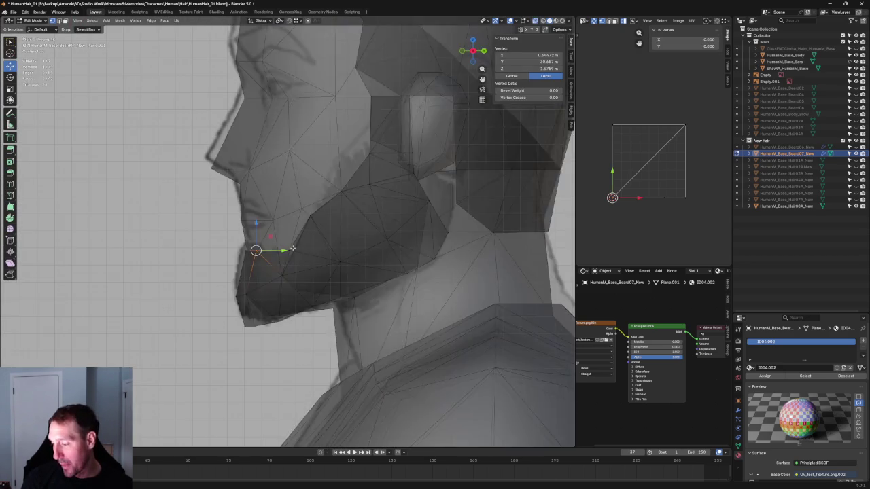
Step: Slide the merged vertex up to follow the reference outline
scroll(291, 273, "up", 3)
scroll(297, 283, "up", 2)
scroll(310, 293, "up", 2)
scroll(302, 299, "down", 6)
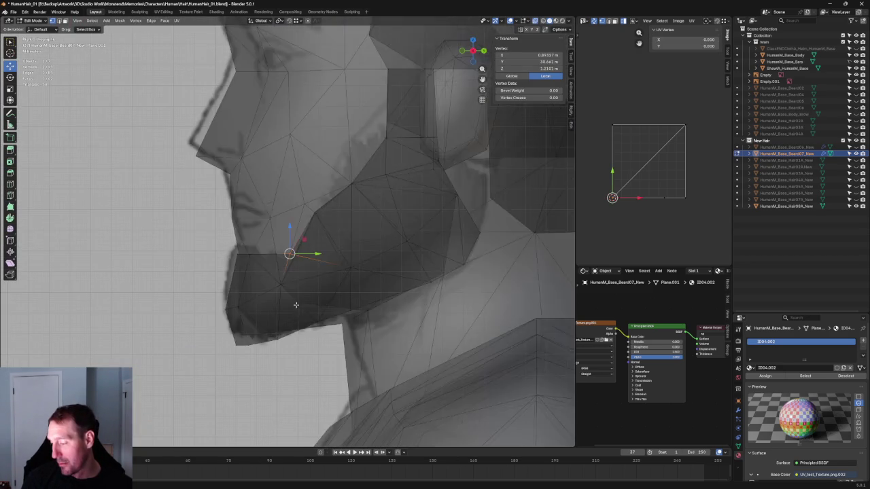
scroll(299, 299, "down", 1)
scroll(304, 292, "up", 3)
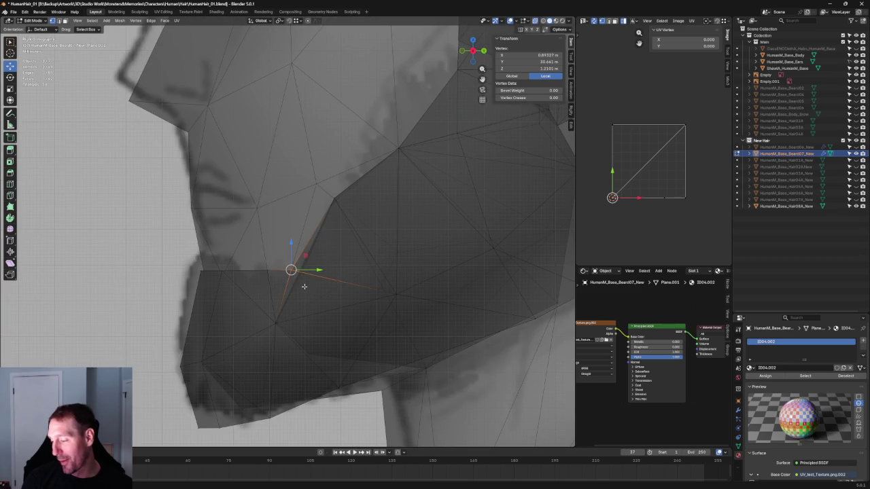
mouse_move(299, 270)
left_mouse_down()
mouse_move(311, 270)
mouse_move(312, 233)
left_mouse_up()
Step: Fine-tune the mouth-corner vertex to X 0.92767 m, Z 1.1807 m, checking in side view
middle_click_drag(312, 233, 292, 249)
left_click_drag(317, 253, 318, 253)
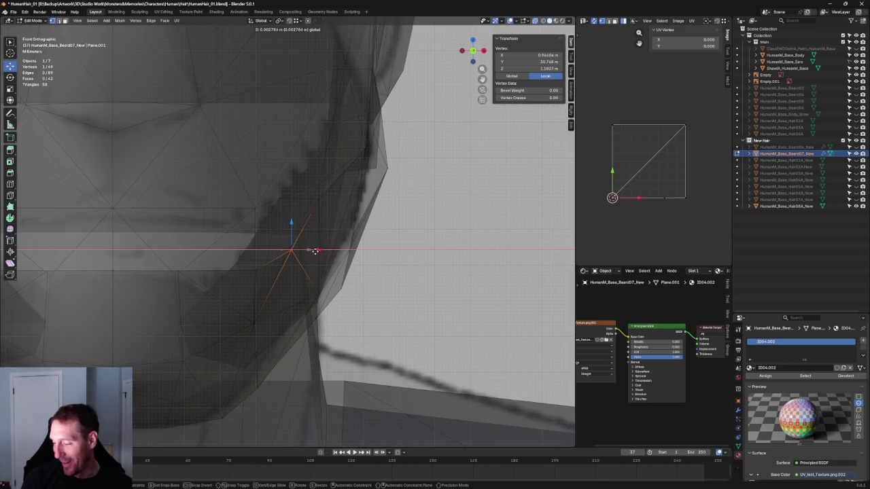
key("alt+z")
mouse_move(323, 284)
middle_mouse_down()
mouse_move(350, 261)
mouse_move(303, 246)
middle_mouse_up()
left_click_drag(313, 243, 304, 243)
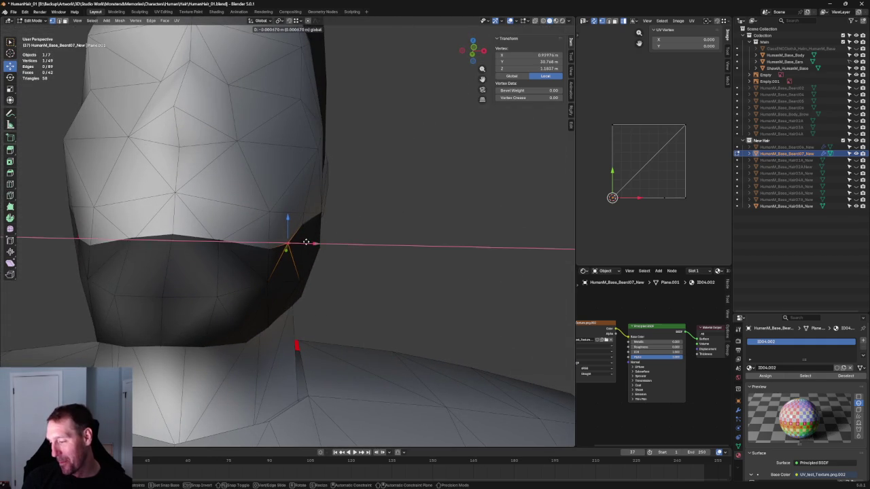
key("shift+space")
key("s")
key("KP_3")
key("alt+z")
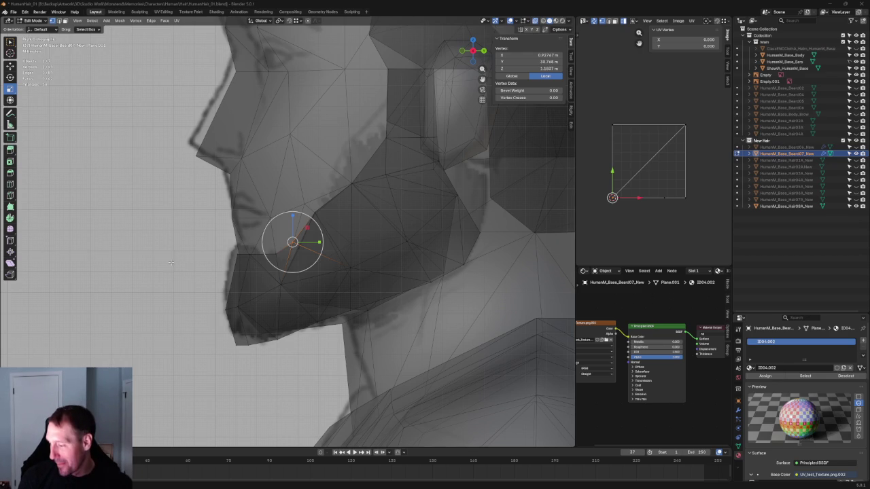
Step: In the right side view with X-ray on, select the upper cheek edges and grow the selection
scroll(380, 190, "up", 2)
mouse_move(380, 191)
middle_mouse_down()
mouse_move(258, 254)
mouse_move(273, 247)
mouse_move(306, 253)
middle_mouse_up()
scroll(278, 250, "down", 3)
key("alt+z")
scroll(284, 244, "down", 3)
key("KP_3")
scroll(306, 224, "up", 4)
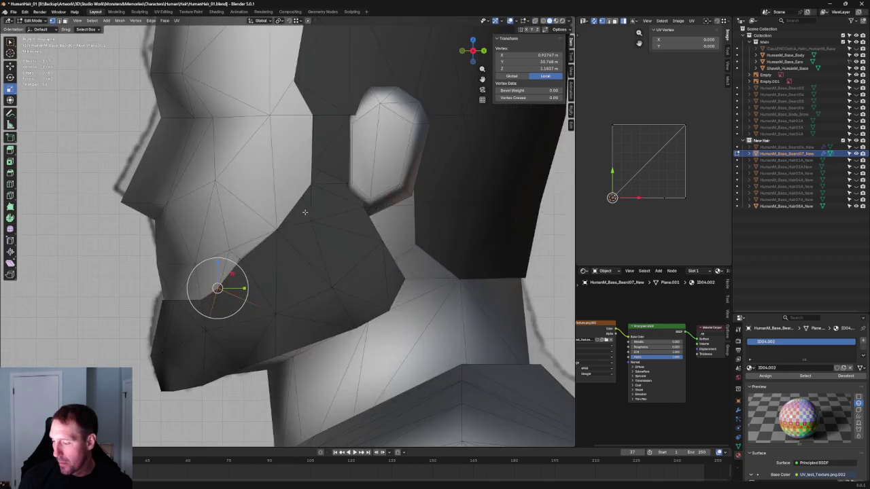
key("alt+z")
scroll(264, 300, "up", 3)
middle_click_drag(265, 300, 311, 201, "shift")
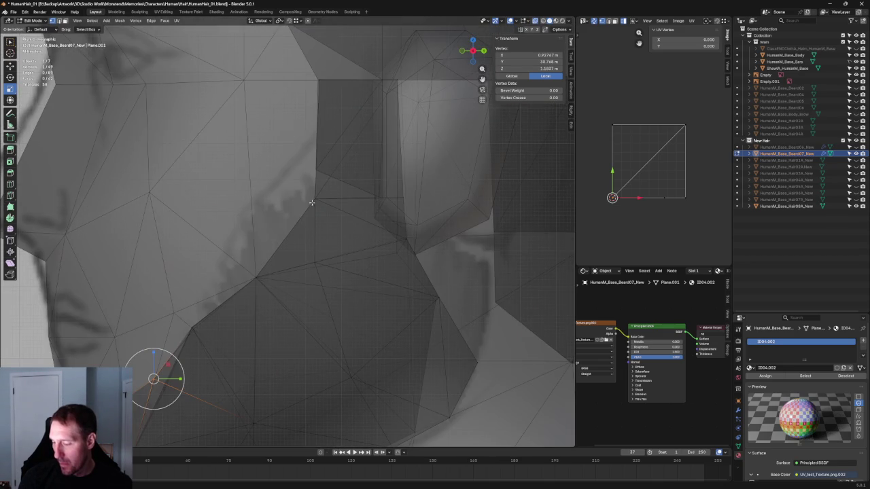
left_click(284, 224)
left_click(288, 238, "alt")
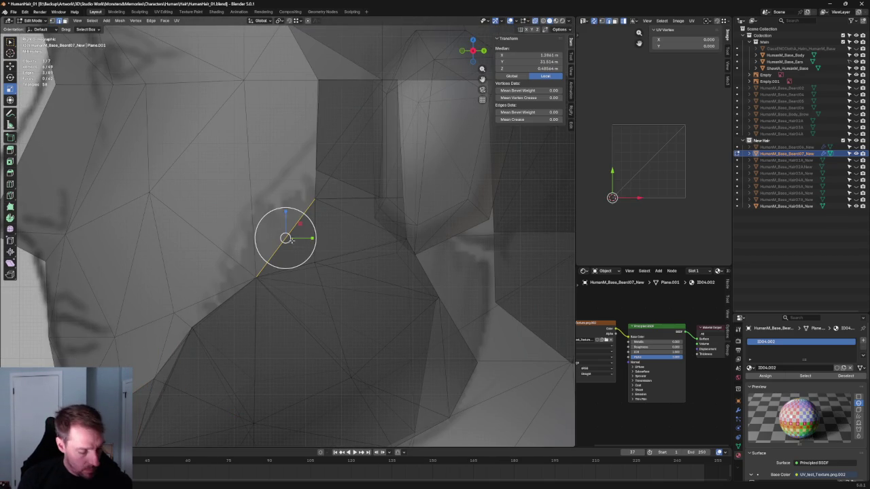
key("ctrl+KP_Add")
Step: Nudge the selected cheek vertices slightly, constrained to the plane excluding X
key("ctrl+shift+KP_Add")
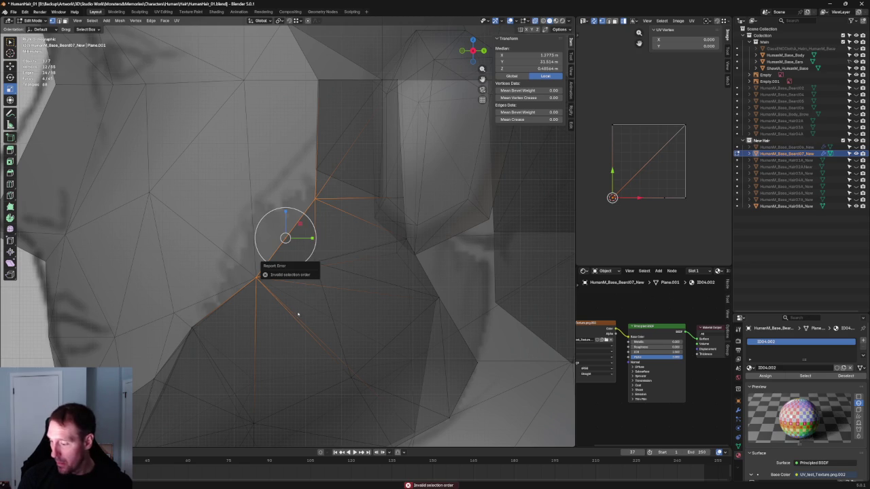
key("shift+space")
key("g")
left_click_drag(311, 238, 314, 238)
key("g")
key("shift+x")
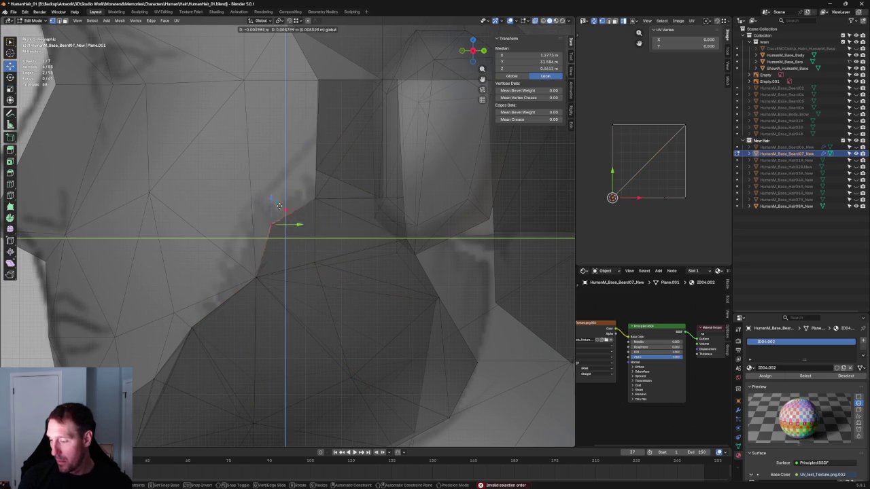
left_click(266, 201)
Step: Add another cheek vertex and connect the vertex pairs with a new edge
left_click(323, 263, "shift")
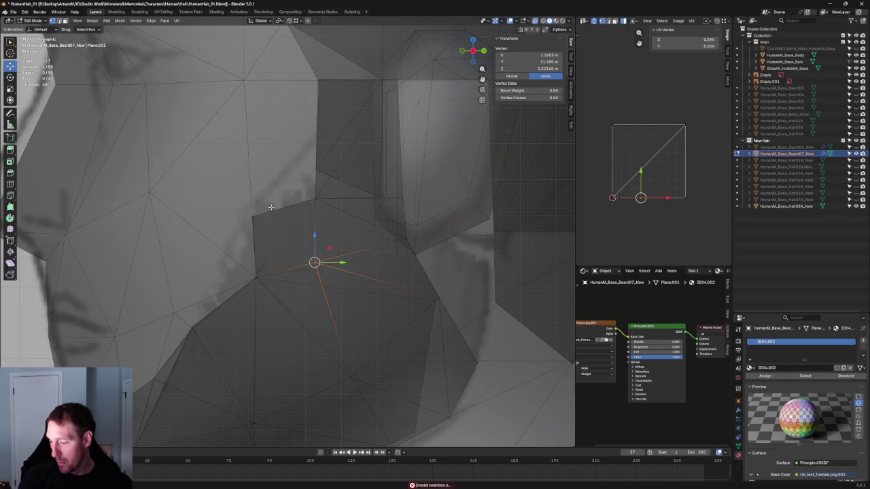
right_click(247, 222)
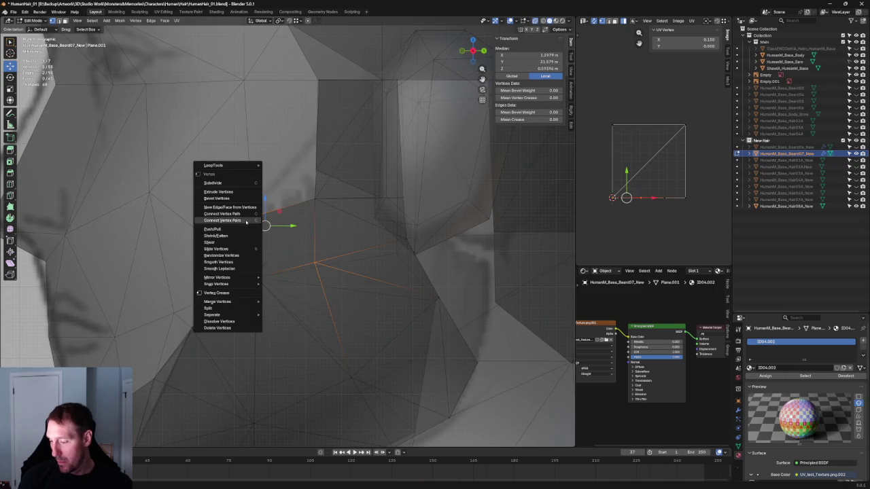
left_click(235, 221)
scroll(305, 295, "down", 3)
scroll(288, 285, "down", 4)
key("alt+a")
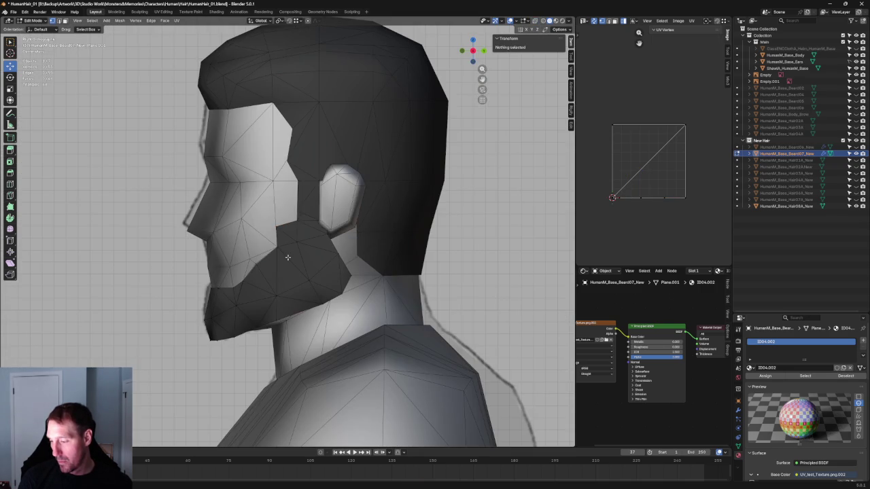
scroll(287, 257, "up", 6)
Step: Move the cheek corner vertex down onto the reference outline and inward toward the face
key("alt+z")
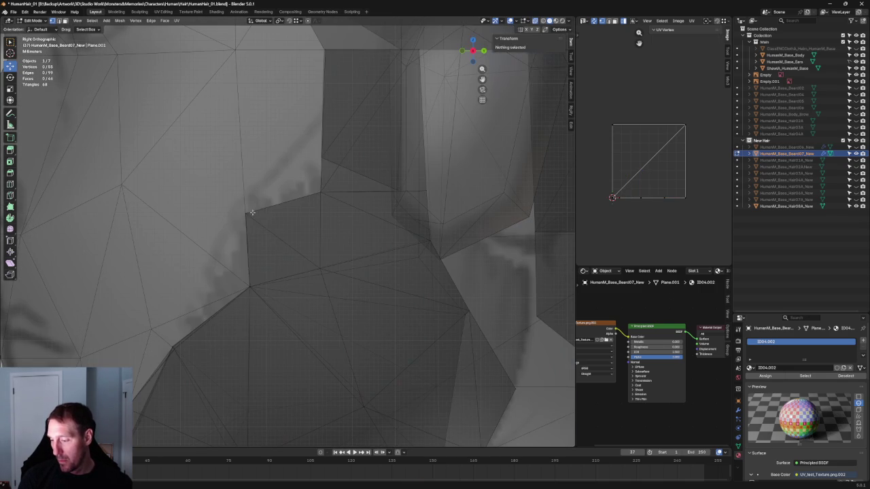
left_click(246, 213)
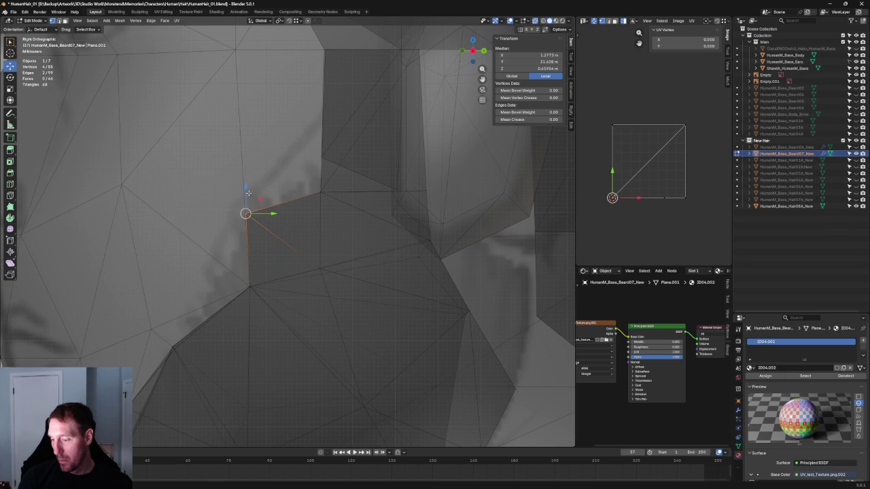
mouse_move(247, 192)
left_mouse_down()
mouse_move(247, 212)
mouse_move(269, 231)
left_mouse_up()
middle_click_drag(272, 231, 424, 234)
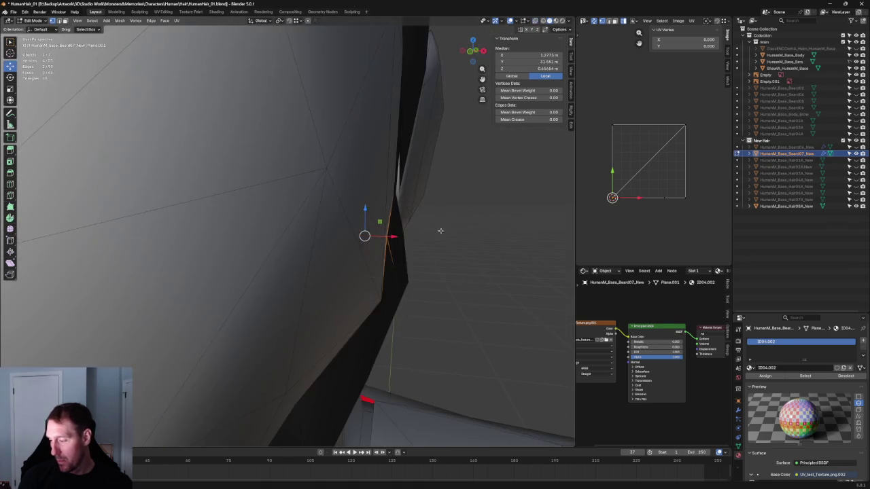
mouse_move(401, 239)
left_mouse_down()
mouse_move(394, 236)
mouse_move(441, 250)
left_mouse_up()
left_click(441, 251)
scroll(437, 253, "down", 3)
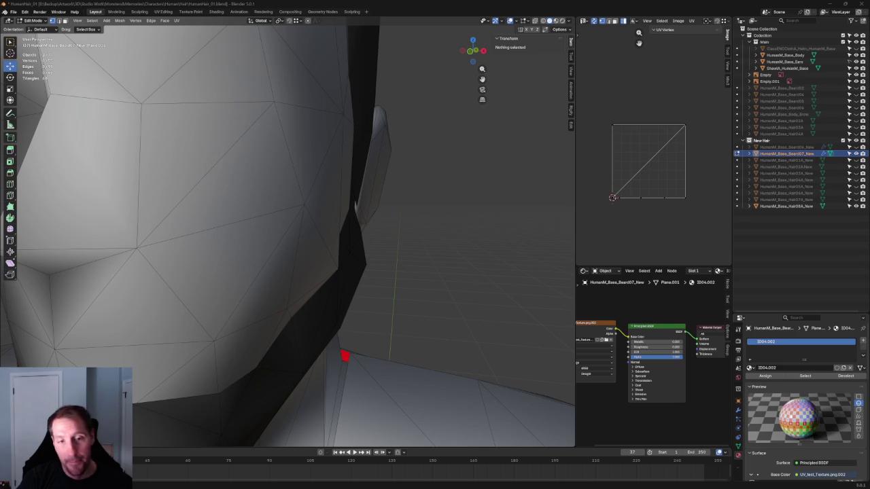
Step: Save the file, then box-select a jaw-edge vertex and push it outward along X
key("ctrl+s")
scroll(408, 202, "down", 5)
key("alt+z")
key("KP_5")
scroll(317, 287, "up", 3)
scroll(301, 291, "up", 4)
left_click_drag(277, 265, 237, 288)
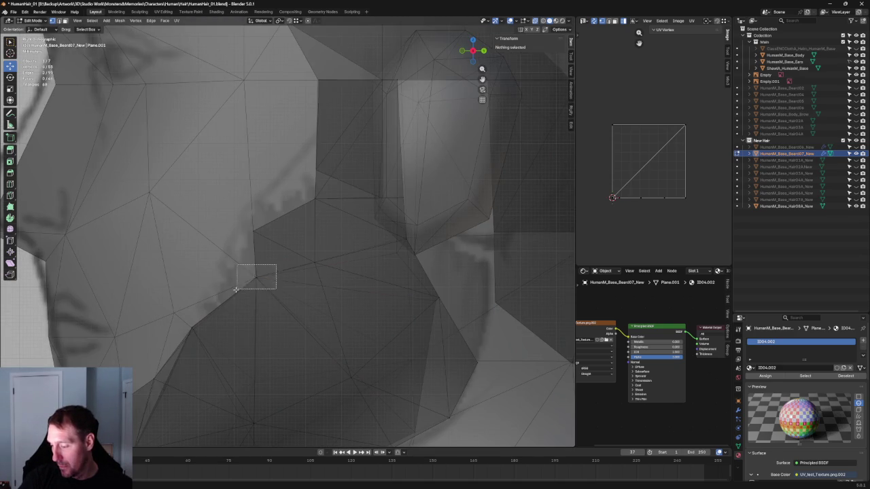
middle_click_drag(237, 288, 372, 293)
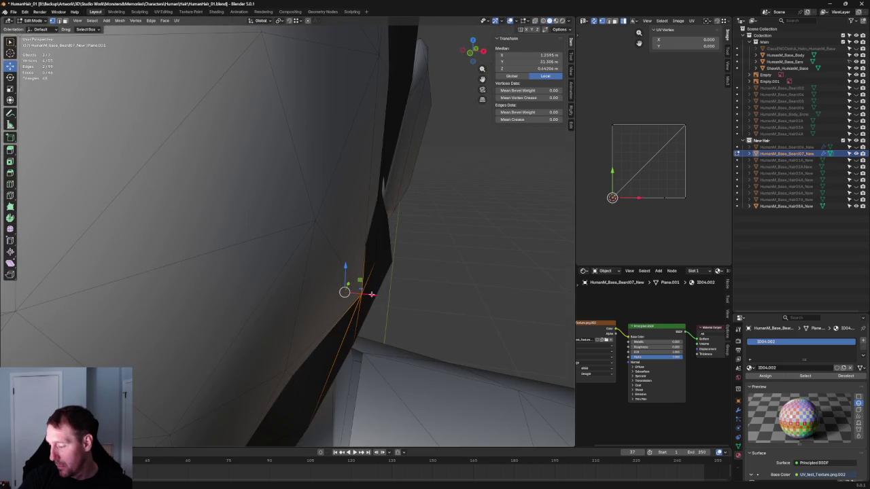
key("g")
key("x")
left_click(370, 295)
scroll(380, 239, "down", 5)
Step: Using Right and Front Ortho views, pick the next jaw vertex and slide it slightly along X
key("KP_3")
key("shift+space")
key("s")
scroll(298, 274, "up", 2)
scroll(299, 274, "up", 3)
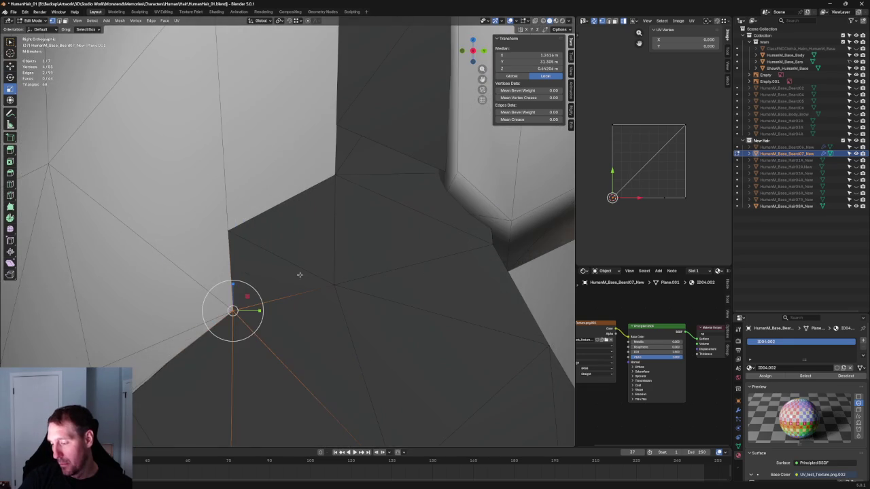
middle_click_drag(262, 279, 289, 233)
left_click_drag(285, 210, 227, 243)
middle_click_drag(227, 242, 312, 266)
key("KP_1")
key("shift+space")
key("g")
left_click_drag(329, 231, 329, 233)
key("alt+a")
scroll(388, 243, "down", 5)
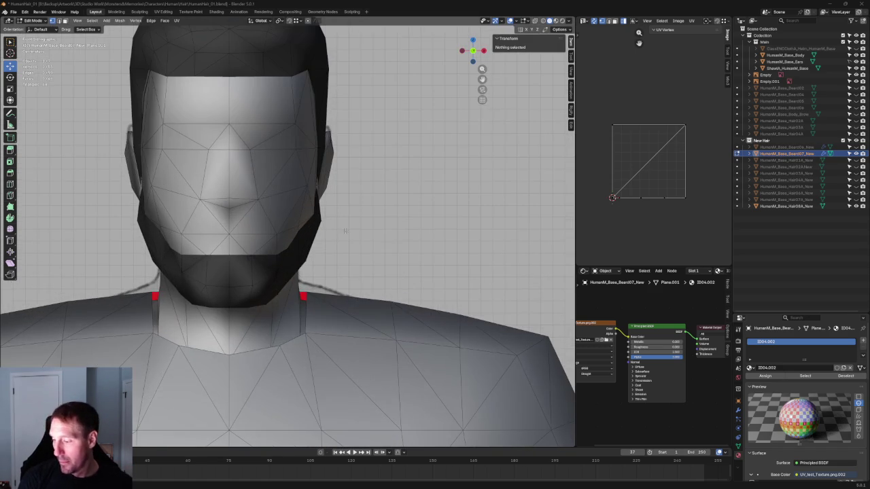
scroll(295, 244, "up", 2)
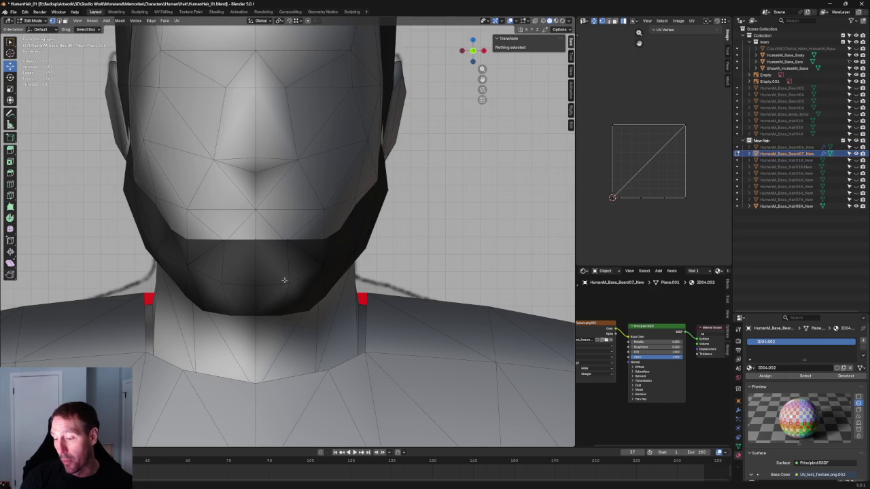
scroll(251, 293, "down", 5)
middle_click_drag(424, 216, 386, 152)
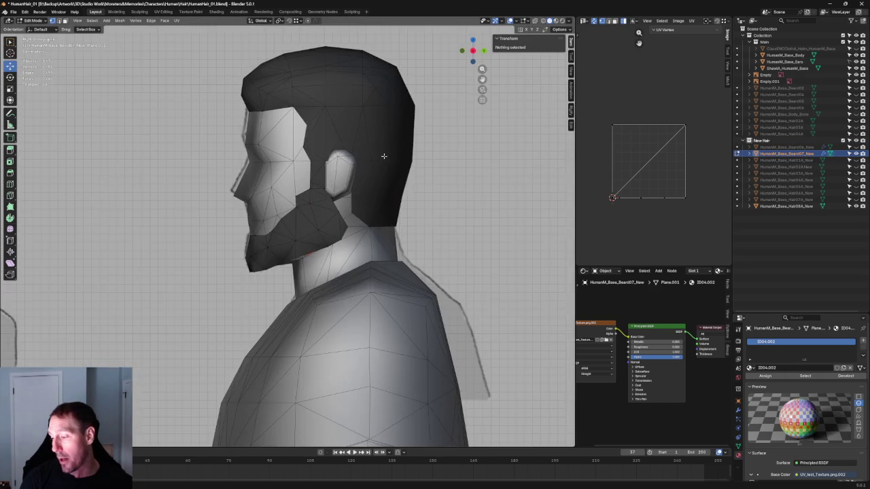
scroll(386, 153, "up", 5)
scroll(340, 197, "up", 5)
key("alt+z")
key("alt+z")
scroll(321, 239, "down", 2)
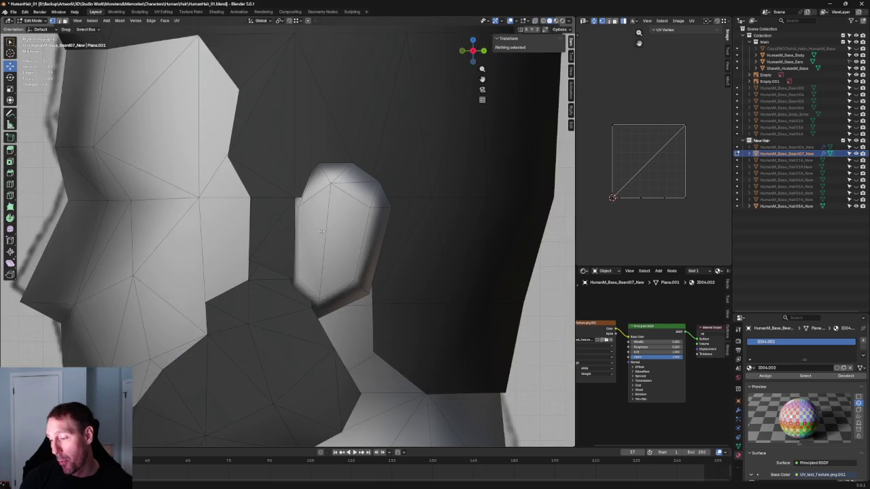
scroll(321, 234, "down", 4)
middle_click_drag(322, 229, 413, 243)
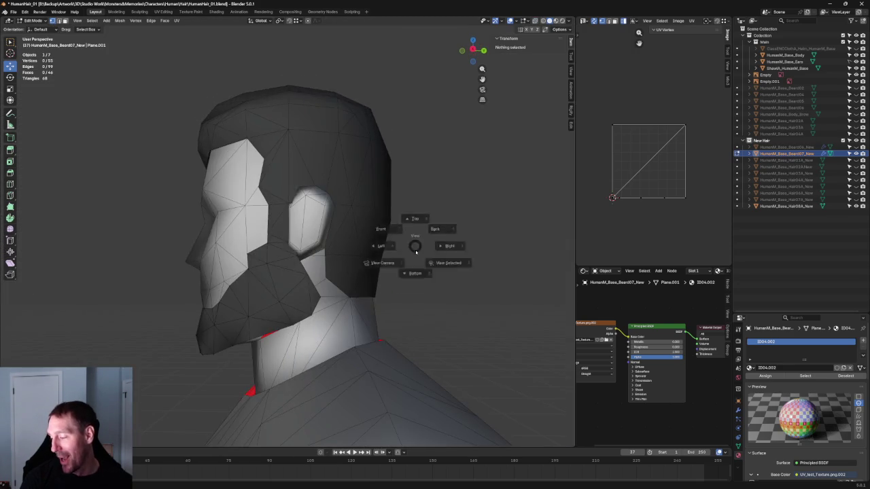
key("KP_3")
scroll(380, 284, "up", 8)
middle_click_drag(380, 283, 233, 304)
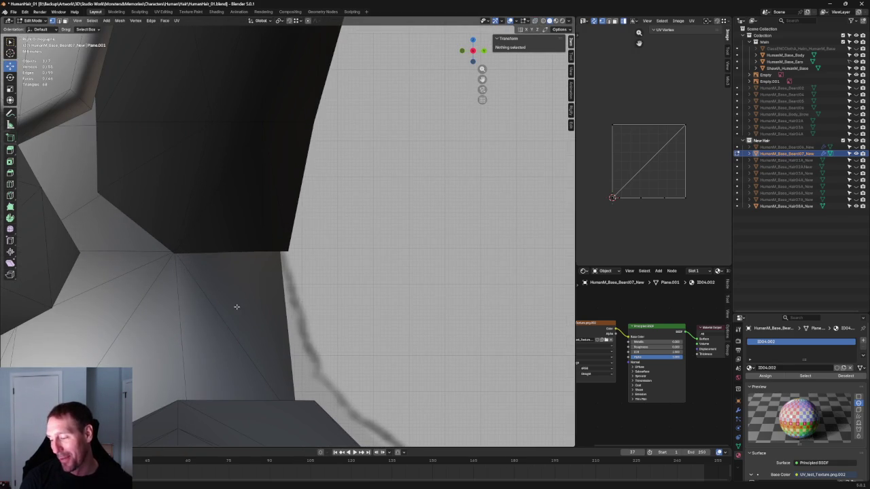
key("Tab")
left_click(278, 225)
Step: Edit the hair mesh in X-ray and shift its neck-edge vertex along Y
key("alt+z")
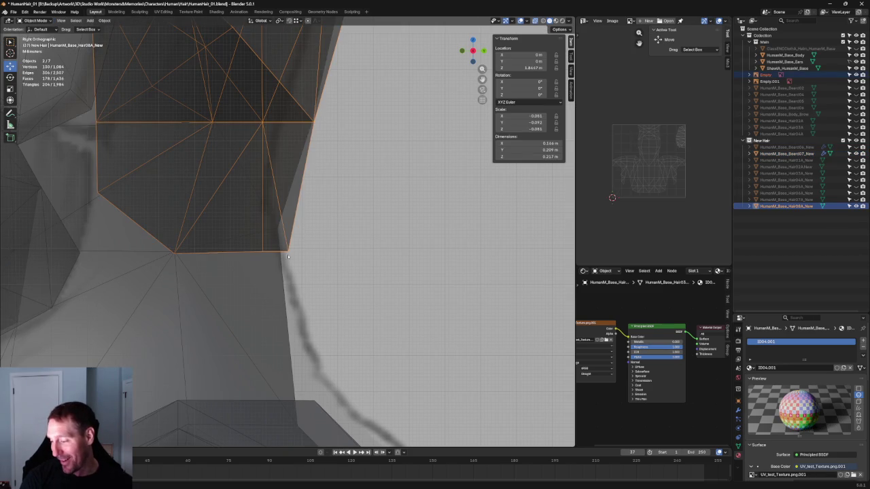
key("Tab")
left_click(287, 251)
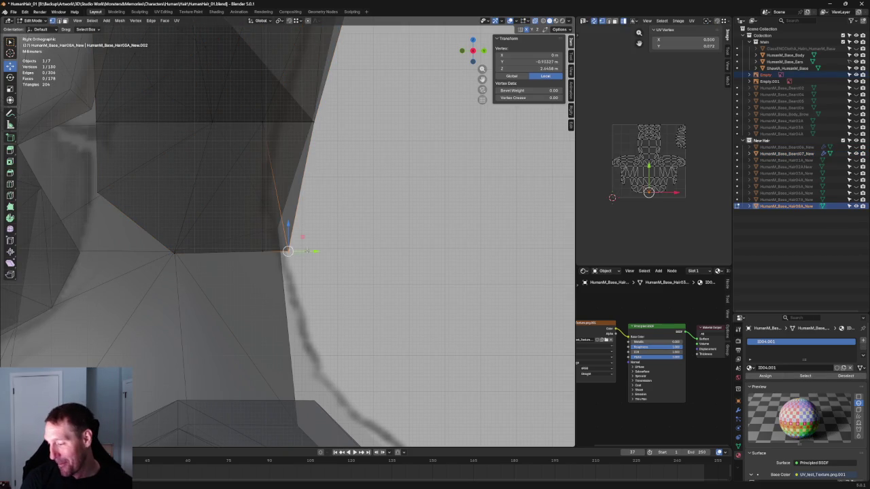
key("g")
key("y")
key("Return")
key("alt+z")
key("alt+a")
key("alt+z")
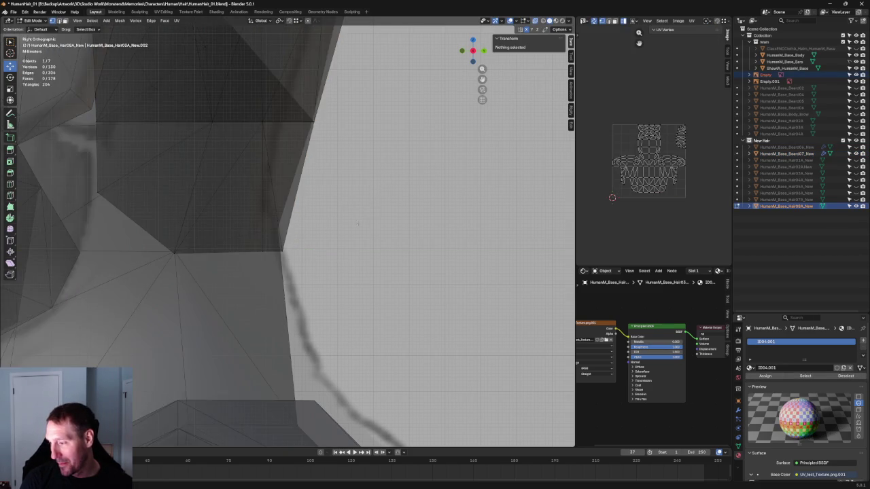
scroll(358, 223, "down", 6)
scroll(352, 234, "down", 1)
scroll(296, 167, "up", 5)
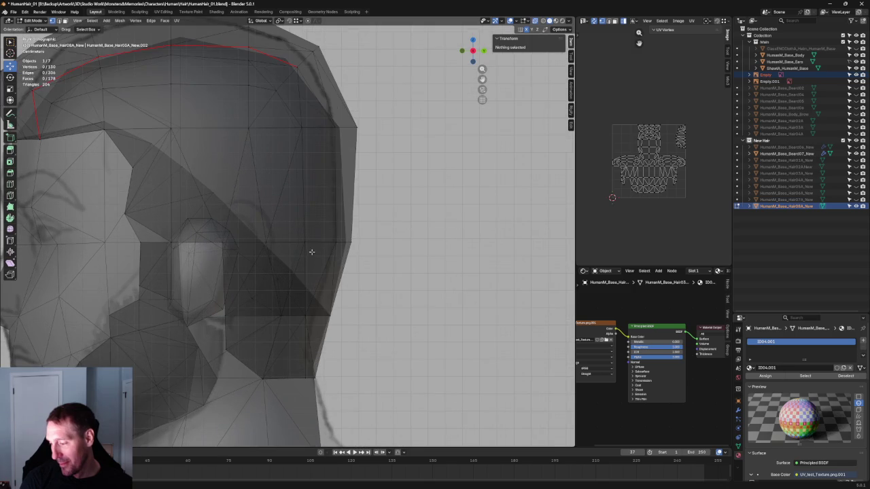
Step: Move the sideburn vertex along Y and the ear vertex up along the hairline
left_click(290, 267)
key("g")
key("y")
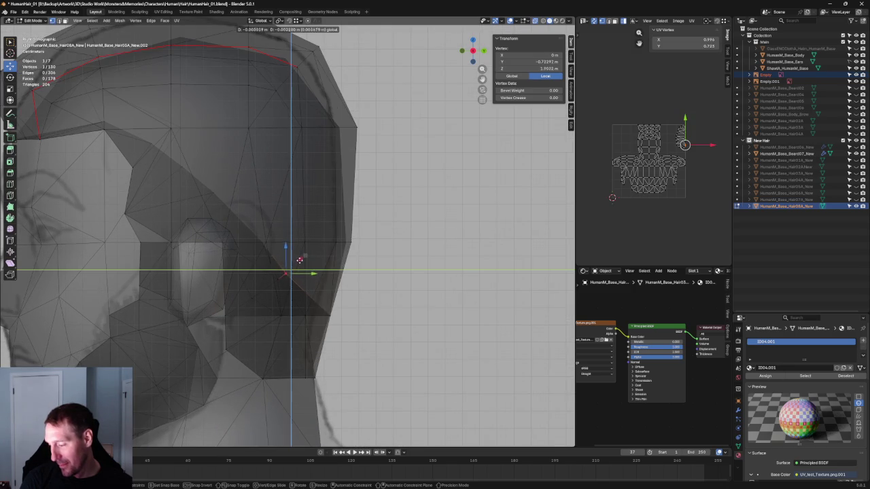
left_click(297, 260)
left_click(262, 242)
key("g")
key("y")
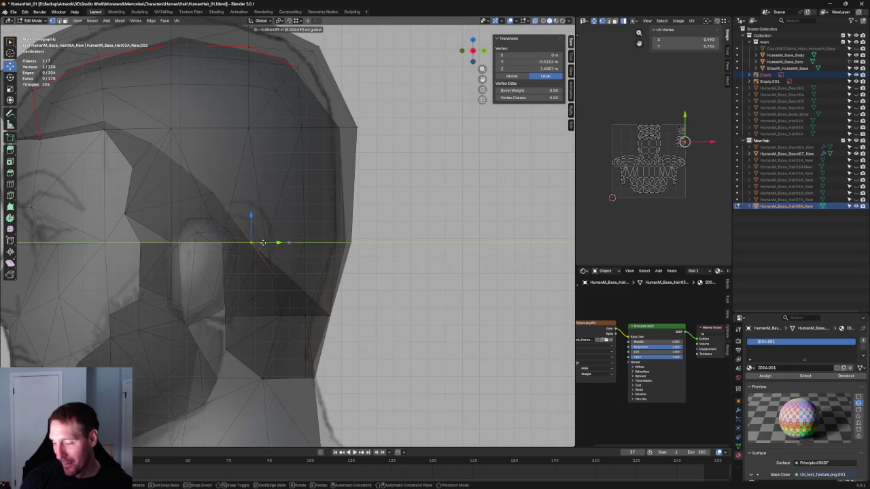
key("shift+x")
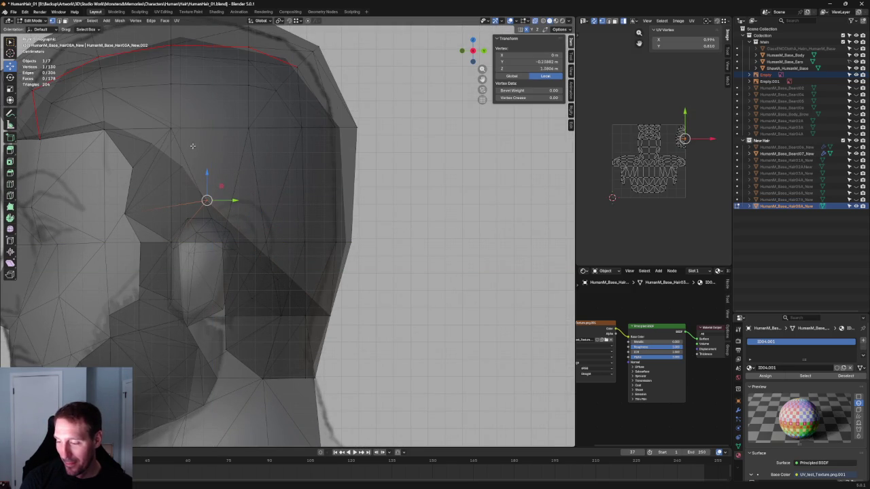
left_click(191, 157)
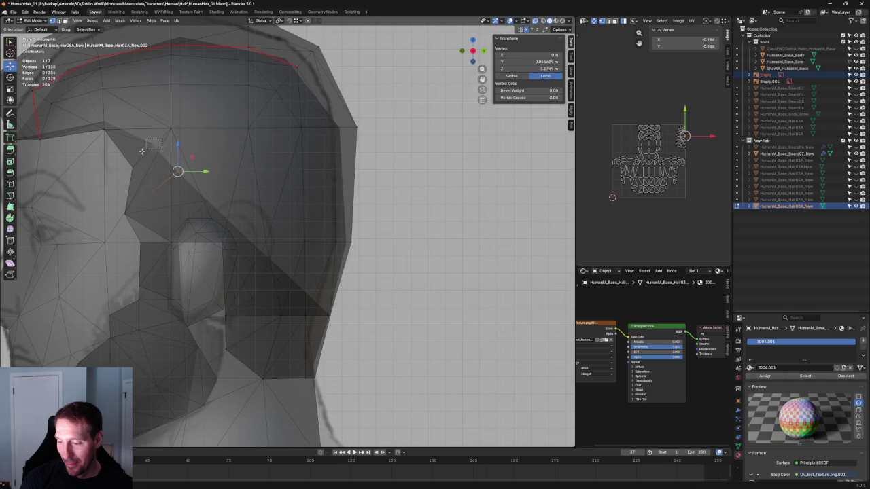
Step: Turn off X-ray and orbit around the character to review the hair edge
key("alt+z")
scroll(163, 146, "down", 8)
mouse_move(432, 233)
middle_mouse_down()
mouse_move(406, 262)
mouse_move(353, 258)
mouse_move(467, 252)
middle_mouse_up()
middle_click_drag(500, 235, 387, 235)
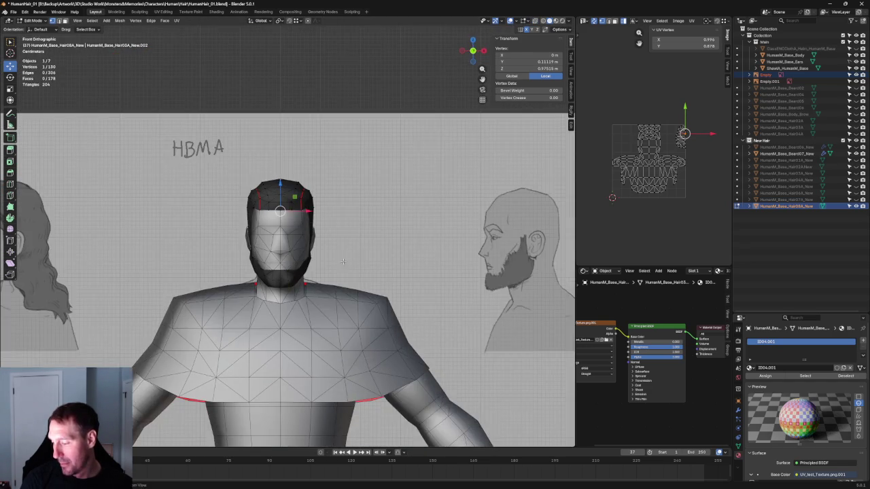
scroll(353, 263, "up", 4)
scroll(353, 263, "down", 2)
scroll(274, 248, "down", 3)
Step: Select the beard object and apply a Mesh > Normals fix to all its faces
key("Tab")
left_click(274, 248)
scroll(274, 248, "up", 3)
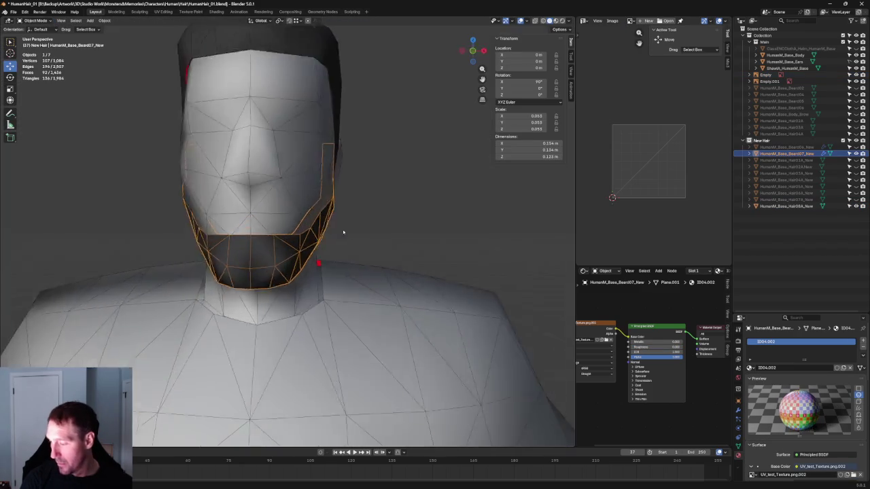
middle_click_drag(347, 233, 258, 231)
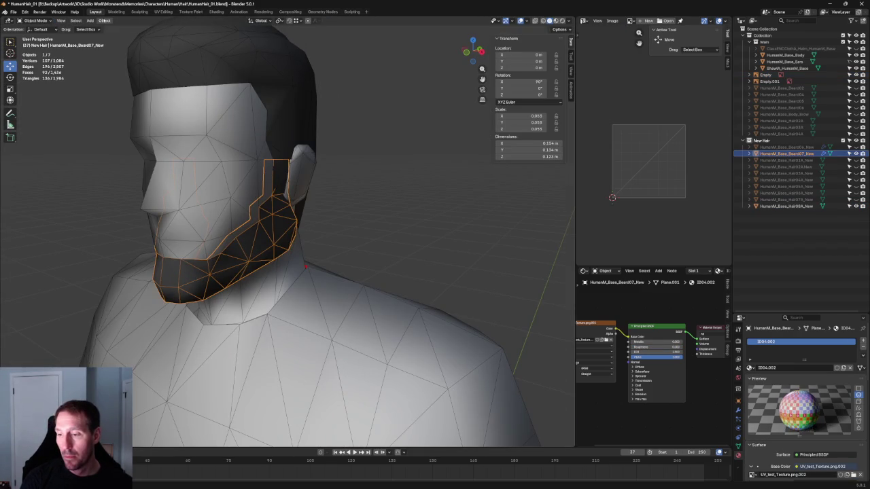
left_click(104, 20)
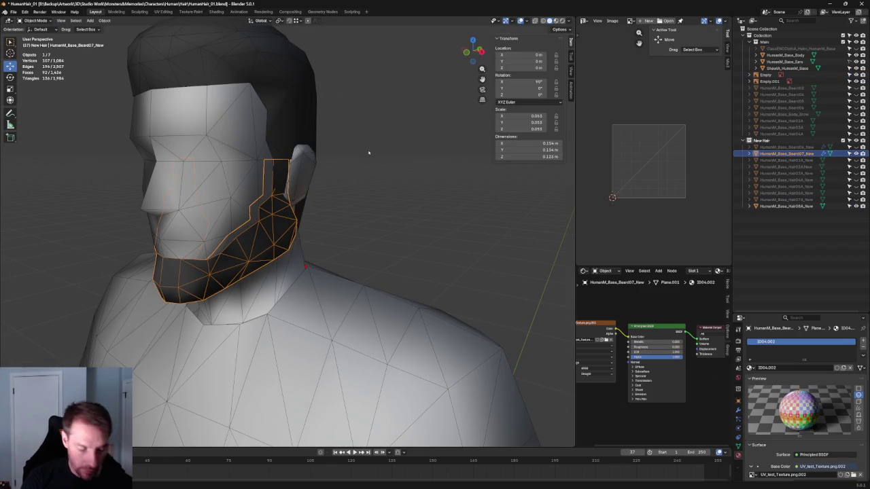
key("Tab")
key("a")
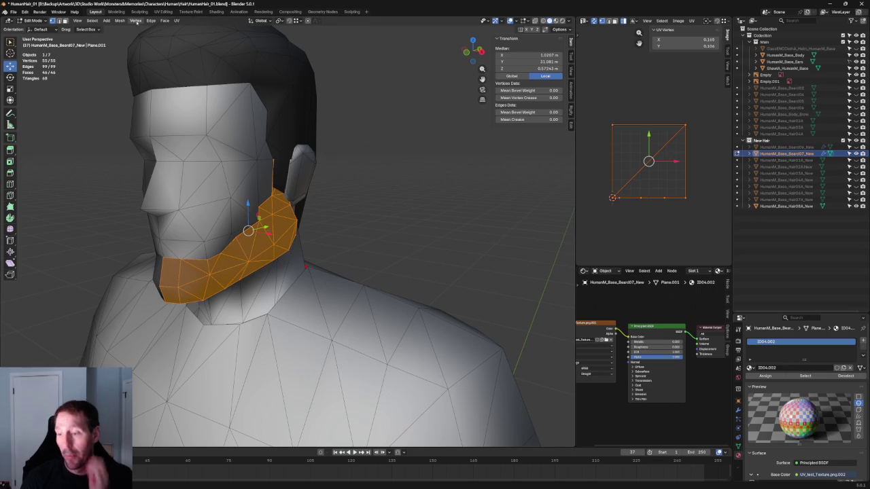
left_click(120, 20)
mouse_move(139, 140)
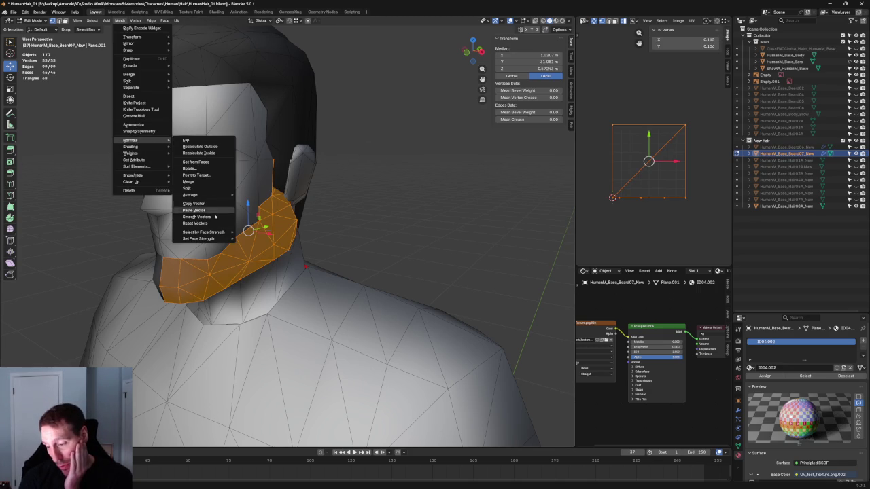
left_click(209, 221)
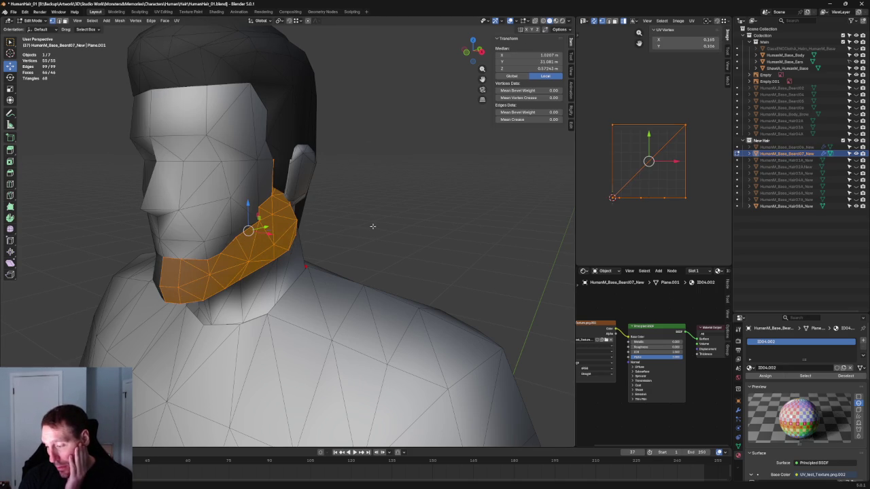
key("alt+a")
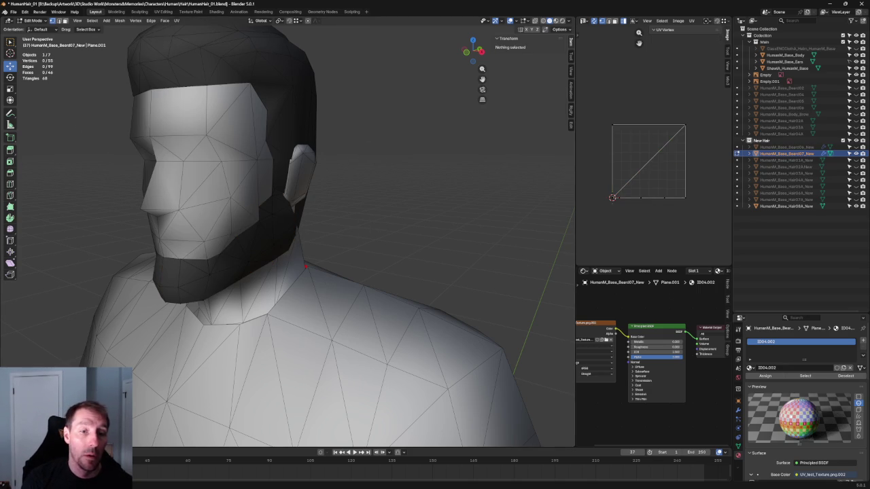
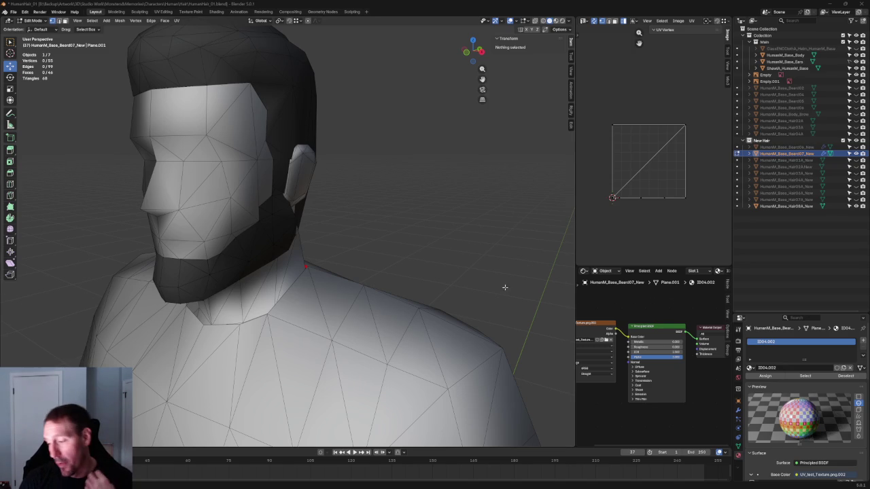
Step: Select the beard vertex at the jaw corner, using X-ray to see through the head
scroll(428, 181, "down", 3)
middle_click_drag(428, 181, 414, 183)
key("KP_3")
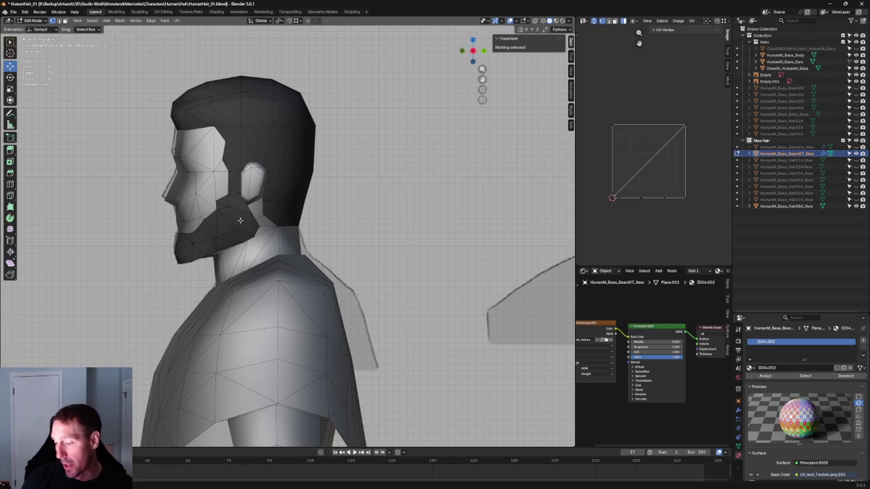
scroll(222, 258, "up", 3)
scroll(332, 245, "up", 4)
left_click(332, 244)
key("alt+z")
key("alt+z")
key("alt+z")
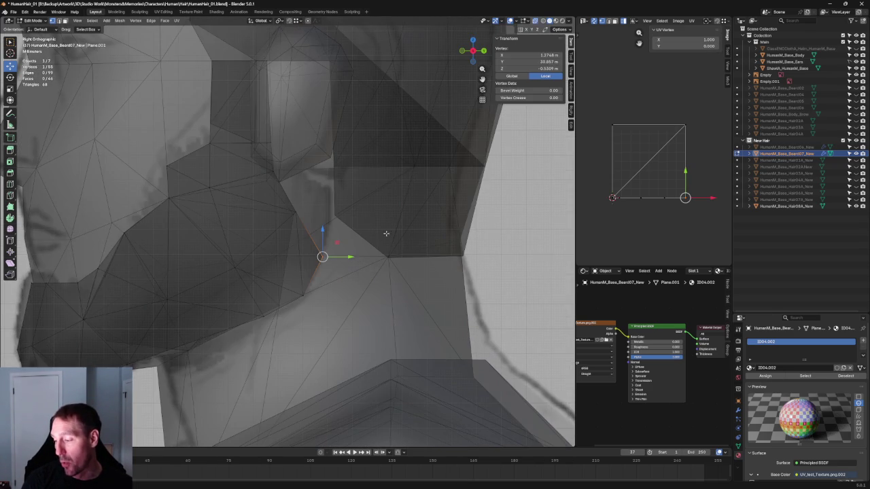
left_click(316, 206)
scroll(313, 193, "up", 2)
scroll(306, 182, "up", 3)
left_click_drag(321, 173, 306, 183)
mouse_move(306, 182)
middle_mouse_down()
mouse_move(327, 210)
mouse_move(343, 214)
mouse_move(266, 245)
middle_mouse_up()
left_click(182, 235)
Step: Turn on snapping and try nudging the jaw vertex along the X axis
left_click(289, 20)
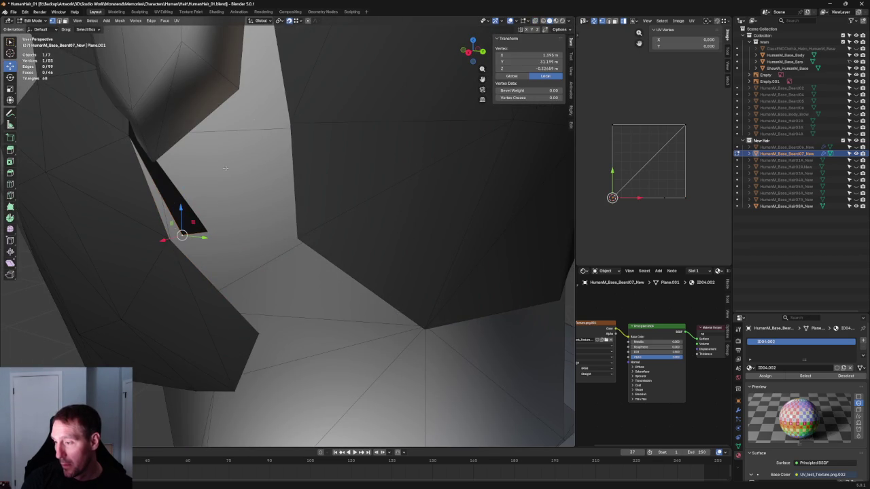
key("KP_3")
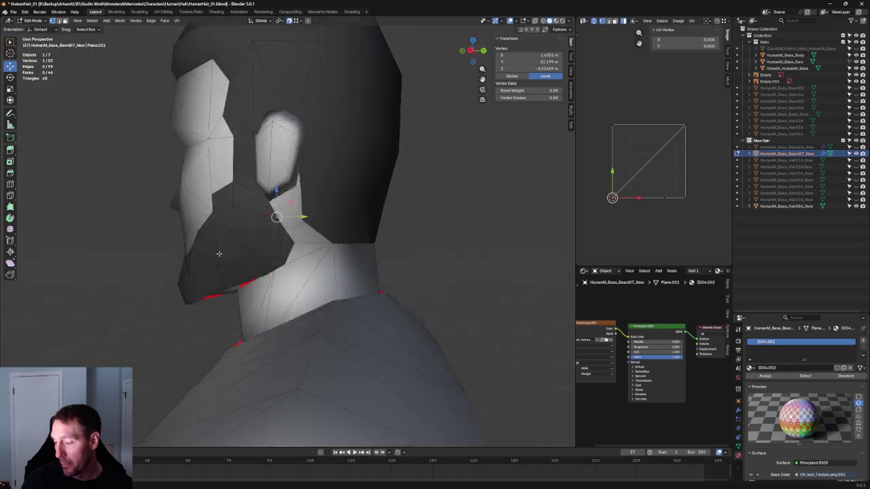
key("alt+z")
mouse_move(233, 251)
middle_mouse_down()
mouse_move(303, 231)
mouse_move(209, 218)
mouse_move(245, 214)
middle_mouse_up()
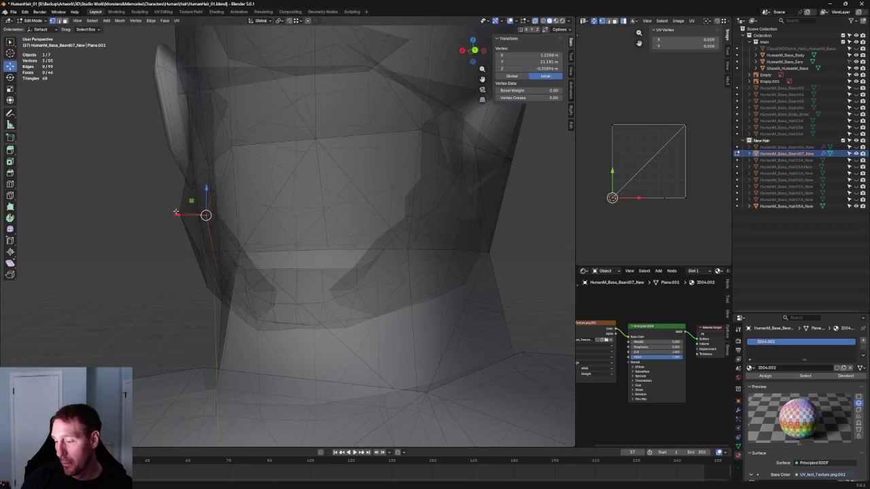
key("g")
key("x")
key("Escape")
key("alt+z")
Step: Slide the jaw vertex toward the neck edge so the beard sits against it
mouse_move(192, 211)
middle_mouse_down()
mouse_move(363, 237)
mouse_move(238, 256)
mouse_move(211, 278)
mouse_move(288, 332)
middle_mouse_up()
key("alt+z")
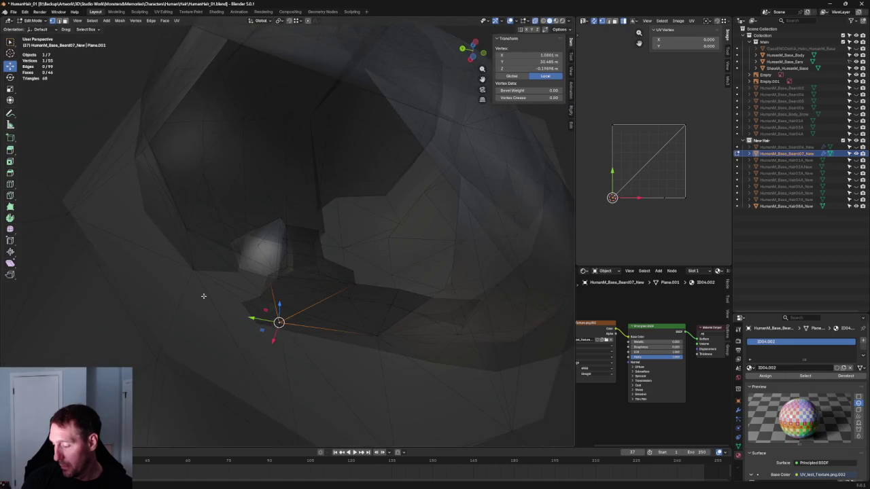
middle_click_drag(204, 296, 225, 251)
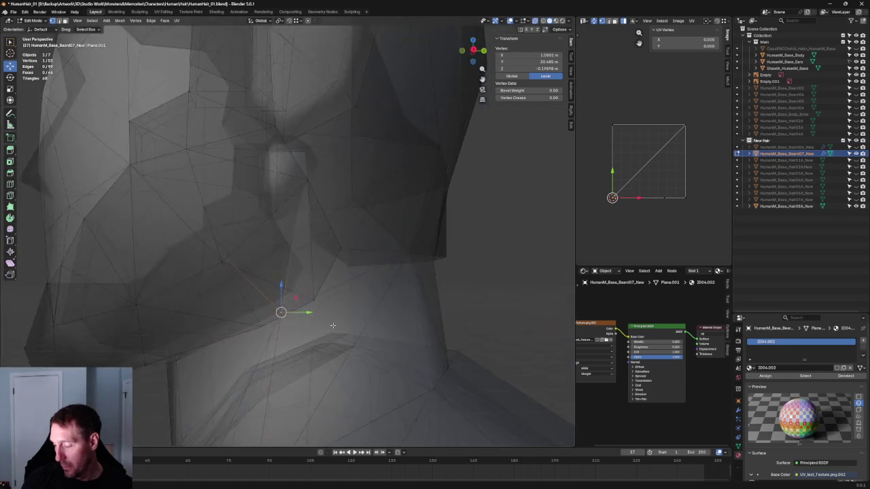
scroll(225, 251, "up", 3)
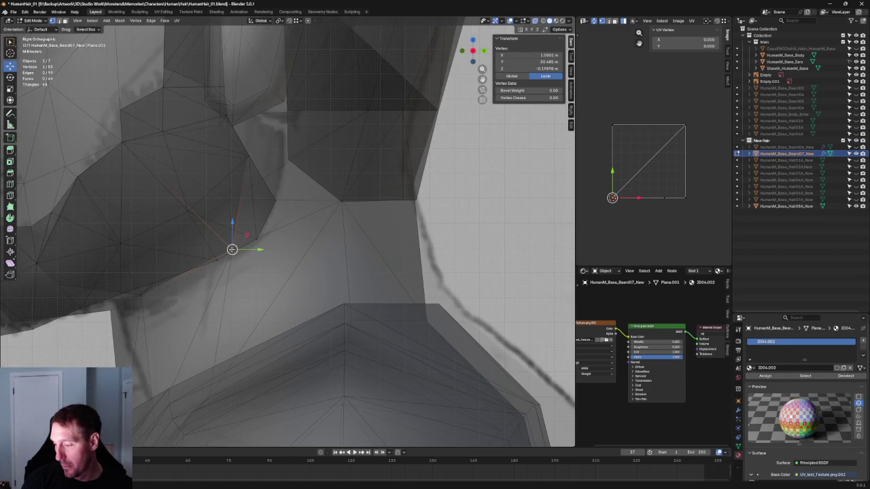
key("g")
mouse_move(240, 235)
left_mouse_down()
mouse_move(254, 235)
mouse_move(221, 251)
mouse_move(232, 250)
left_mouse_up()
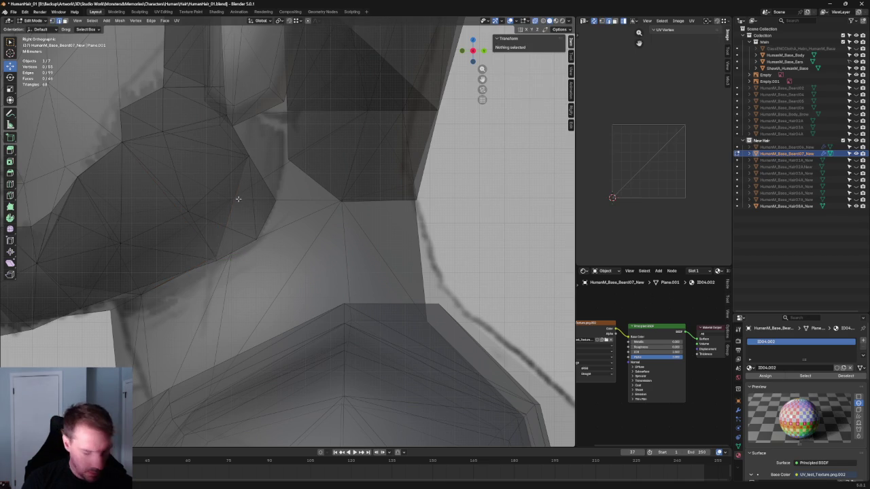
Step: Extrude new vertices along the beard's jaw border beside the neck and connect them with J
left_click(239, 199, "shift")
key("j")
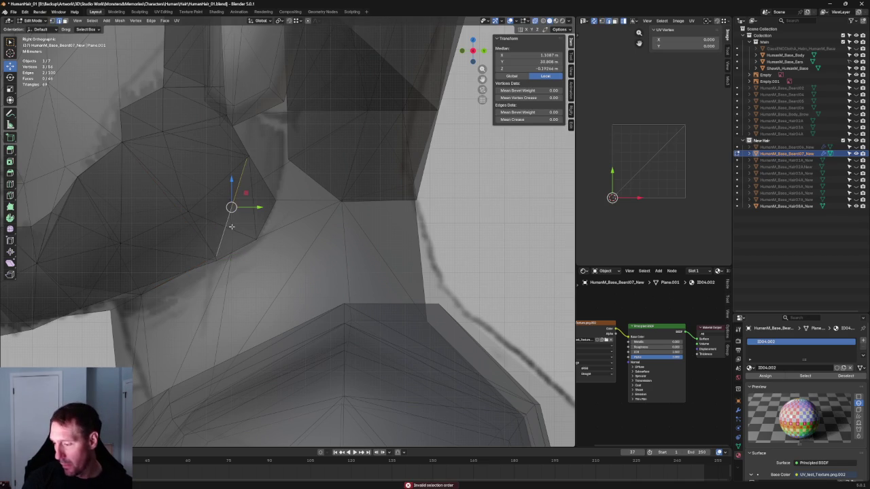
mouse_move(232, 207)
left_mouse_down()
mouse_move(284, 197)
mouse_move(270, 203)
left_mouse_up()
left_click(252, 224)
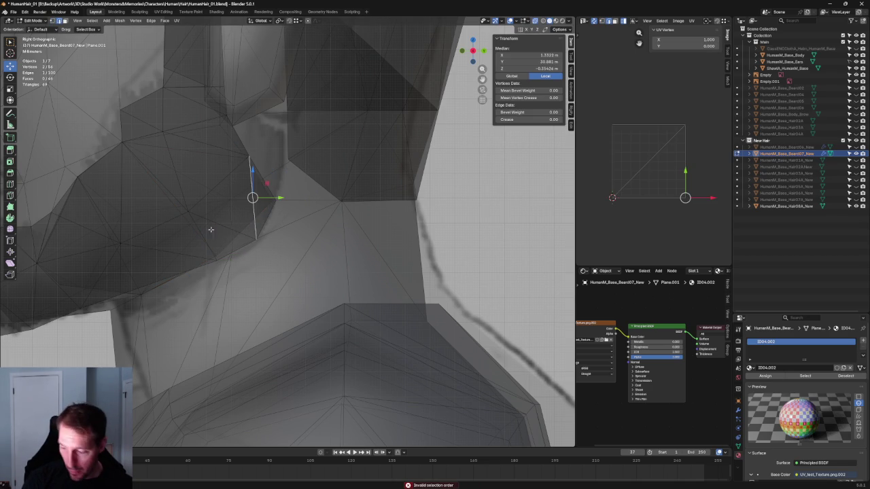
right_click(248, 226, "ctrl")
key("j")
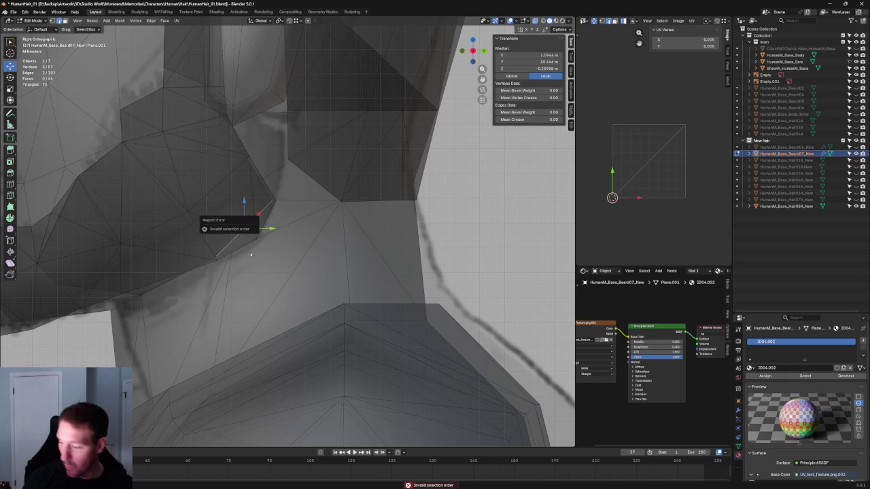
left_click(250, 236)
left_click(256, 237)
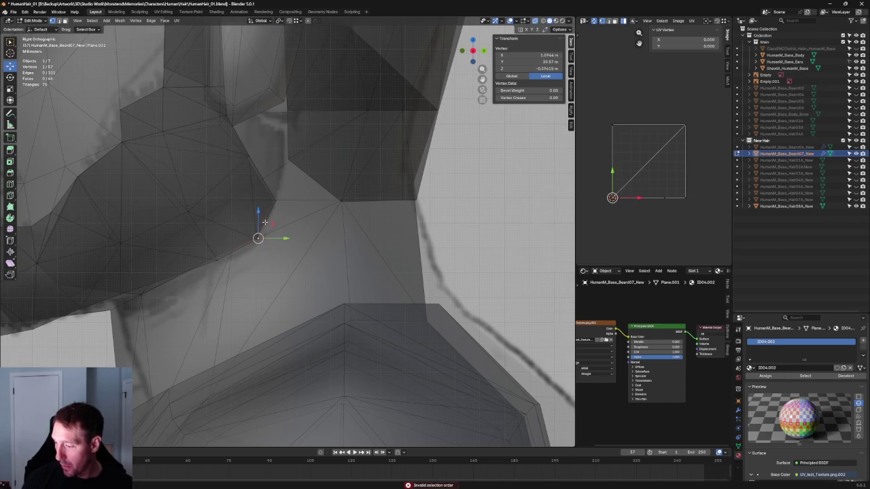
Step: Inspect the new jaw-border vertices from behind the neck and in front ortho view
scroll(263, 224, "down", 5)
scroll(265, 224, "down", 2)
scroll(269, 223, "up", 2)
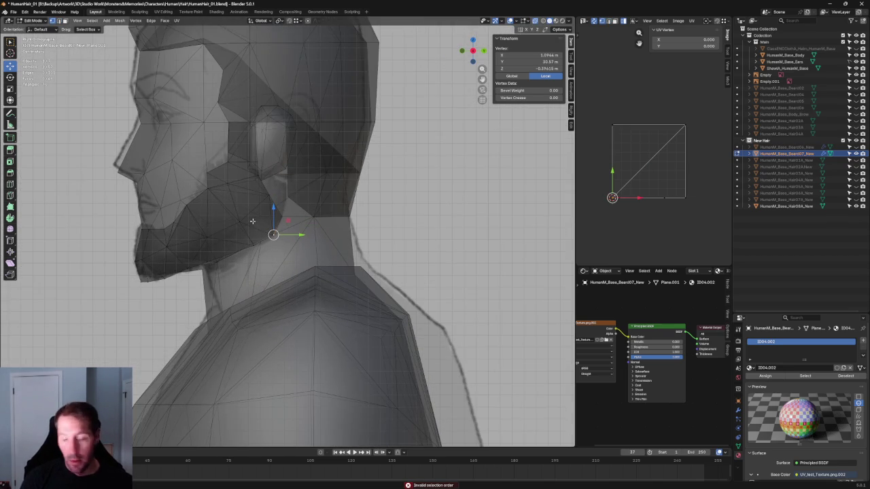
scroll(252, 221, "down", 3)
scroll(258, 224, "up", 3)
scroll(272, 231, "up", 1)
scroll(310, 250, "down", 5)
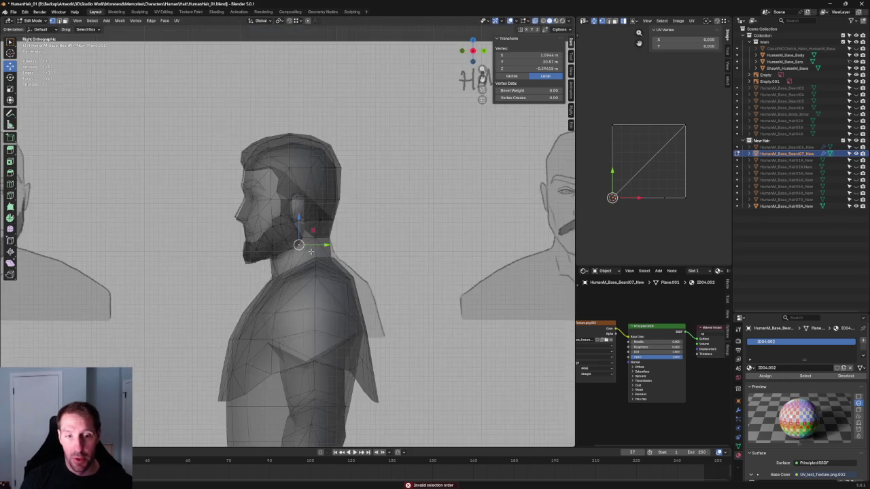
scroll(309, 251, "up", 4)
key("alt+z")
mouse_move(360, 252)
middle_mouse_down()
mouse_move(306, 251)
mouse_move(315, 266)
mouse_move(346, 276)
middle_mouse_up()
key("alt+z")
scroll(346, 276, "down", 3)
key("KP_1")
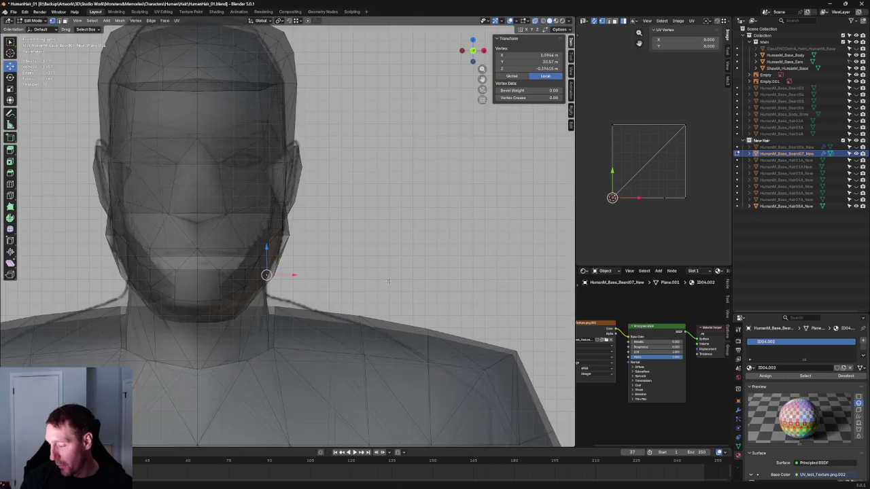
scroll(277, 248, "up", 4)
key("alt+z")
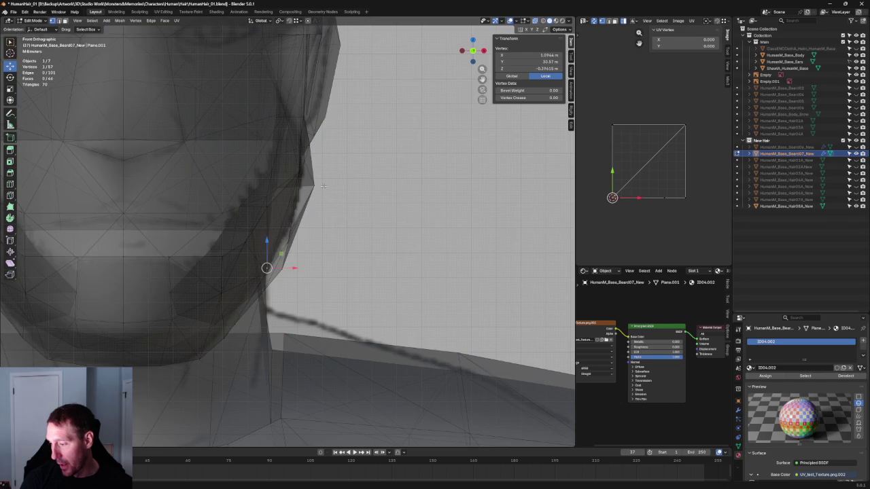
Step: In front ortho view, move the jaw-to-neck vertices along the X axis
key("alt+z")
middle_click_drag(325, 186, 334, 178)
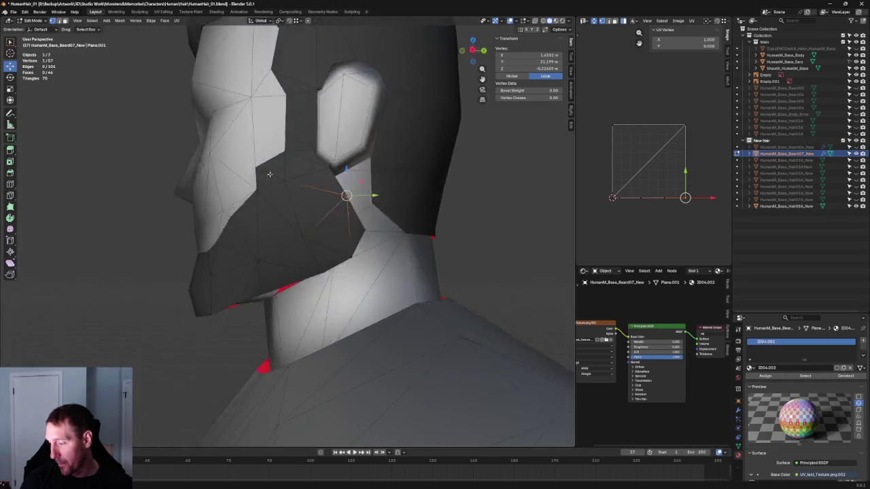
key("KP_1")
key("g")
key("x")
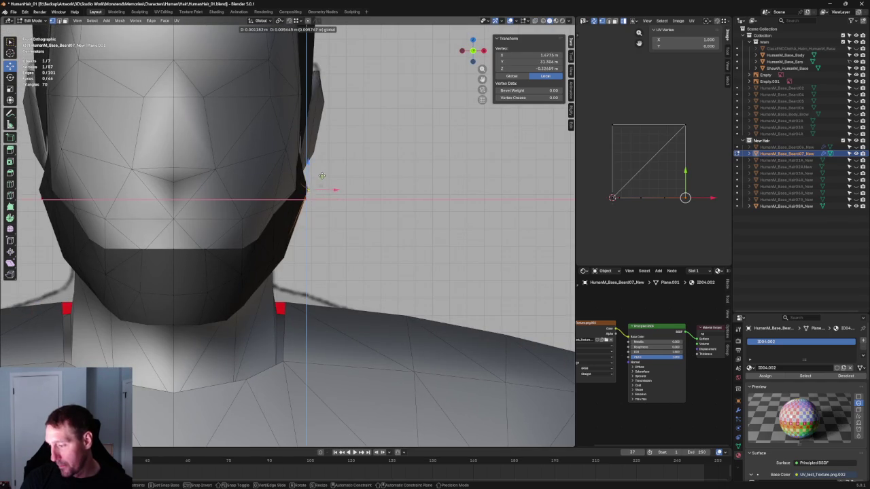
left_click(383, 199)
middle_click_drag(382, 199, 324, 208)
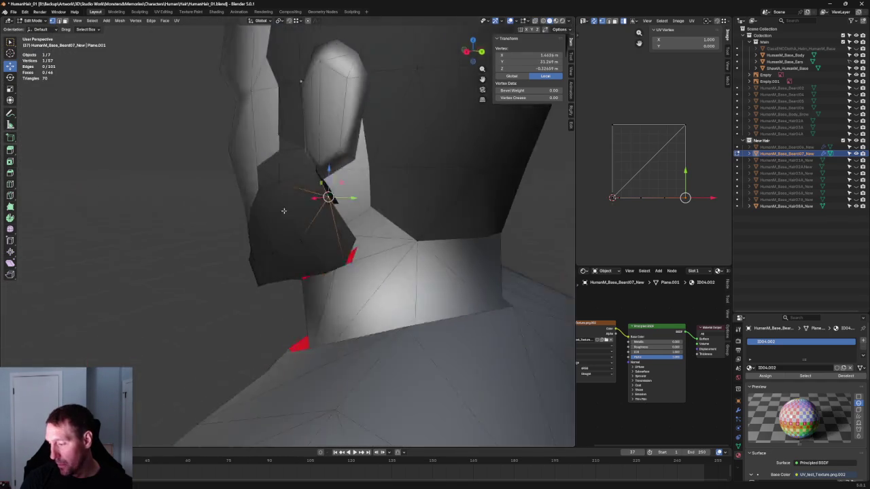
left_click(281, 202)
middle_click_drag(281, 202, 252, 207)
key("g")
key("x")
left_click(250, 212)
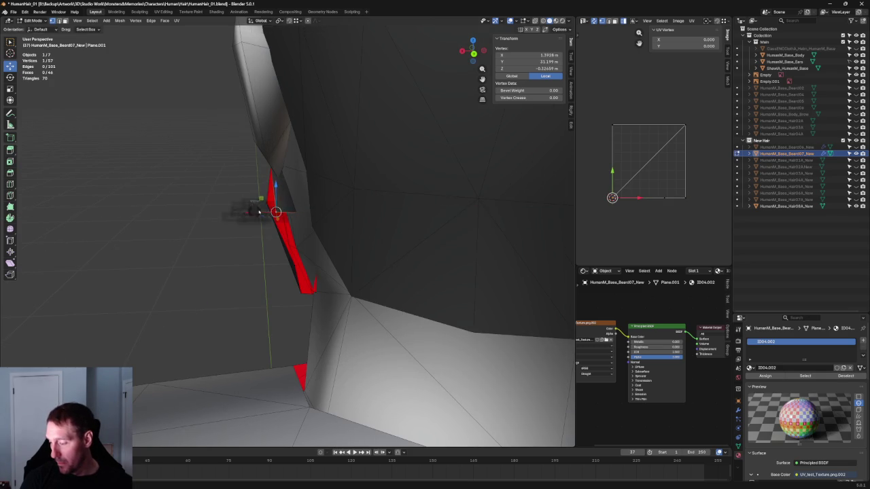
Step: In right ortho view, scale the vertex along Y and move it down into place
key("KP_3")
key("s")
key("alt+z")
key("y")
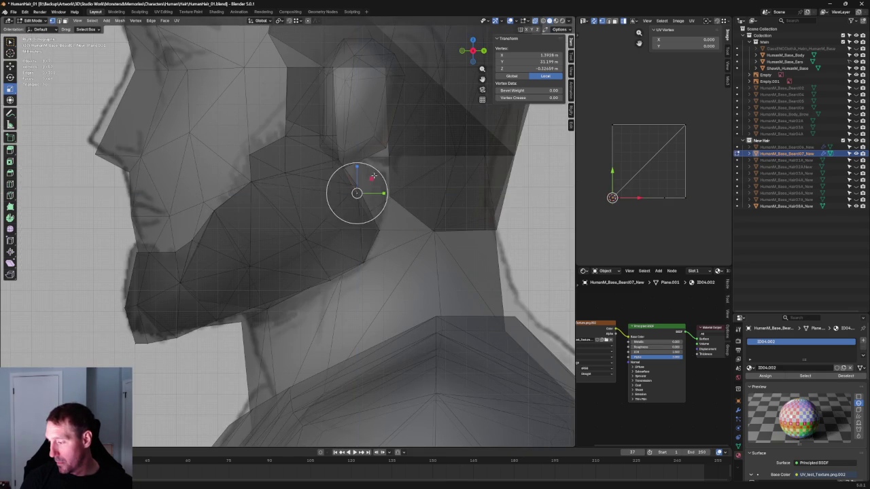
left_click(373, 175)
key("g")
left_click(370, 182)
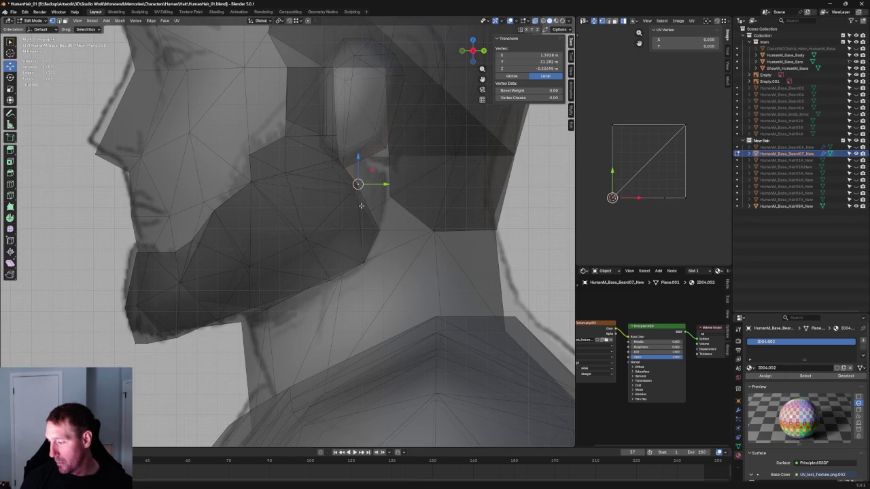
key("g")
left_click(363, 172)
left_click(360, 159)
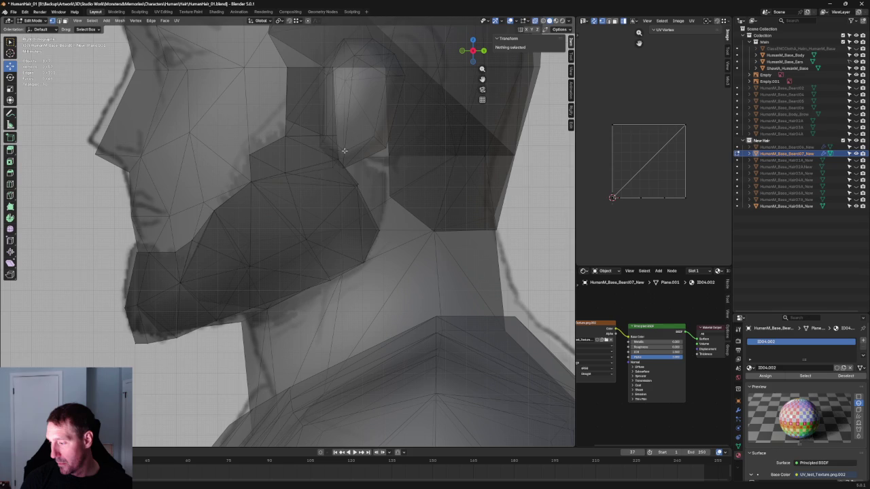
Step: Reposition the beard vertex near the ear, first along Z then freely
left_click(337, 171)
key("g")
key("z")
left_click(334, 139)
key("g")
left_click(338, 160)
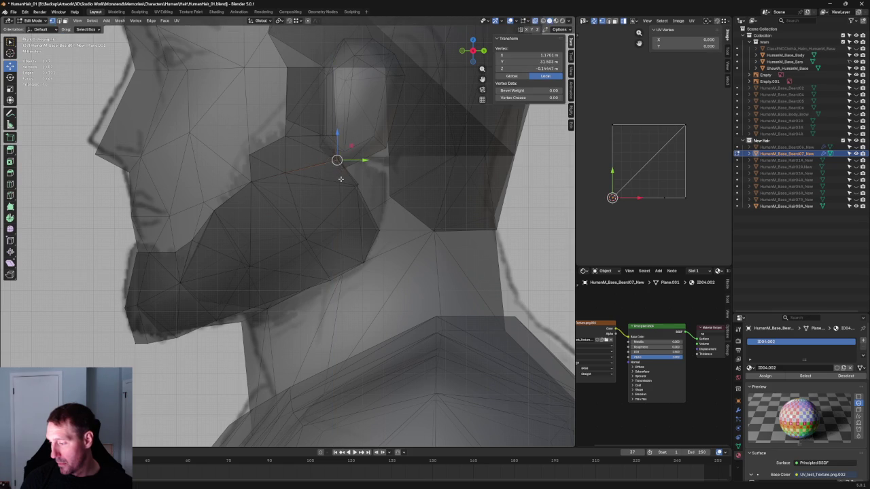
Step: Box-select the jaw-corner vertices and flatten them into line with S Shift+X
scroll(306, 197, "up", 5)
left_click_drag(339, 162, 286, 198)
scroll(265, 209, "down", 3)
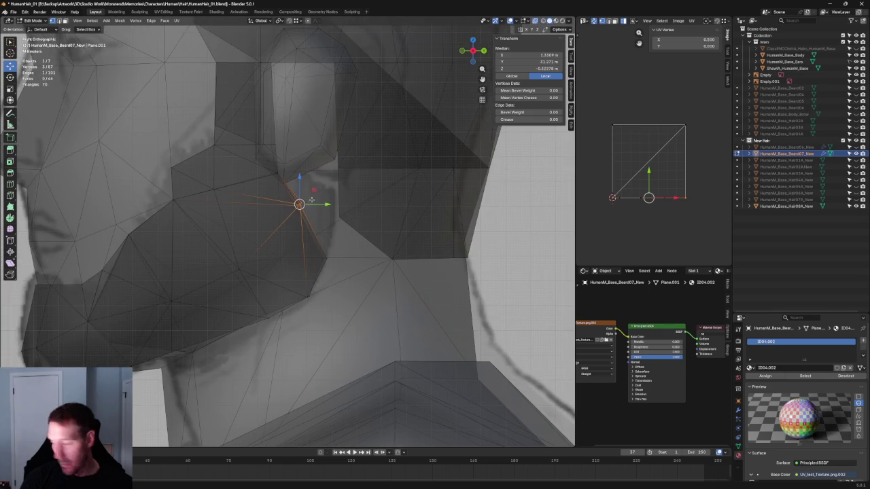
key("s")
key("shift+x")
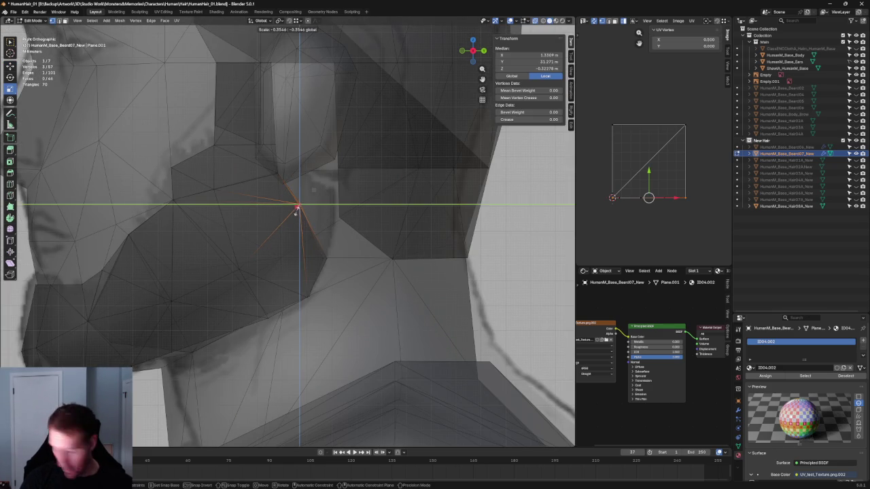
left_click(296, 211)
left_click(359, 246)
Step: Flatten the two lower jaw vertices the same way with S Shift+X at zero scale
left_click(325, 258)
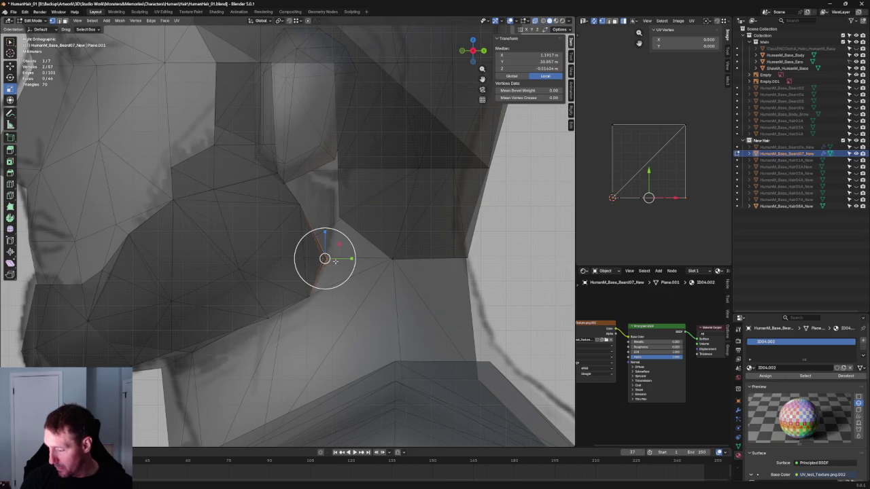
key("s")
key("shift+x")
key("Return")
left_click_drag(341, 286, 292, 321)
key("s")
key("shift+x")
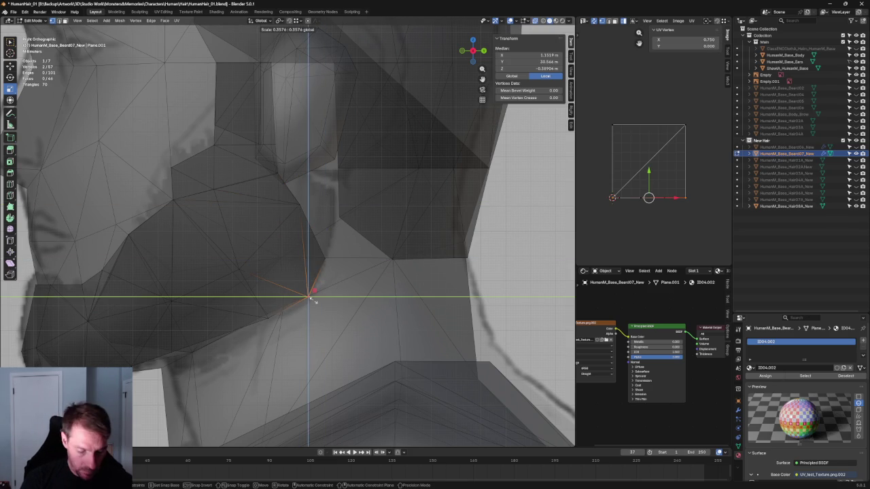
key("Return")
scroll(153, 224, "down", 5)
scroll(120, 224, "down", 4)
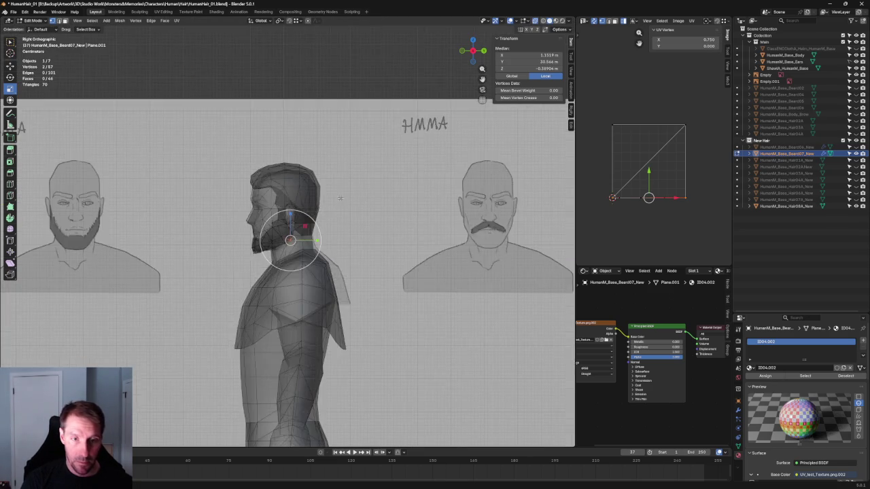
Step: Lower two neighbouring vertices on the beard's lower edge straight down
scroll(305, 87, "down", 2)
key("alt+a")
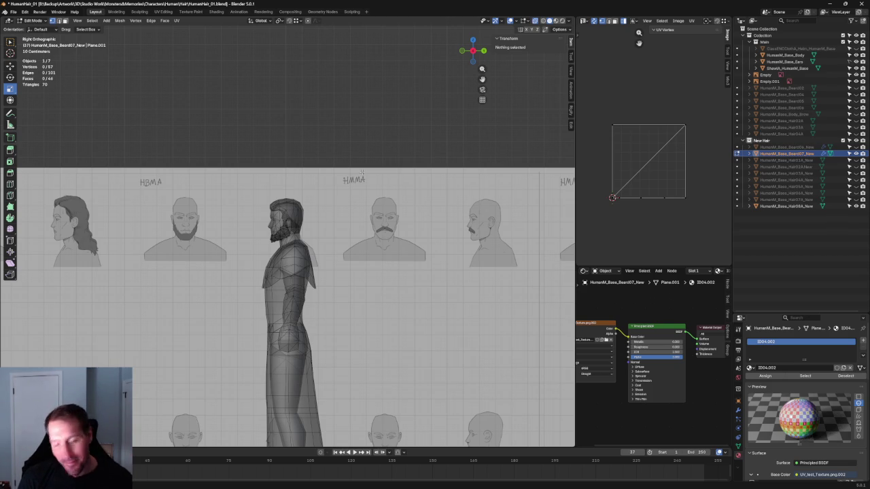
scroll(294, 231, "up", 3)
scroll(287, 145, "up", 3)
scroll(326, 129, "up", 3)
scroll(347, 109, "up", 3)
middle_click_drag(346, 109, 264, 258, "shift")
left_click(229, 261)
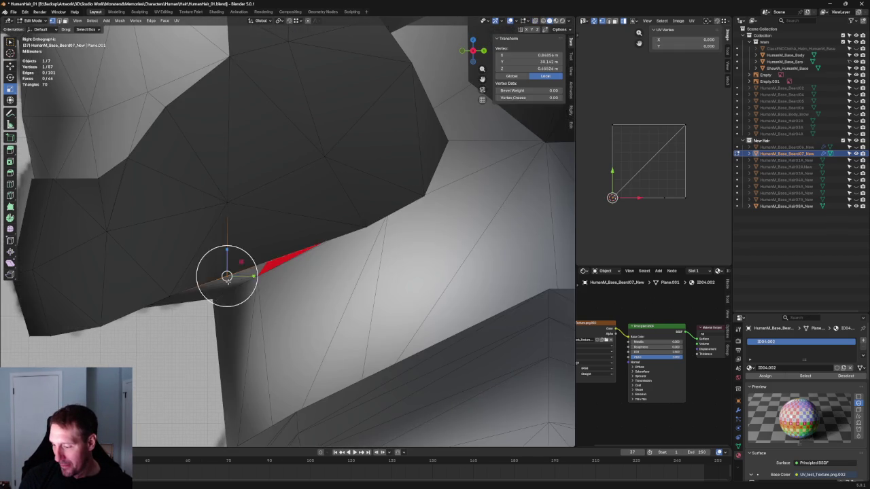
left_click_drag(230, 260, 228, 265)
left_click(169, 299)
left_click_drag(170, 275, 168, 291)
Step: Reposition a beard border vertex onto the reference outline
scroll(170, 283, "down", 4)
left_click(186, 296)
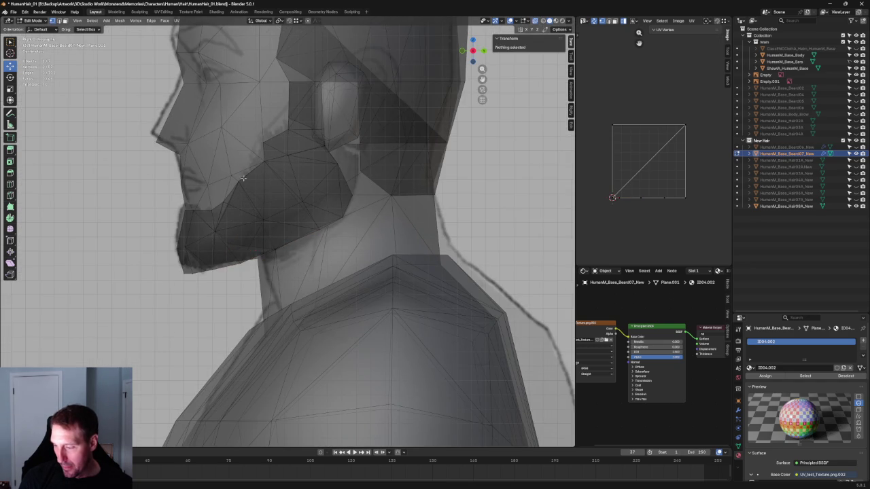
scroll(319, 272, "up", 1)
scroll(319, 272, "up", 2)
scroll(326, 271, "up", 2)
mouse_move(296, 265)
left_mouse_down()
mouse_move(306, 267)
mouse_move(293, 254)
left_mouse_up()
left_click(290, 253)
left_click(344, 225)
Step: Select the vertices by the sideburn edge and slide them along their connected edge
scroll(277, 240, "down", 4)
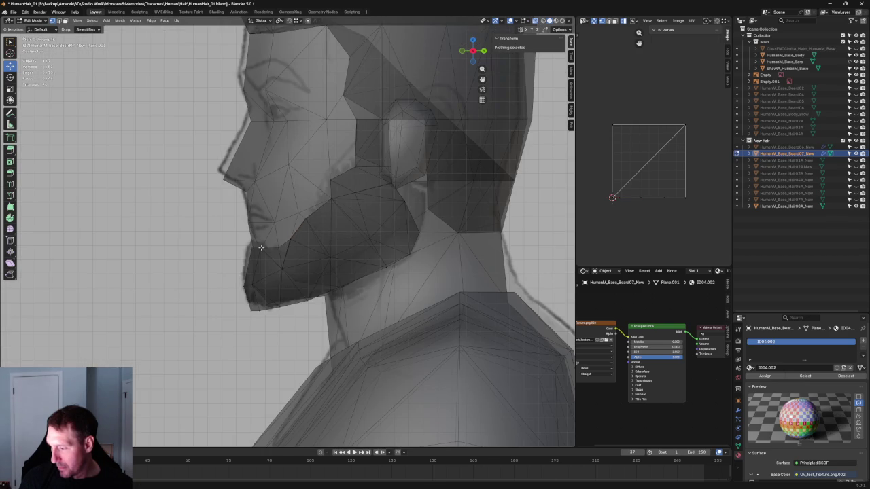
key("alt+z")
scroll(285, 238, "up", 2)
scroll(229, 237, "up", 3)
scroll(190, 220, "up", 2)
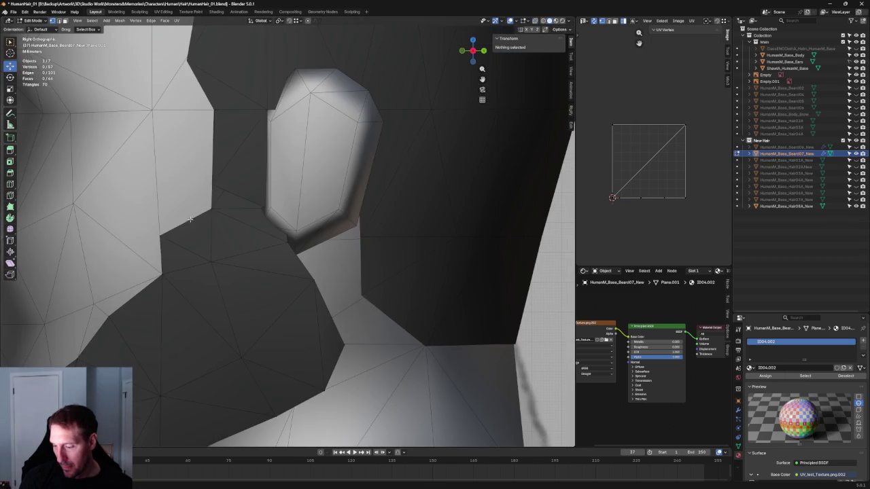
left_click_drag(139, 246, 174, 247)
key("alt+z")
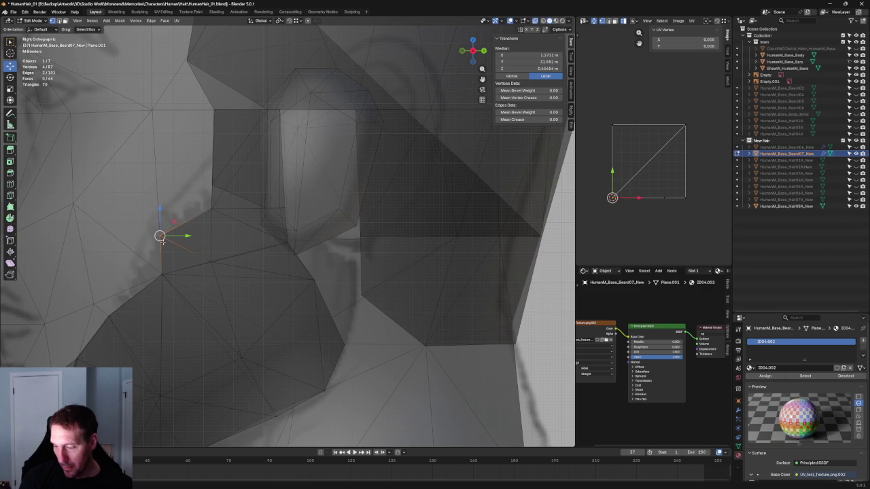
key("g")
key("g")
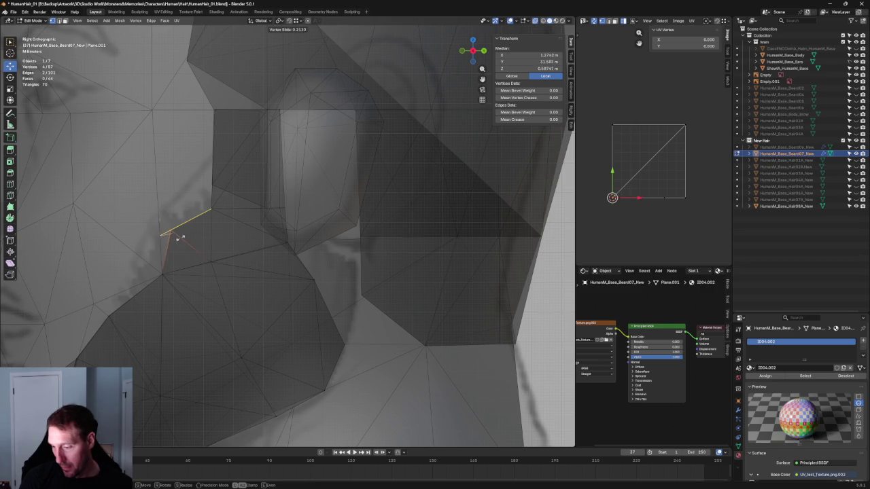
left_click(184, 235)
Step: In front view, move the selected sideburn vertices along X to about 0.93 m
scroll(175, 227, "down", 4)
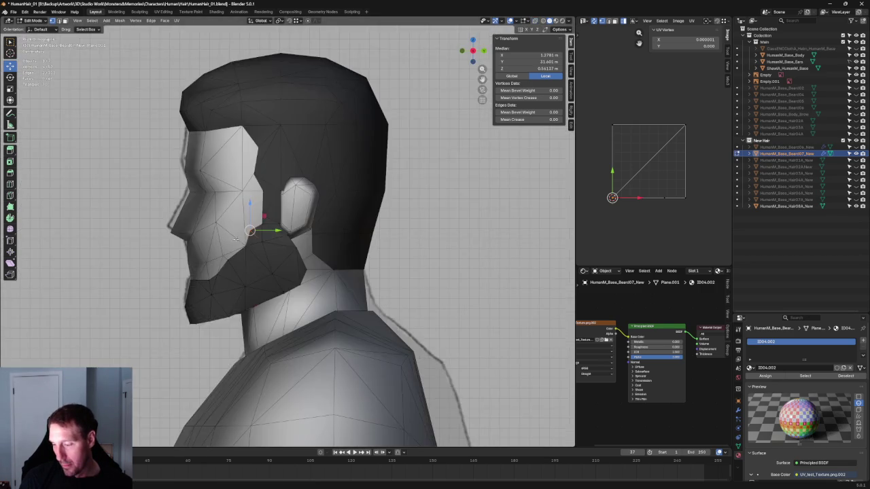
scroll(175, 227, "down", 3)
middle_click_drag(204, 224, 309, 223)
key("KP_1")
scroll(347, 242, "up", 3)
scroll(333, 241, "up", 3)
scroll(319, 240, "down", 2)
key("g")
key("x")
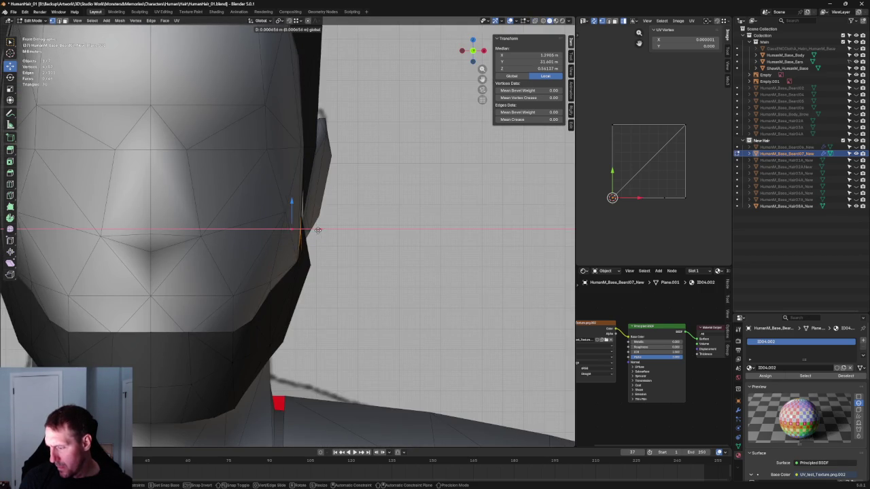
left_click(317, 229)
Step: In right side view, pull a cheek-edge vertex down onto the reference outline
scroll(318, 229, "down", 4)
middle_click_drag(317, 229, 289, 231)
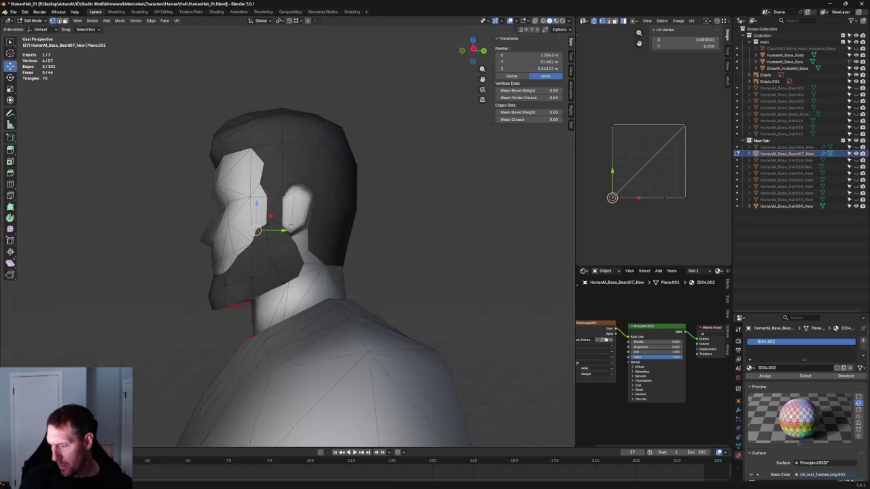
key("KP_3")
scroll(251, 256, "up", 5)
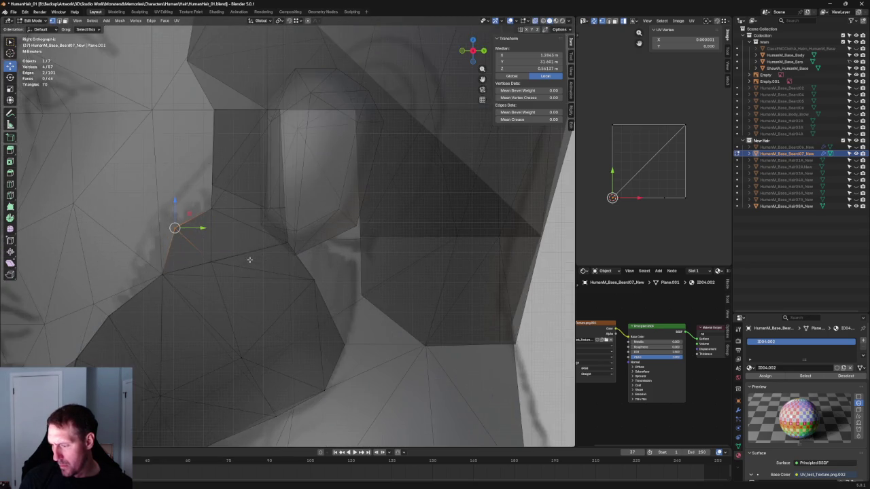
scroll(251, 255, "down", 4)
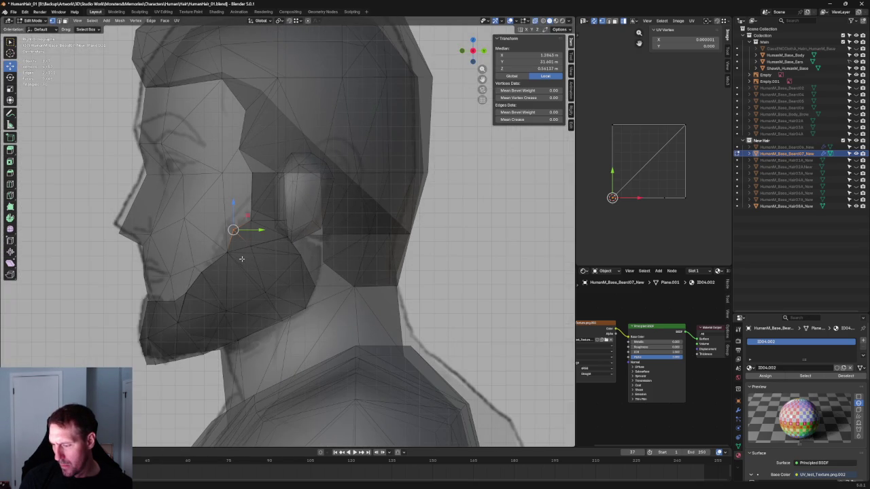
scroll(240, 260, "down", 3)
scroll(290, 226, "up", 3)
scroll(290, 226, "up", 2)
left_click(290, 226)
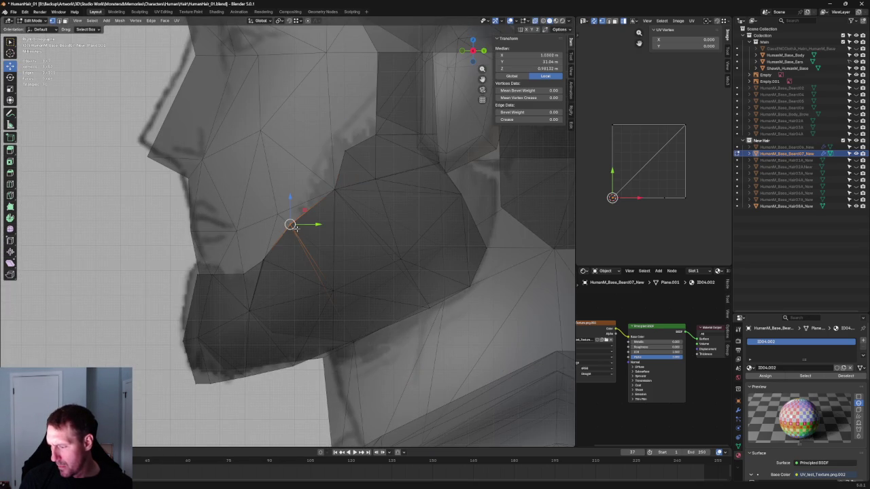
left_click_drag(290, 224, 302, 235)
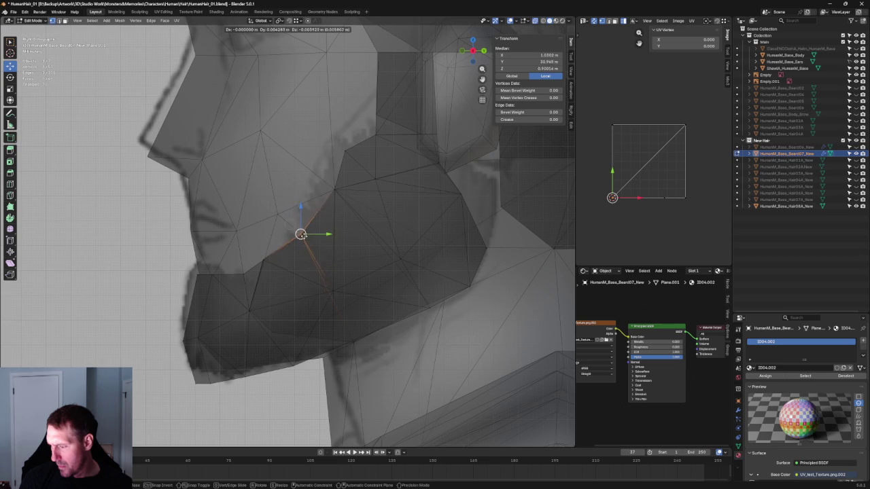
Step: Check the beard fit in solid shading, then show the reference drawing through the mesh
key("alt+z")
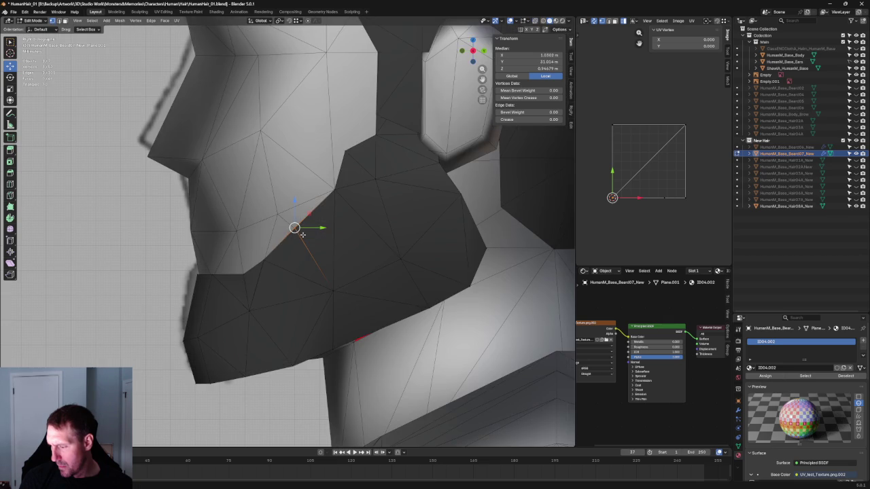
key("alt+z")
scroll(284, 254, "up", 2)
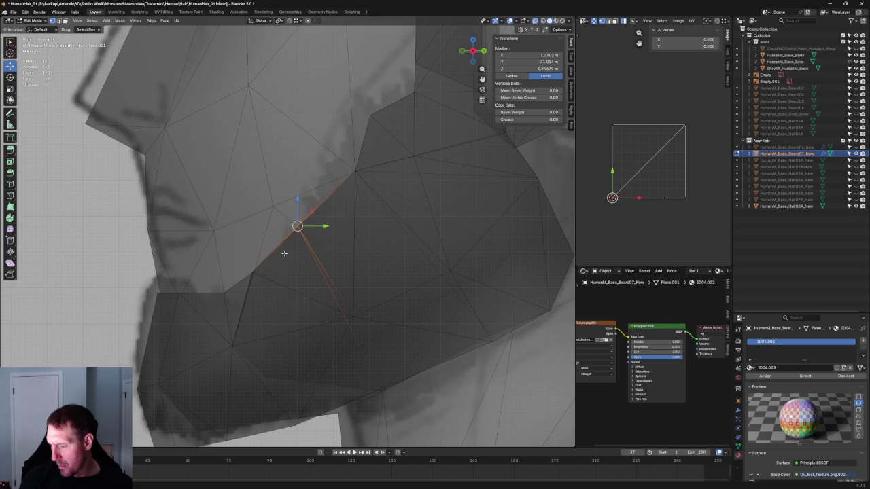
scroll(286, 251, "down", 4)
key("alt+z")
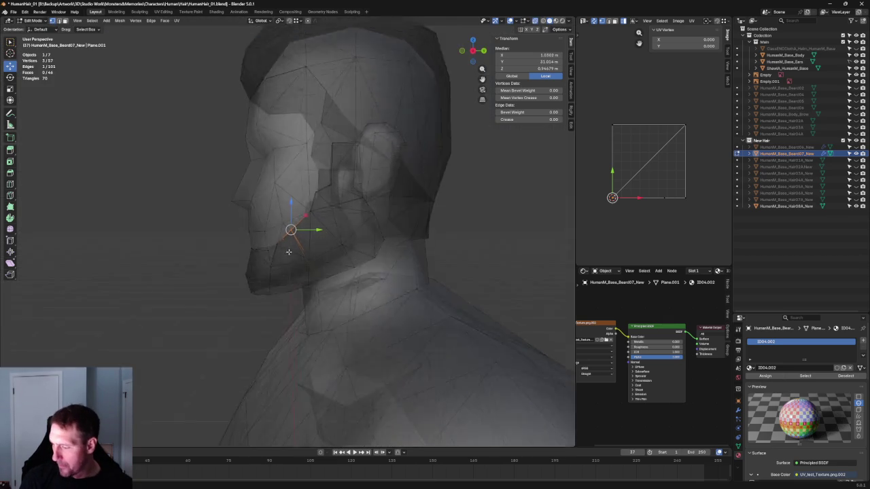
key("alt+z")
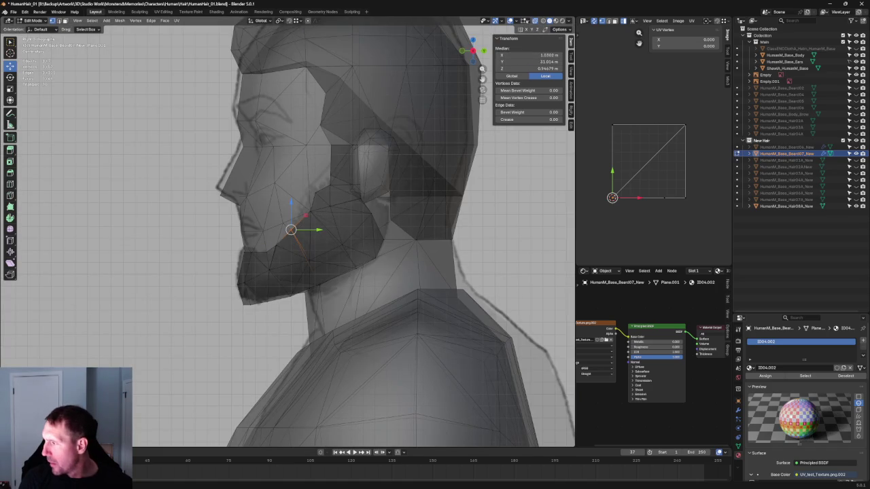
left_click(534, 21)
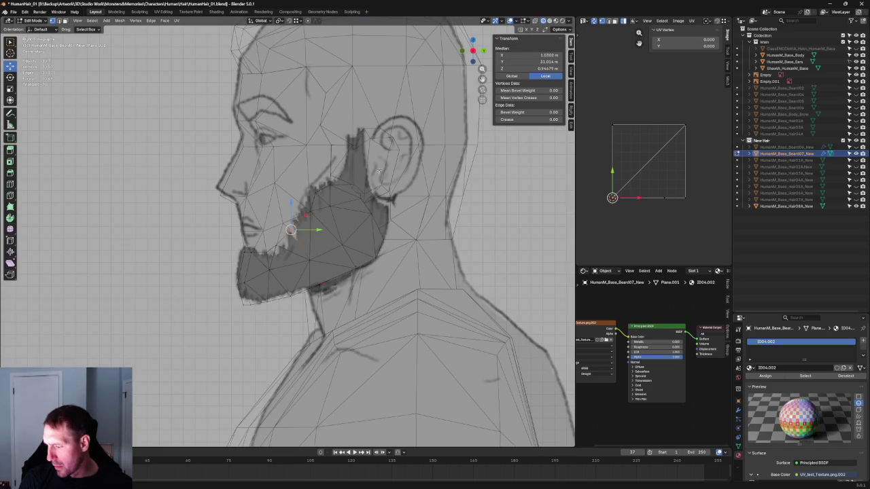
scroll(309, 231, "up", 4)
scroll(285, 231, "up", 1)
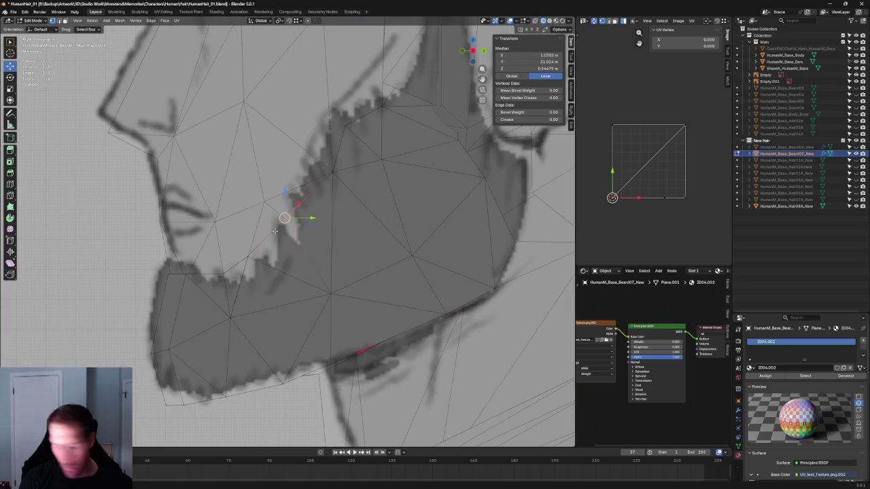
Step: Select a nearby cheek-edge vertex and try connecting the selected vertices
left_click(278, 230)
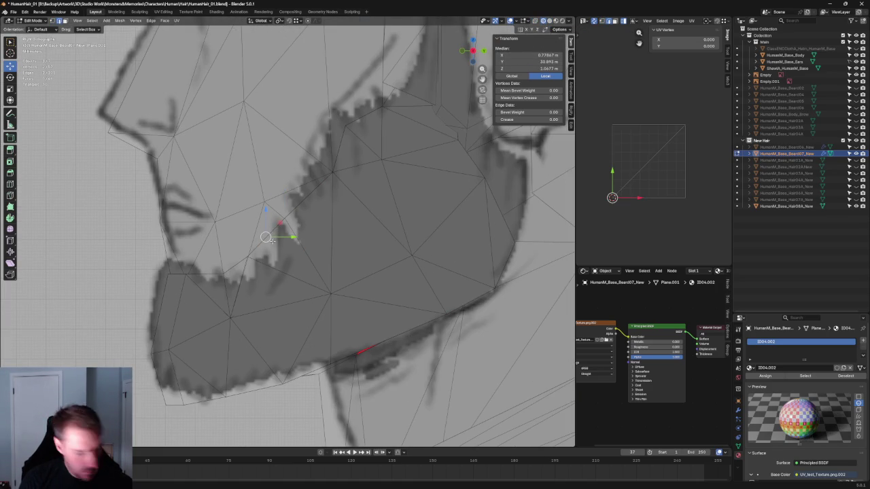
key("Tab")
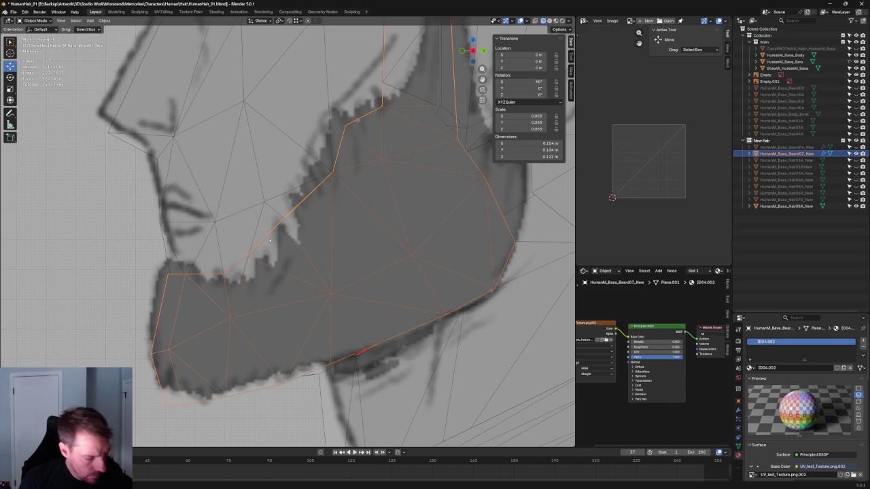
key("Tab")
key("alt+h")
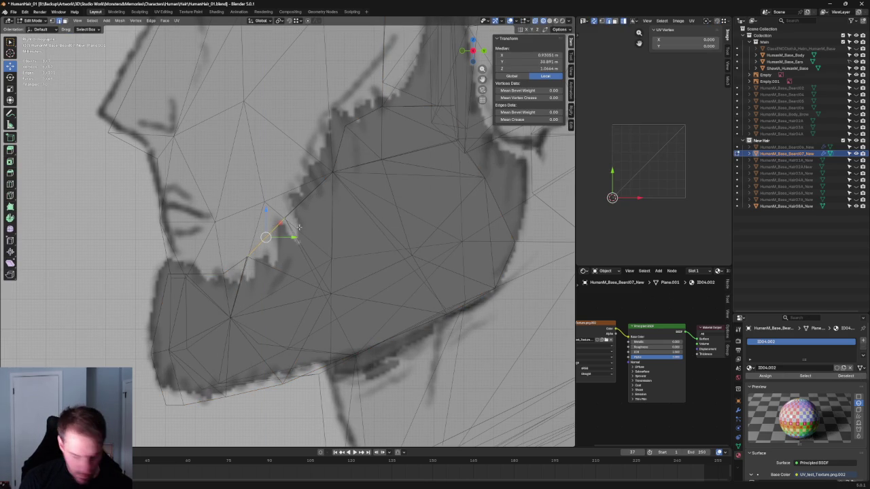
key("ctrl+shift+KP_Add")
key("ctrl+KP_Add")
scroll(293, 240, "up", 2)
Step: Apply a vertex operation to the selection, then select the stray cheek vertex for deletion
left_click(350, 319, "shift")
right_click(329, 343)
left_click(336, 364)
left_click(335, 364)
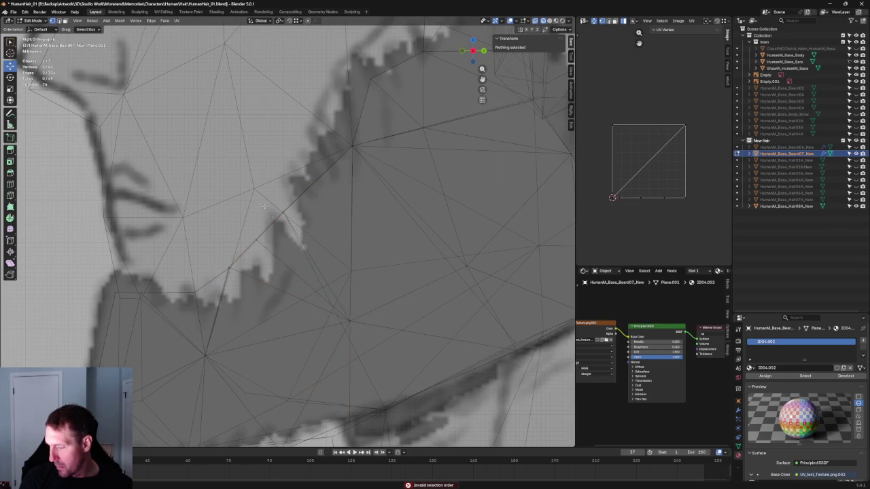
scroll(257, 206, "up", 2)
left_click(262, 223)
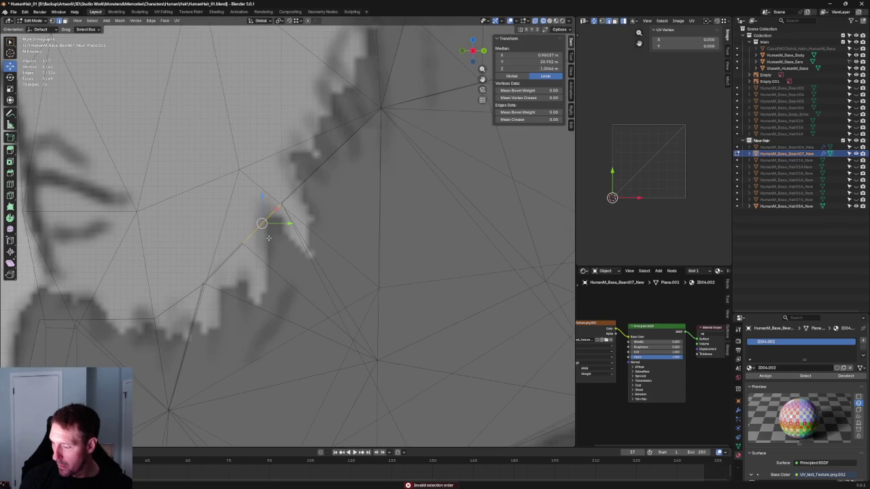
key("x")
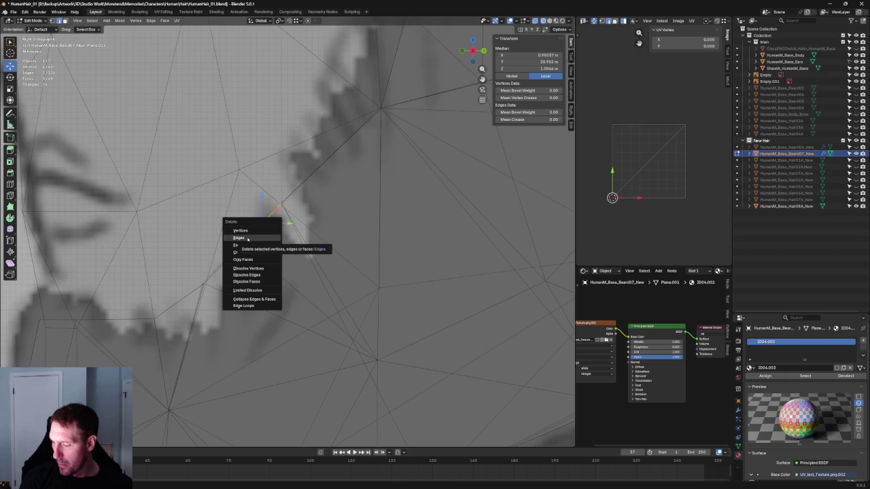
Step: Delete the stray edges and check the beard in solid shading before returning to X-ray
left_click(249, 239)
scroll(312, 178, "down", 5)
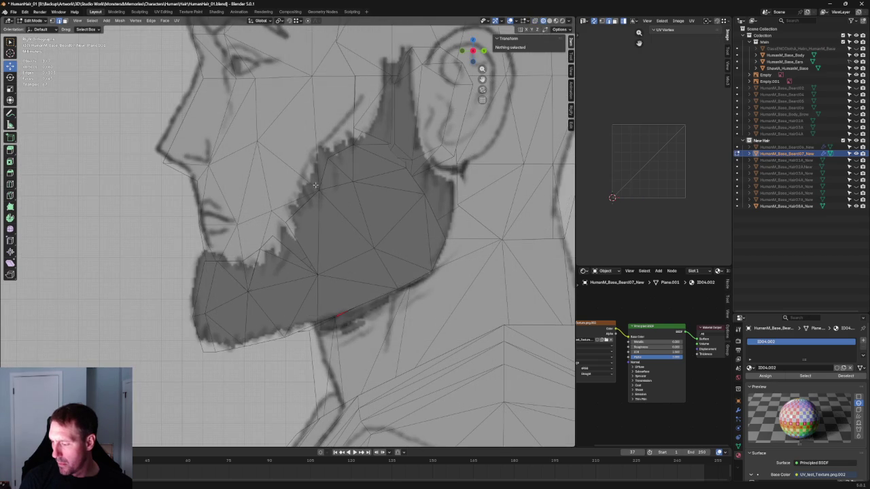
scroll(324, 222, "down", 5)
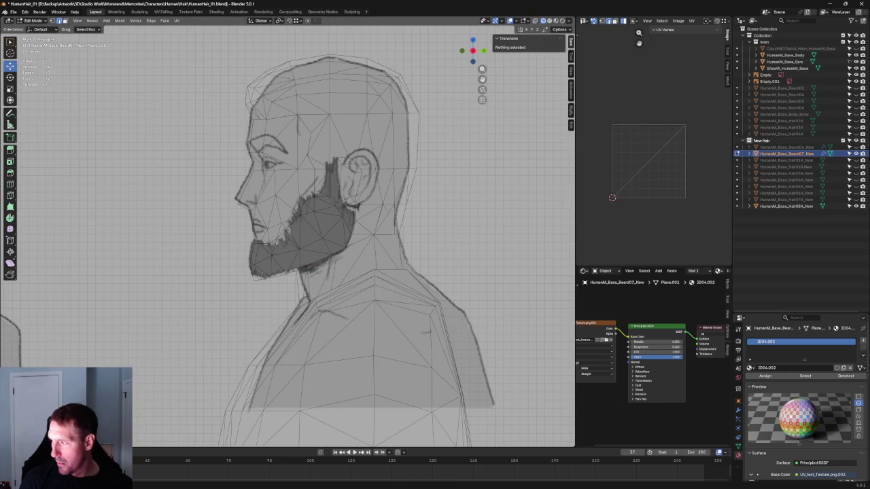
key("alt+z")
scroll(280, 250, "up", 4)
scroll(281, 251, "up", 2)
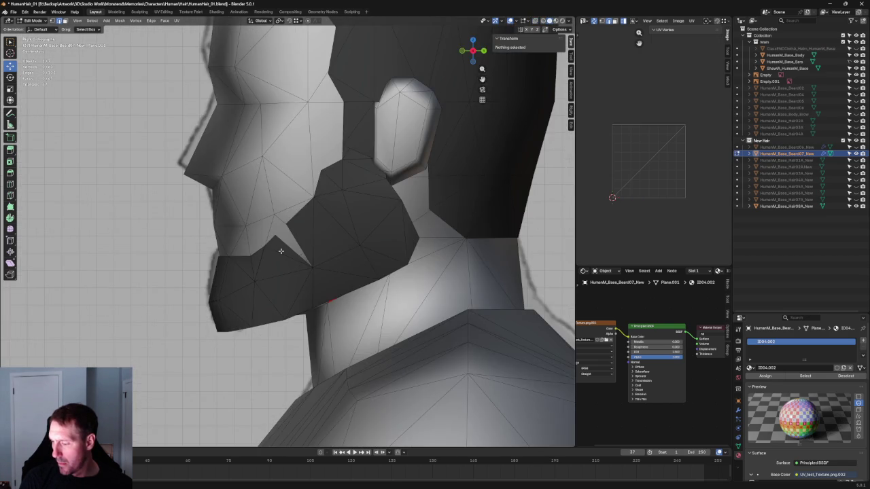
scroll(293, 242, "down", 6)
mouse_move(293, 243)
middle_mouse_down()
mouse_move(369, 223)
mouse_move(365, 252)
mouse_move(374, 242)
mouse_move(299, 252)
middle_mouse_up()
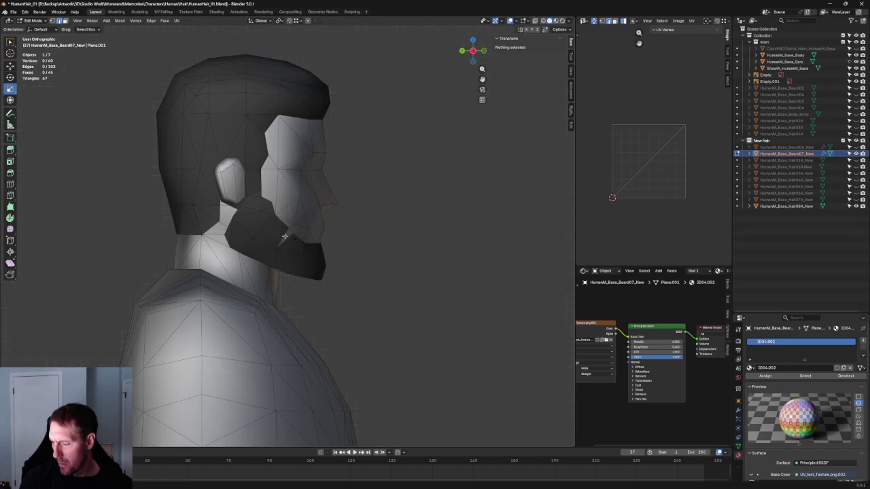
key("alt+z")
scroll(295, 258, "up", 5)
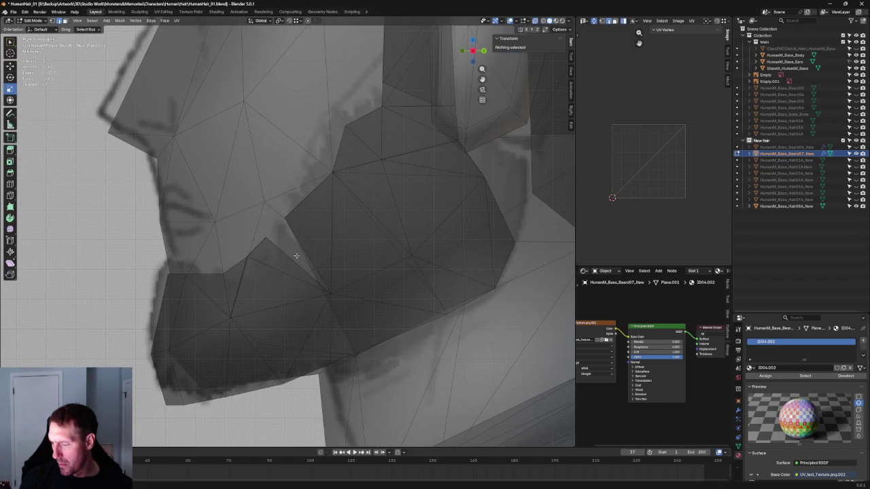
Step: Move two upper cheek-edge vertices down onto the reference beard outline
left_click_drag(286, 226, 233, 271)
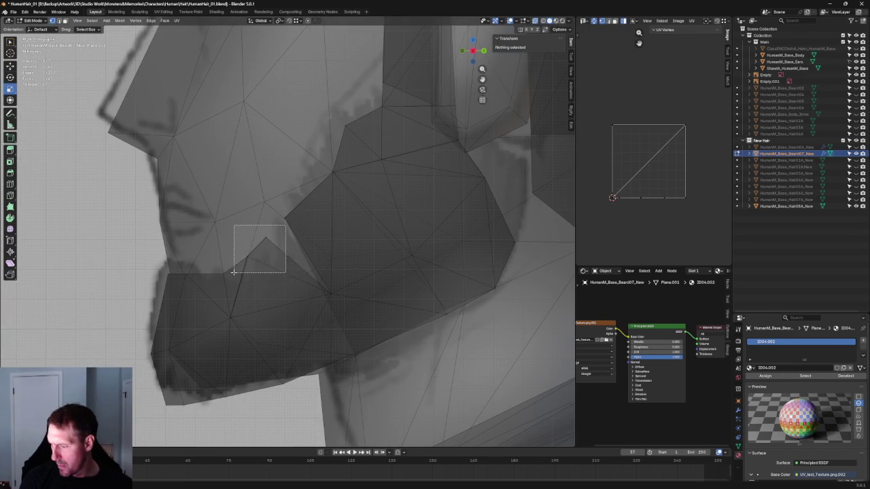
key("g")
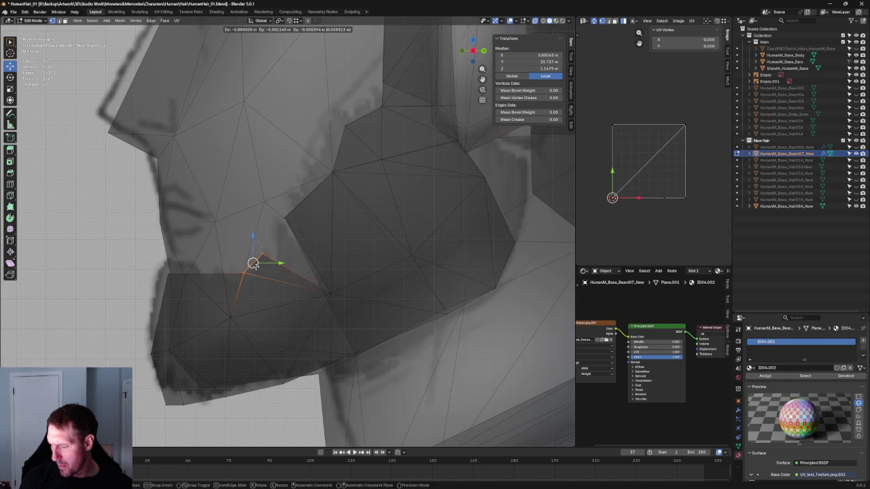
left_click(253, 263)
key("alt+a")
left_click(284, 218)
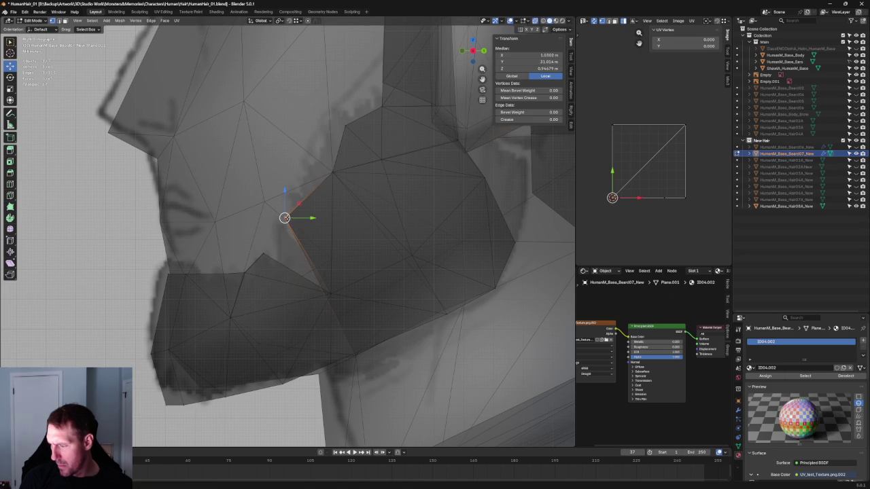
key("g")
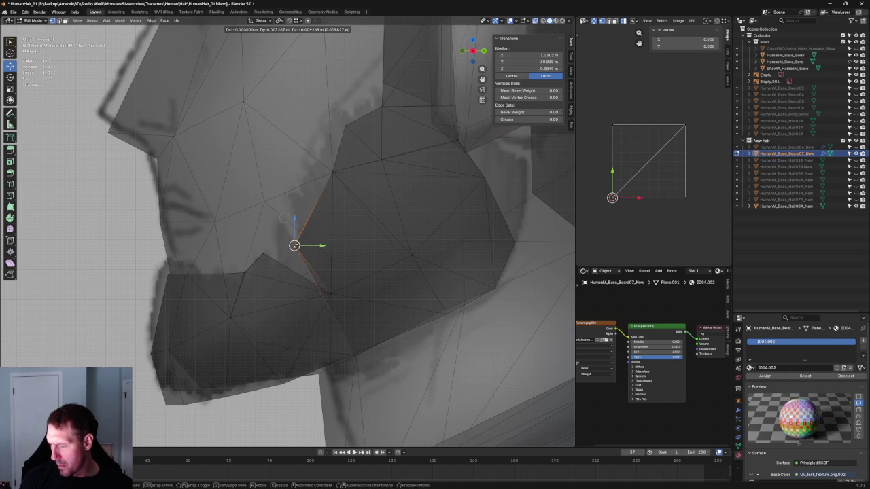
left_click(292, 256)
Step: Orbit around the head and switch to an orthographic side view to inspect the edge
scroll(292, 256, "down", 3)
scroll(292, 256, "down", 3)
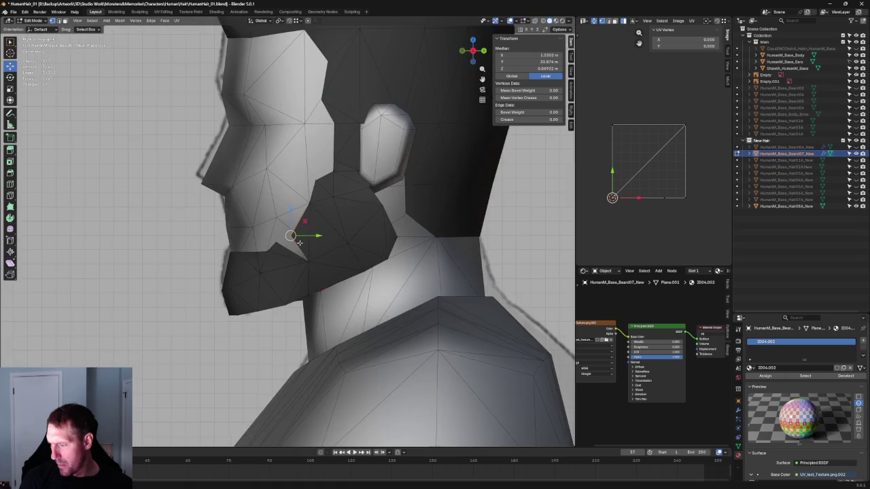
scroll(292, 257, "up", 3)
scroll(292, 256, "down", 3)
mouse_move(292, 256)
middle_mouse_down()
mouse_move(407, 259)
mouse_move(340, 219)
mouse_move(374, 237)
mouse_move(335, 227)
mouse_move(243, 233)
middle_mouse_up()
scroll(407, 258, "down", 5)
key("alt+a")
key("KP_5")
scroll(256, 226, "up", 5)
left_click(288, 229)
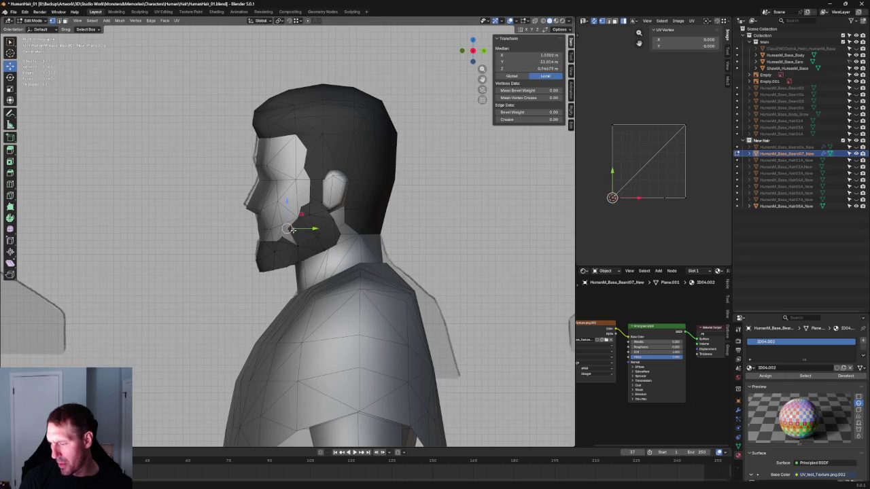
key("alt+a")
Step: In front orthographic solid view, select a vertex on the beard's jaw side
scroll(297, 244, "up", 4)
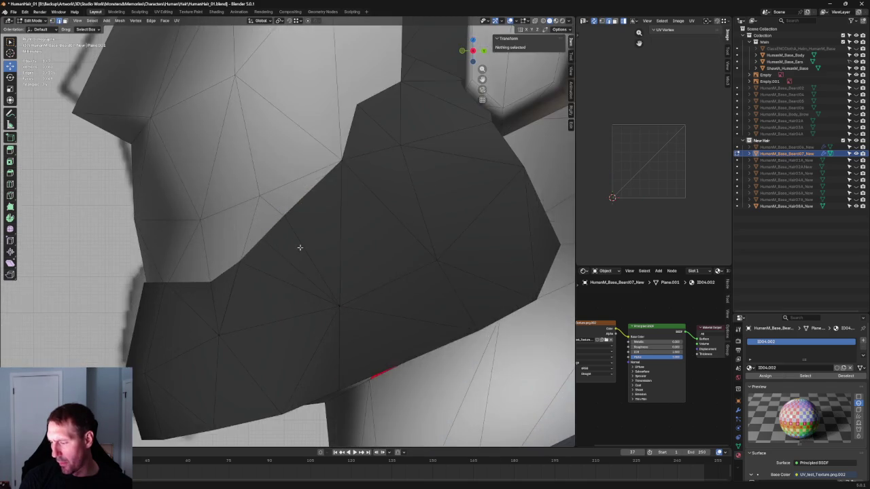
scroll(302, 248, "up", 3)
scroll(303, 248, "down", 3)
mouse_move(303, 249)
middle_mouse_down()
mouse_move(375, 256)
mouse_move(369, 242)
middle_mouse_up()
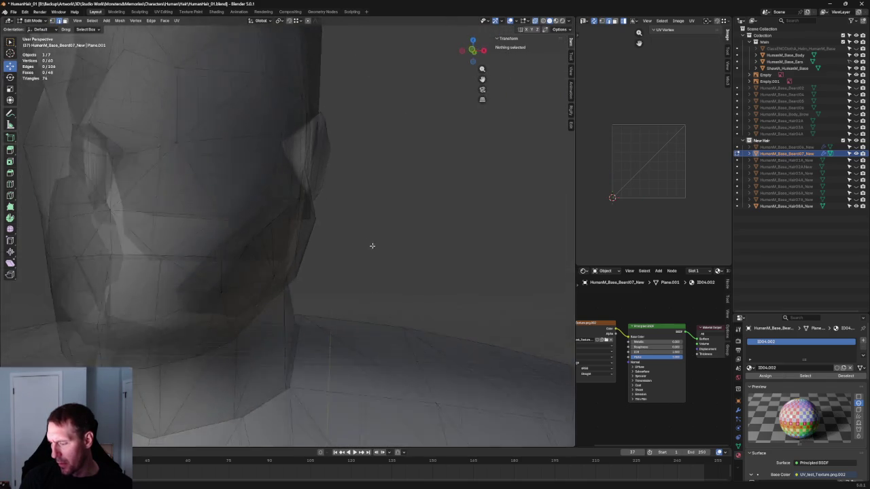
key("KP_1")
key("alt+z")
left_click(278, 270)
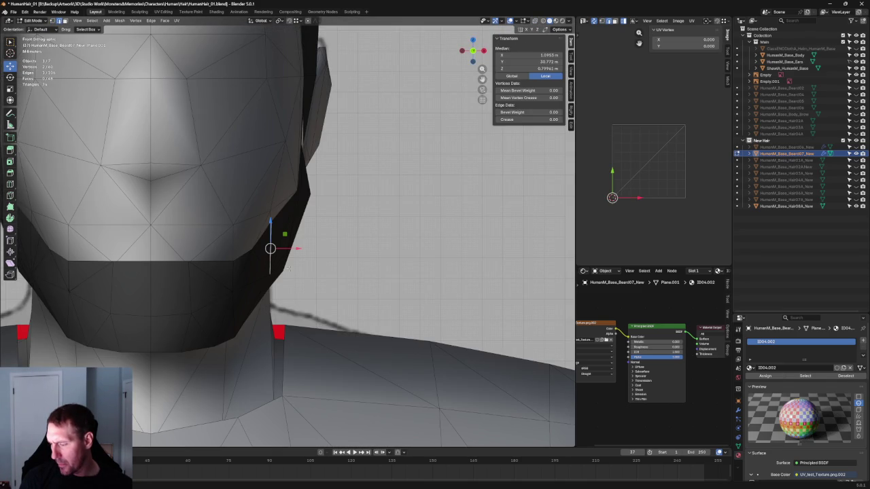
Step: Move two jaw vertices onto the reference outline in the right side orthographic view
left_click(273, 274)
key("g")
left_click(287, 274)
key("KP_3")
scroll(317, 272, "up", 2)
scroll(278, 233, "up", 3)
left_click(257, 241, "shift")
key("g")
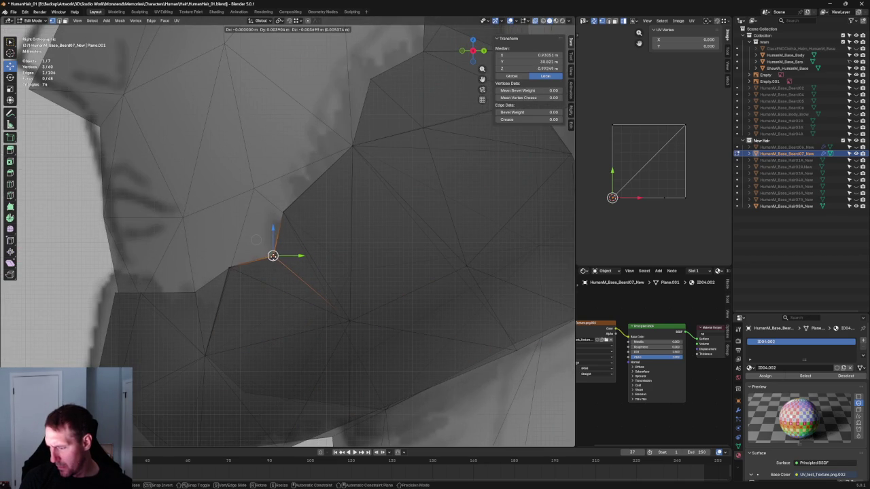
left_click(273, 256)
Step: Shift the vertices above the jaw and on the cheek edge along the Y axis
left_click(282, 212)
key("g")
key("y")
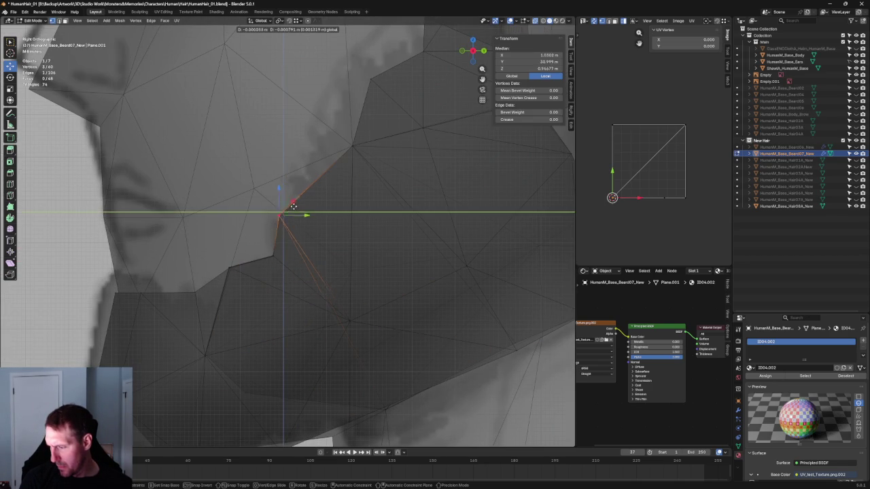
left_click(294, 201)
middle_click_drag(293, 201, 352, 190)
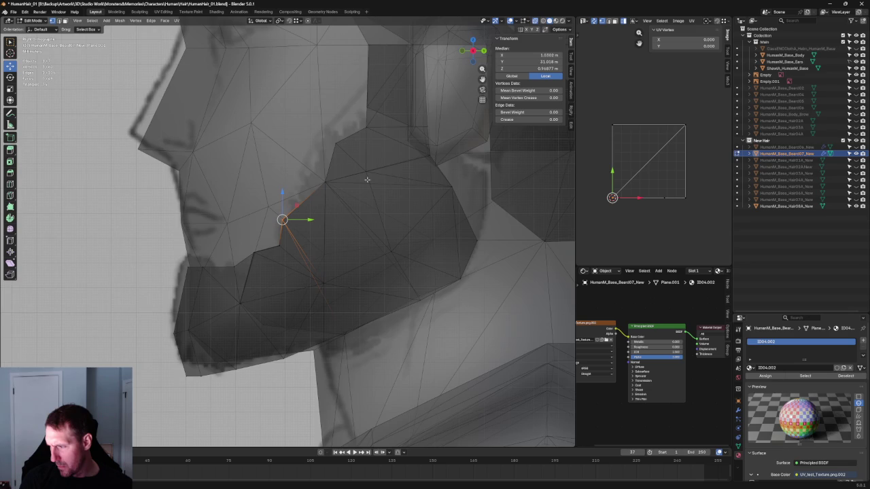
scroll(373, 174, "down", 3)
scroll(343, 195, "up", 4)
scroll(355, 225, "down", 1)
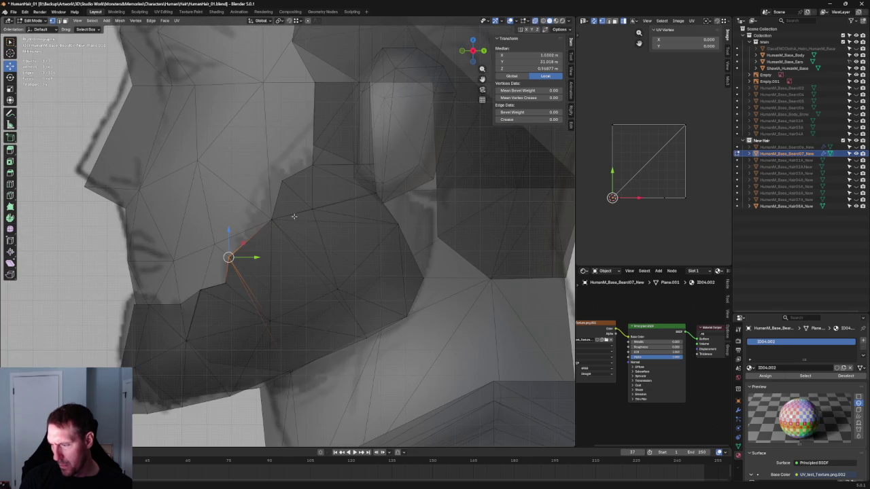
left_click(281, 181)
key("g")
key("y")
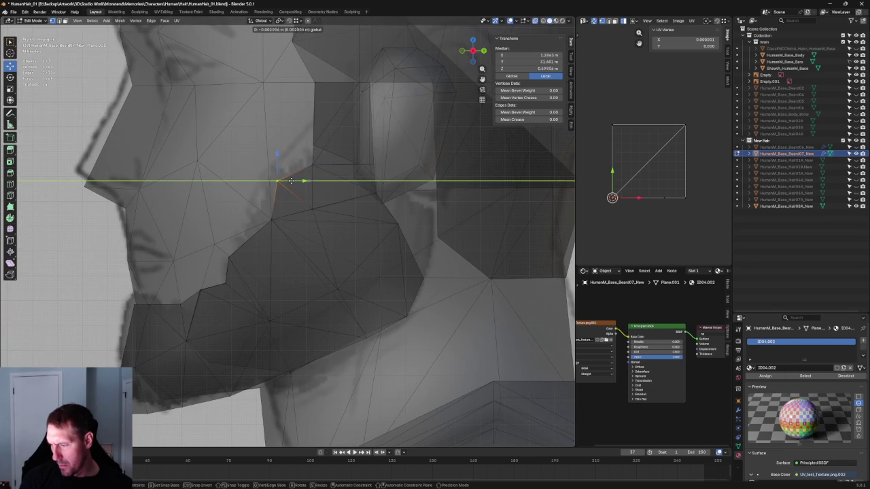
scroll(292, 220, "down", 5)
mouse_move(292, 220)
middle_mouse_down()
mouse_move(304, 242)
mouse_move(287, 240)
mouse_move(315, 240)
mouse_move(272, 225)
middle_mouse_up()
Step: In front orthographic view, raise a beard side-edge vertex along Z to match the reference
key("grave")
key("KP_1")
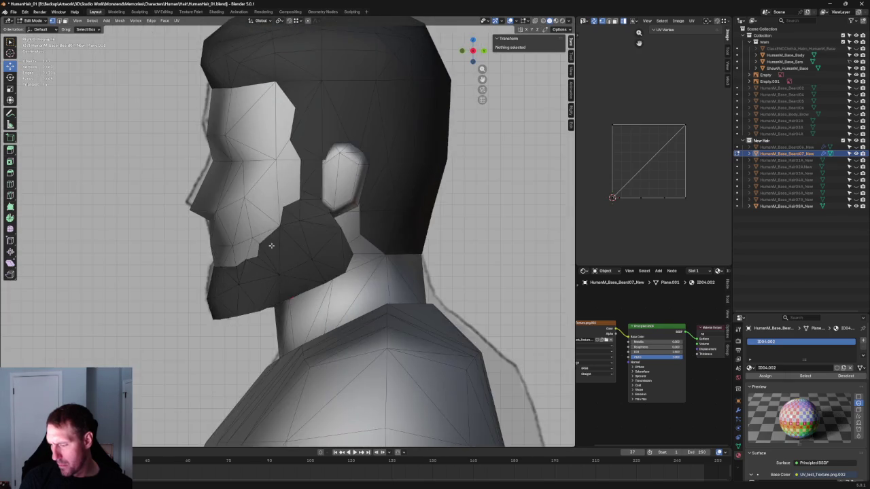
scroll(272, 224, "up", 4)
scroll(207, 219, "up", 3)
key("alt+z")
key("KP_1")
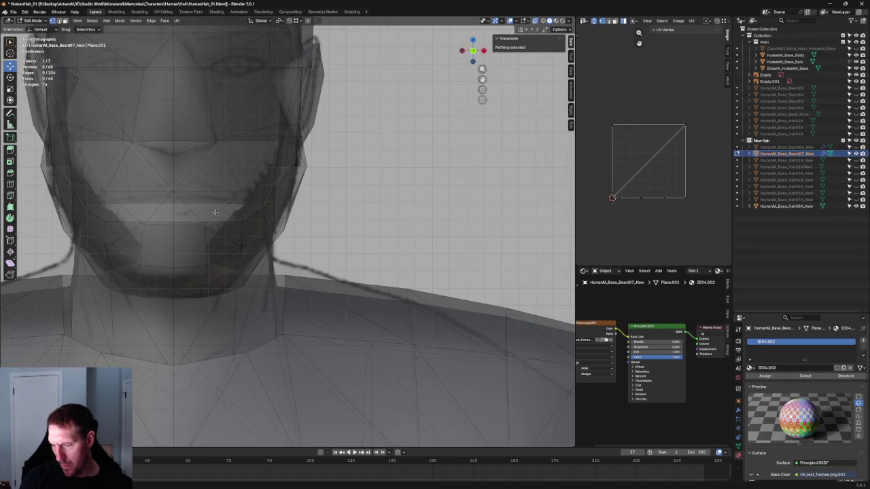
key("alt+z")
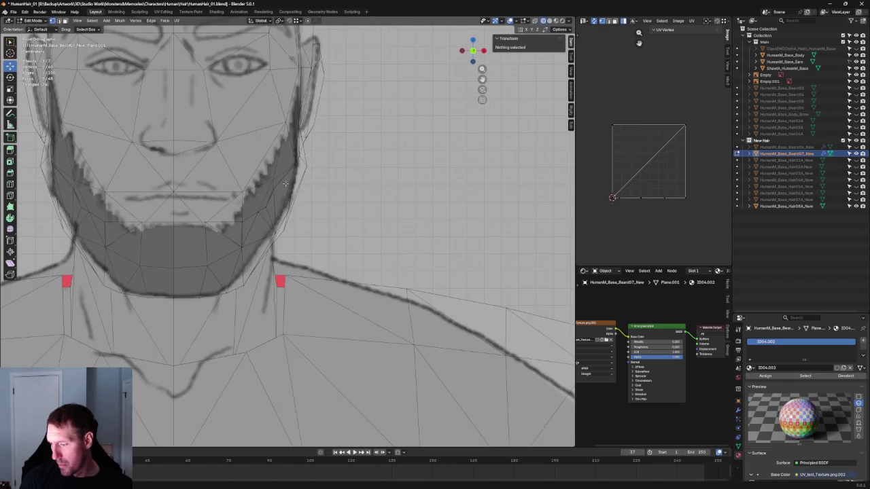
scroll(243, 218, "up", 4)
left_click(211, 217)
key("g")
key("z")
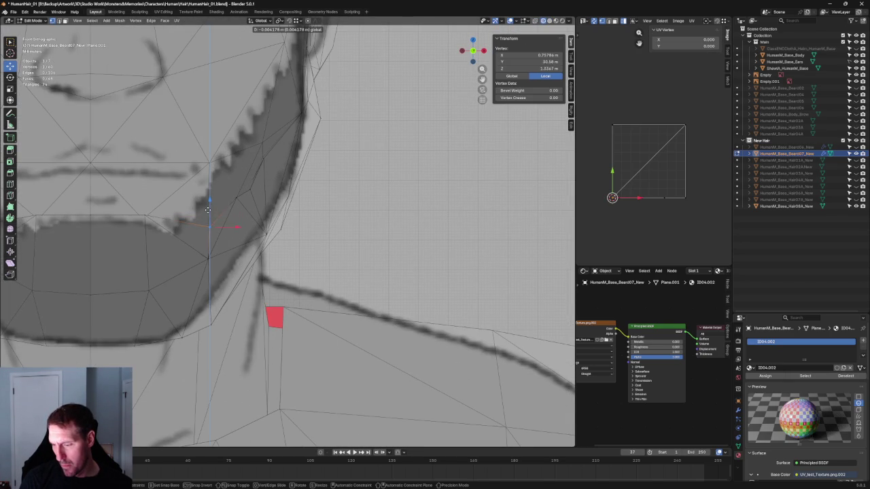
left_click(206, 212)
left_click(355, 189)
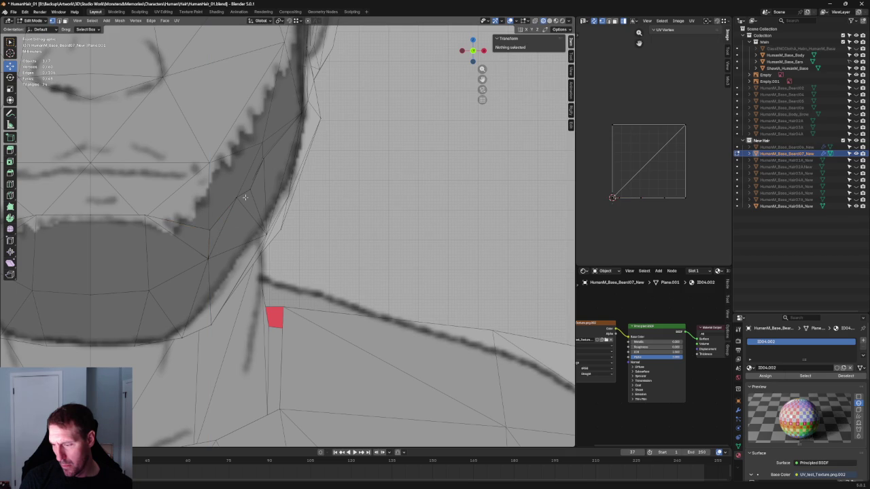
Step: Nudge several beard edge vertices slightly in perspective view with see-through on
middle_click_drag(247, 192, 248, 192)
left_click(224, 198)
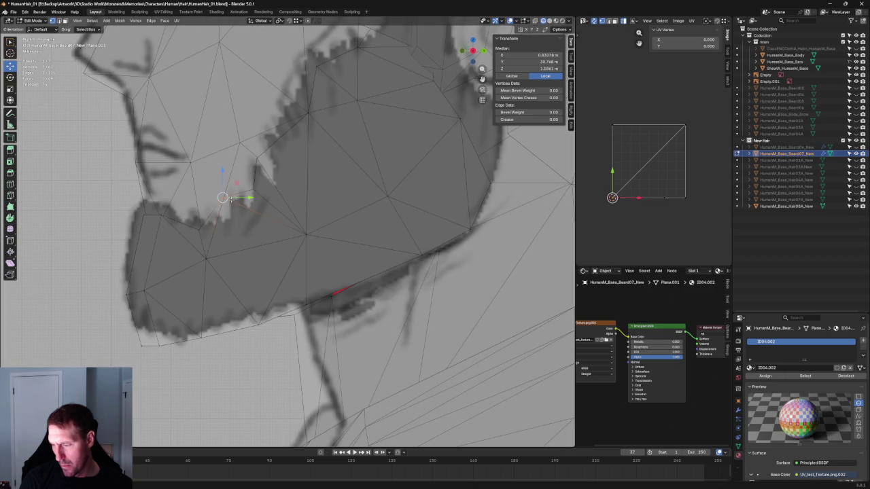
middle_click_drag(232, 235, 313, 251)
left_click(308, 193)
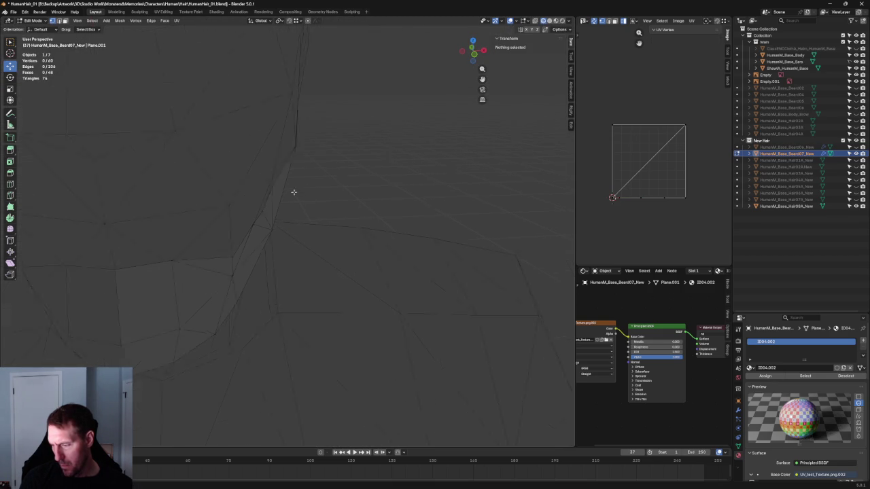
left_click(261, 166)
left_click_drag(285, 164, 288, 165)
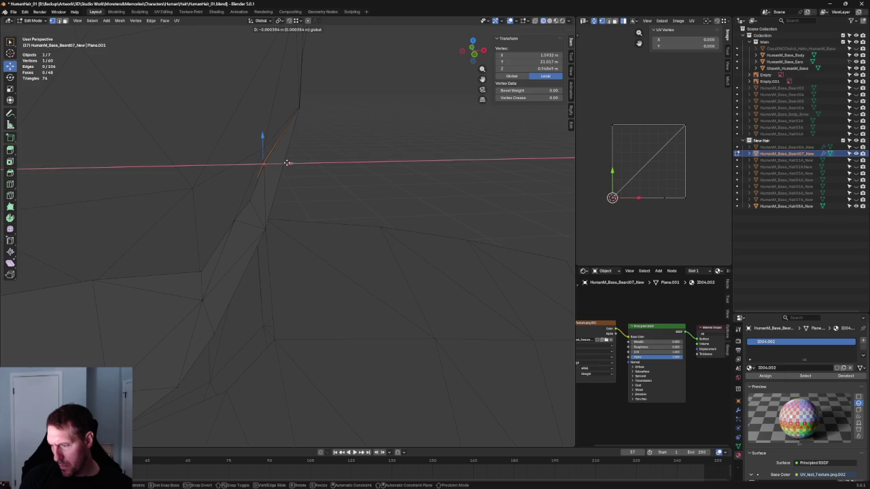
key("alt+z")
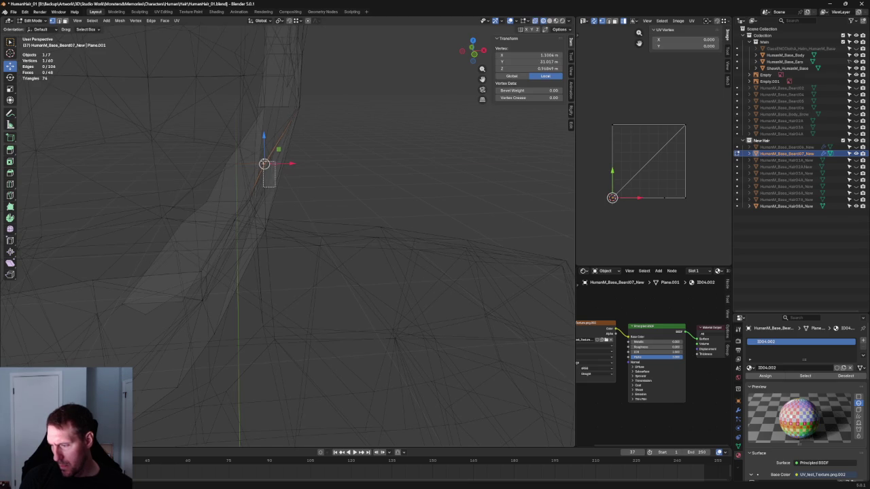
left_click(336, 171)
mouse_move(335, 171)
middle_mouse_down()
mouse_move(265, 169)
mouse_move(254, 155)
mouse_move(203, 170)
middle_mouse_up()
left_click(254, 156)
left_click_drag(165, 165, 220, 190, "shift")
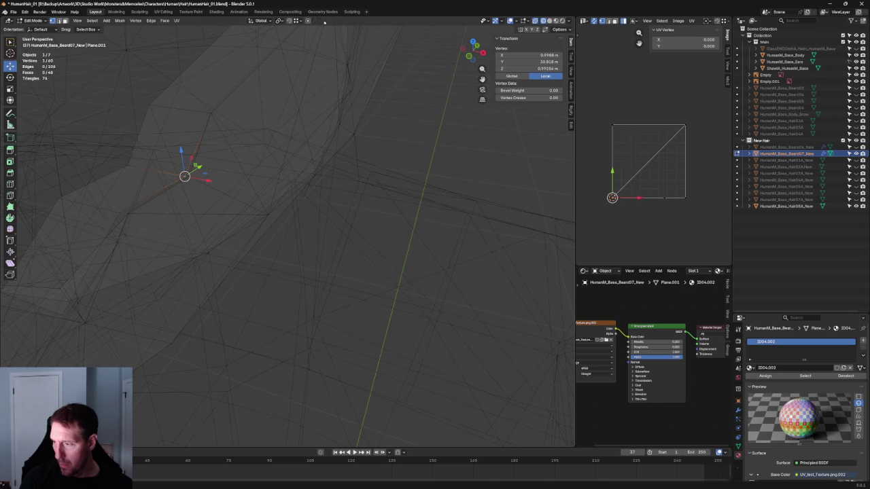
left_click_drag(184, 176, 189, 176)
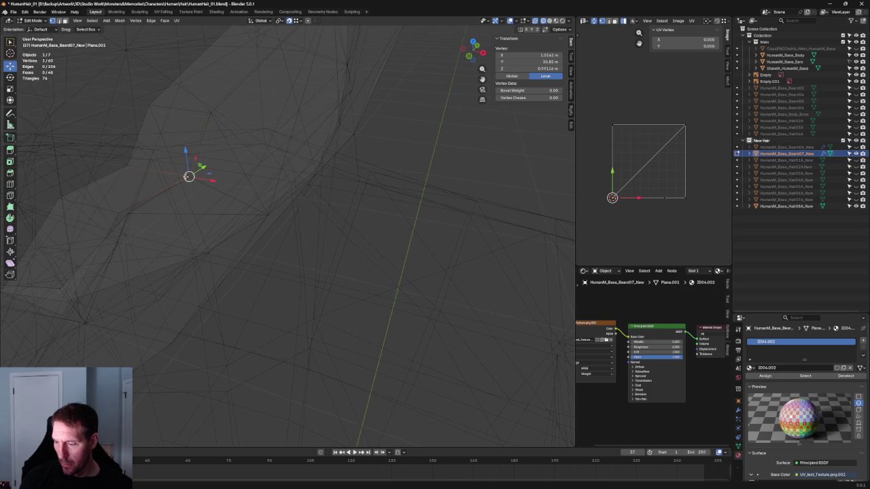
mouse_move(172, 202)
middle_mouse_down()
mouse_move(108, 222)
mouse_move(260, 189)
middle_mouse_up()
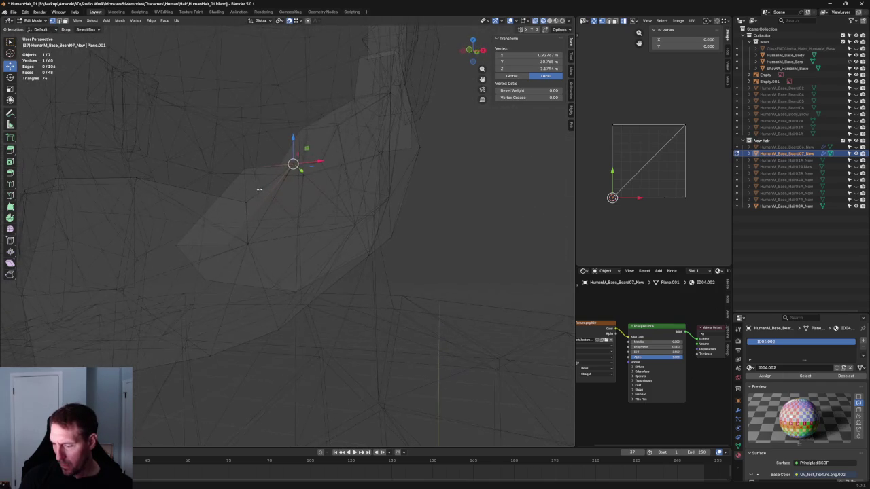
Step: Move the beard's corner vertex onto the jaw outline in side view
left_click_drag(156, 231, 233, 287)
middle_click_drag(224, 272, 203, 252)
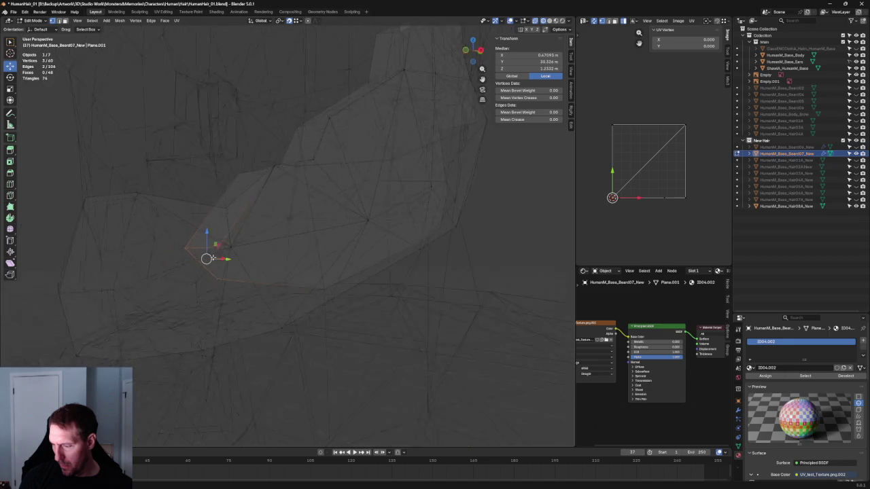
left_click(231, 212)
mouse_move(213, 217)
middle_mouse_down()
mouse_move(324, 233)
mouse_move(350, 258)
mouse_move(388, 217)
middle_mouse_up()
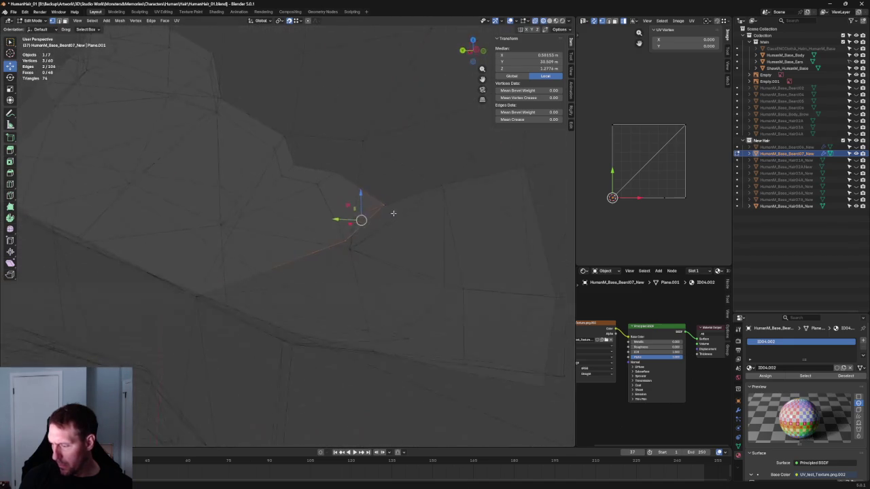
left_click(348, 249)
mouse_move(348, 249)
middle_mouse_down()
mouse_move(312, 234)
mouse_move(202, 225)
middle_mouse_up()
key("KP_3")
middle_click_drag(289, 245, 278, 225, "shift")
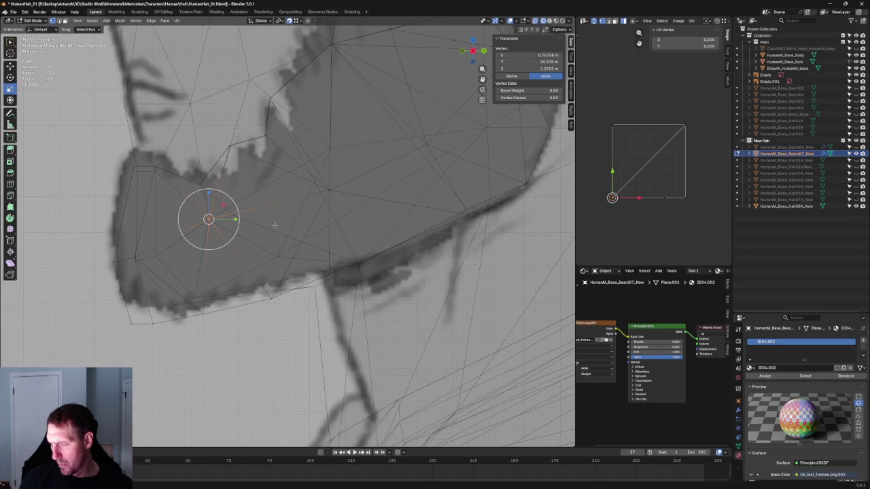
key("g")
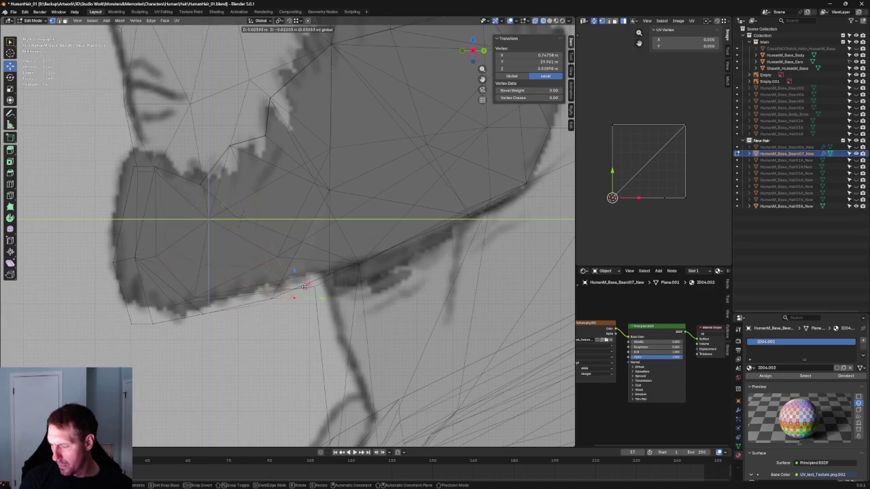
left_click(260, 277)
scroll(259, 278, "down", 4)
middle_click_drag(260, 277, 368, 267)
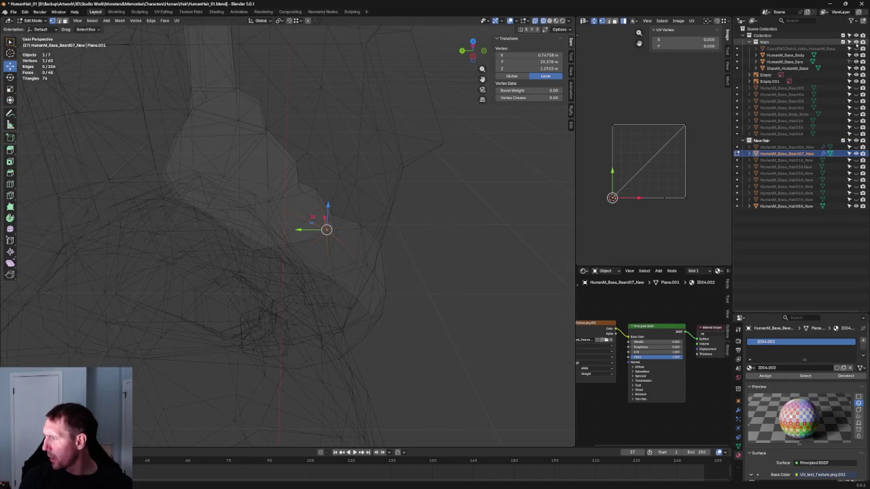
Step: Hide the Main collection's head objects and inspect the beard's back faces in solid view
left_click(855, 41)
key("alt+a")
key("alt+z")
mouse_move(383, 156)
middle_mouse_down()
mouse_move(353, 144)
mouse_move(322, 166)
middle_mouse_up()
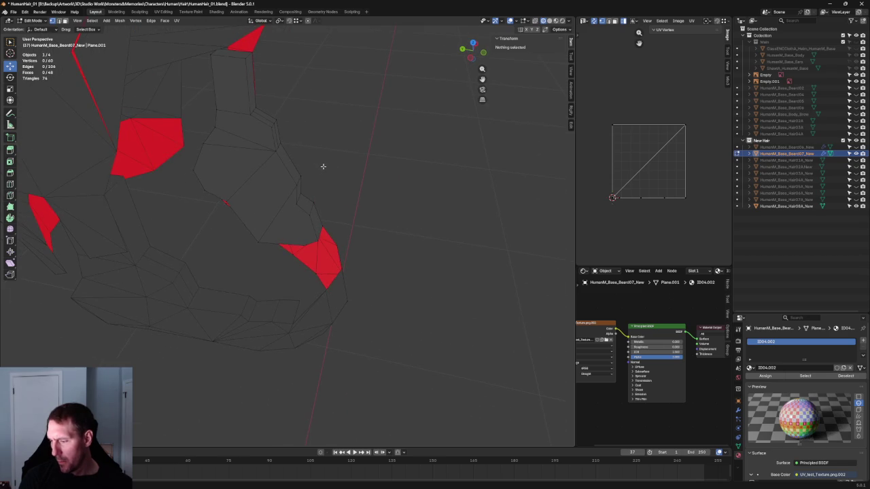
Step: Select the inward face strip, grow it, and delete it as faces
left_click(289, 226)
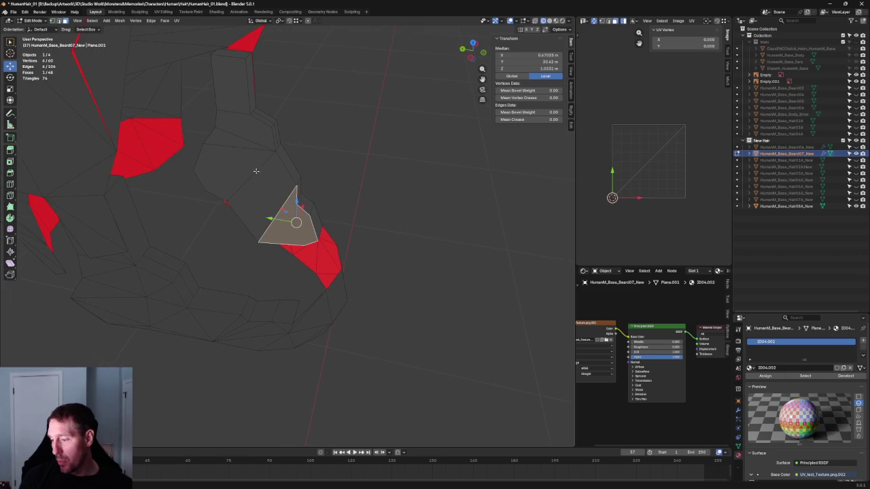
key("ctrl+KP_Add")
key("ctrl+KP_Add")
key("ctrl+KP_Add")
mouse_move(216, 130)
middle_mouse_down()
mouse_move(301, 132)
mouse_move(291, 126)
mouse_move(291, 95)
mouse_move(218, 164)
mouse_move(198, 154)
middle_mouse_up()
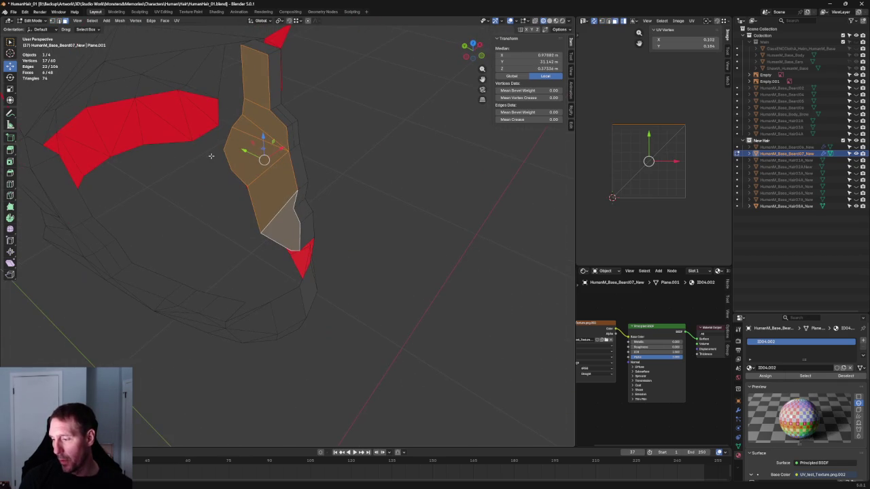
key("x")
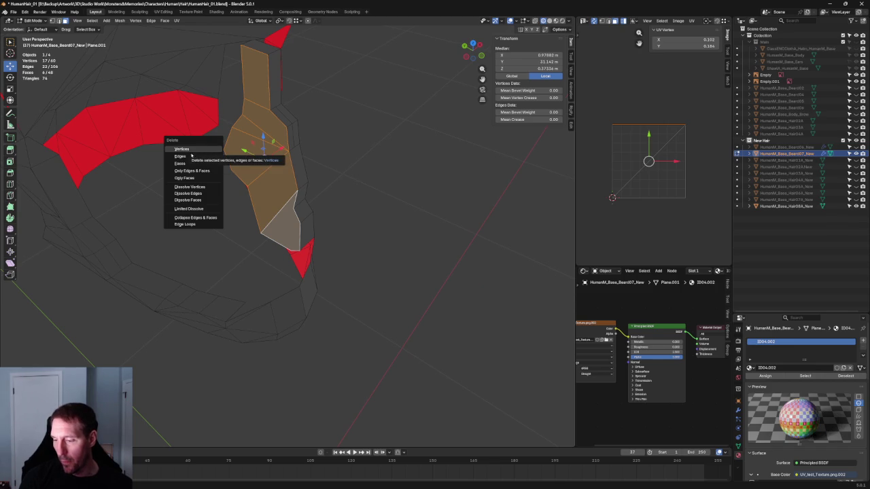
left_click(180, 163)
Step: Select the stray vertices left by the gap and delete them
scroll(364, 177, "down", 3)
mouse_move(363, 183)
middle_mouse_down()
mouse_move(355, 133)
mouse_move(473, 142)
mouse_move(324, 229)
mouse_move(340, 252)
middle_mouse_up()
scroll(242, 163, "up", 5)
mouse_move(243, 163)
middle_mouse_down()
mouse_move(270, 174)
mouse_move(338, 235)
mouse_move(333, 217)
mouse_move(347, 216)
middle_mouse_up()
left_click(327, 216)
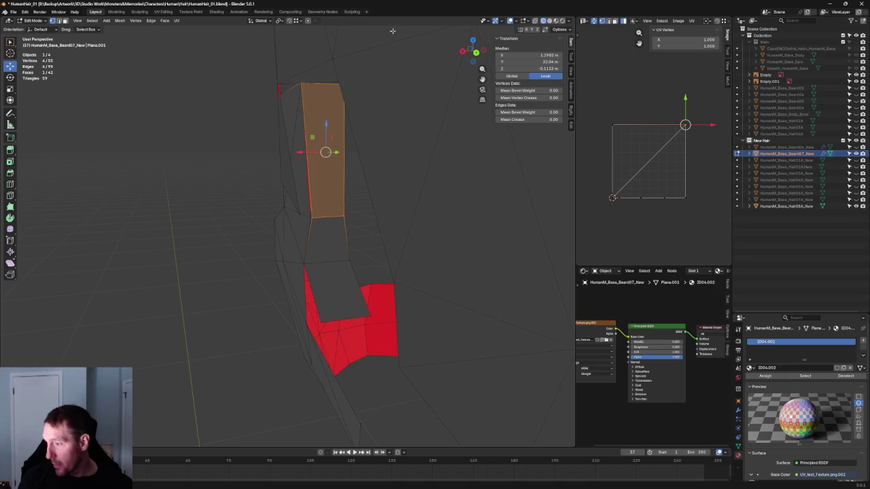
left_click(314, 216)
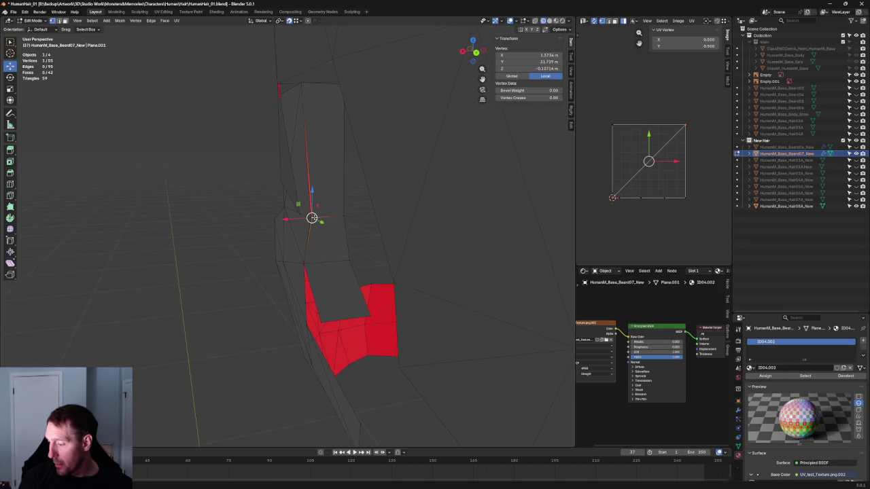
mouse_move(307, 99)
middle_mouse_down()
mouse_move(314, 109)
mouse_move(345, 97)
mouse_move(330, 136)
mouse_move(352, 221)
mouse_move(348, 188)
mouse_move(310, 224)
mouse_move(314, 217)
middle_mouse_up()
key("alt+a")
left_click(302, 232)
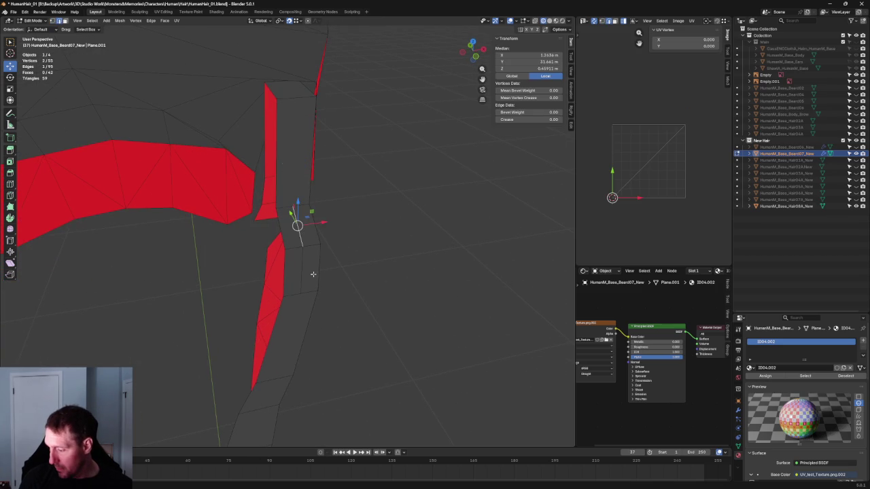
key("x")
left_click(301, 266)
mouse_move(307, 258)
middle_mouse_down()
mouse_move(357, 262)
mouse_move(233, 244)
mouse_move(215, 213)
mouse_move(231, 289)
mouse_move(136, 274)
mouse_move(204, 327)
mouse_move(317, 335)
mouse_move(344, 307)
mouse_move(245, 357)
mouse_move(327, 287)
mouse_move(316, 273)
middle_mouse_up()
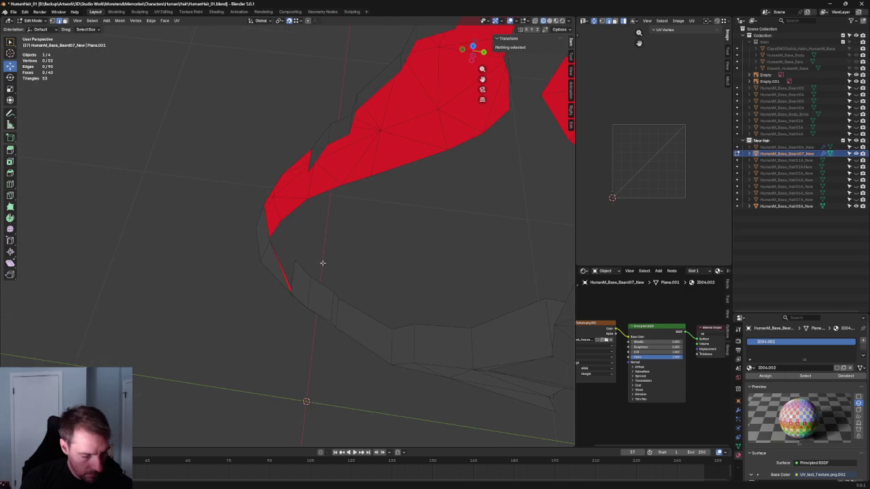
Step: Move a jaw-edge vertex along the Y axis
left_click(312, 272)
key("g")
key("y")
key("Escape")
key("g")
key("y")
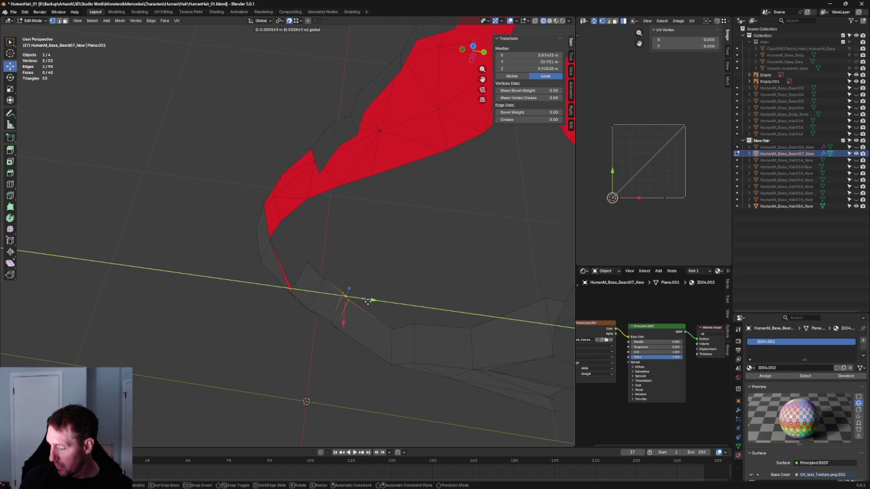
left_click(370, 302)
key("alt+a")
scroll(427, 265, "down", 5)
middle_click_drag(329, 313, 382, 262)
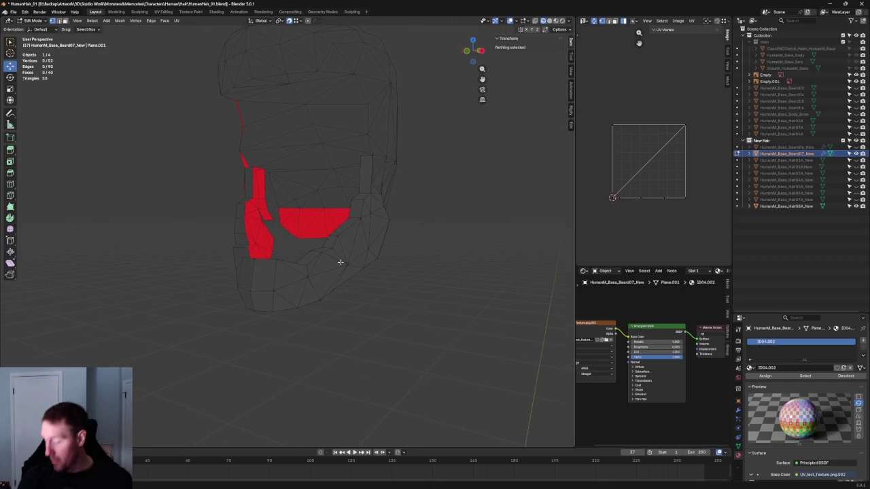
mouse_move(337, 239)
middle_mouse_down()
mouse_move(324, 247)
mouse_move(355, 237)
mouse_move(339, 234)
mouse_move(328, 214)
middle_mouse_up()
scroll(316, 238, "up", 4)
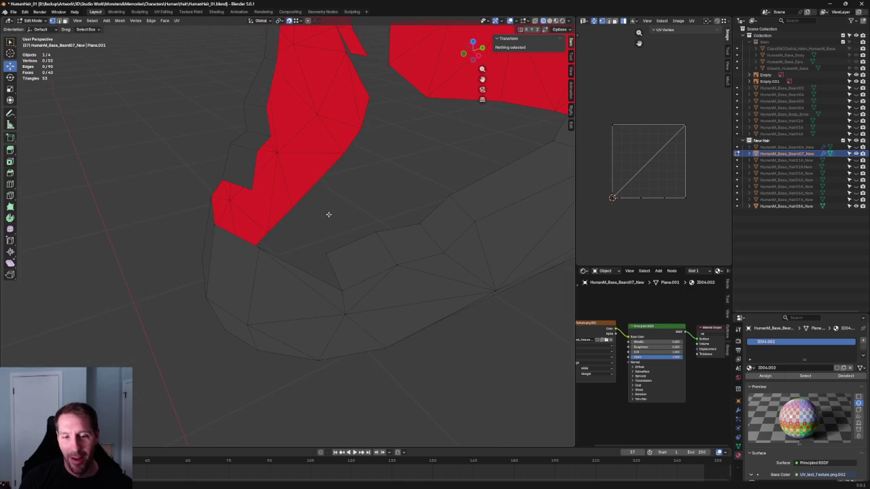
Step: Extrude two jaw edges along Y and fill a face between them
left_click(301, 269)
mouse_move(301, 270)
middle_mouse_down()
mouse_move(258, 250)
mouse_move(292, 242)
middle_mouse_up()
left_click(292, 243, "shift")
key("e")
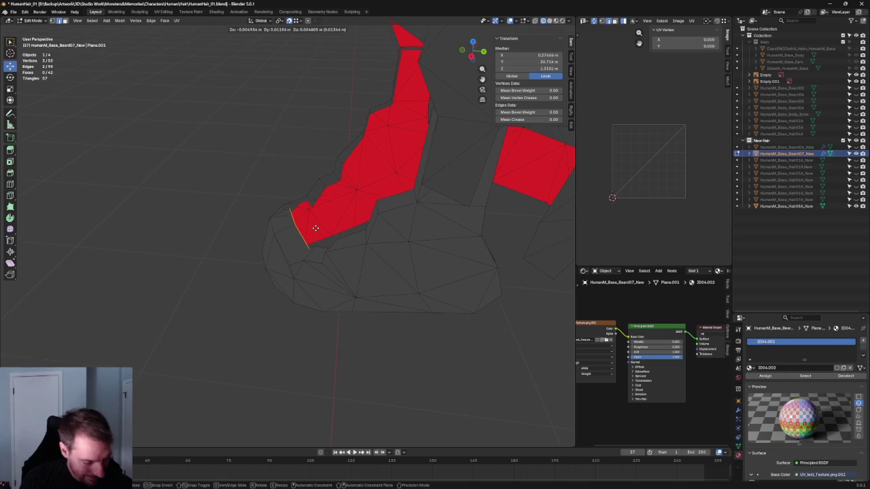
key("y")
left_click(319, 228)
mouse_move(324, 242)
middle_mouse_down()
mouse_move(363, 306)
mouse_move(333, 240)
mouse_move(342, 222)
middle_mouse_up()
key("f")
key("alt+z")
Step: Move a new-edge vertex into place and merge it with its neighbour
left_click(307, 220)
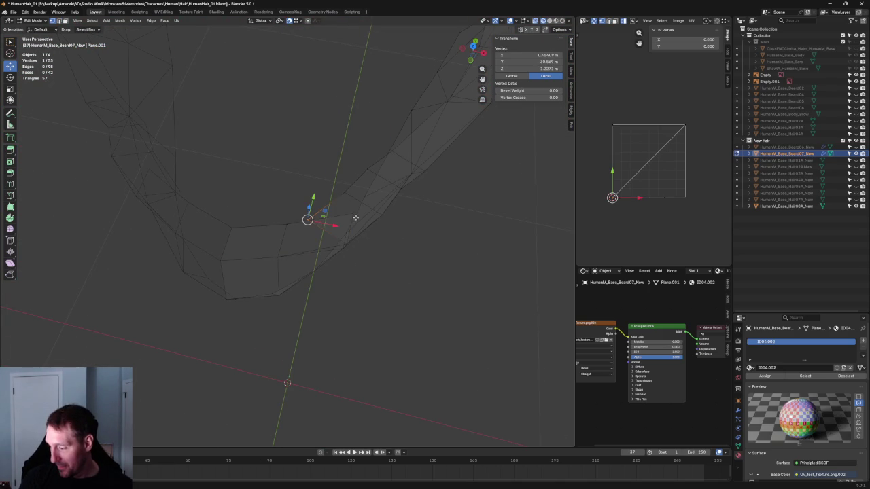
middle_click_drag(366, 211, 363, 212)
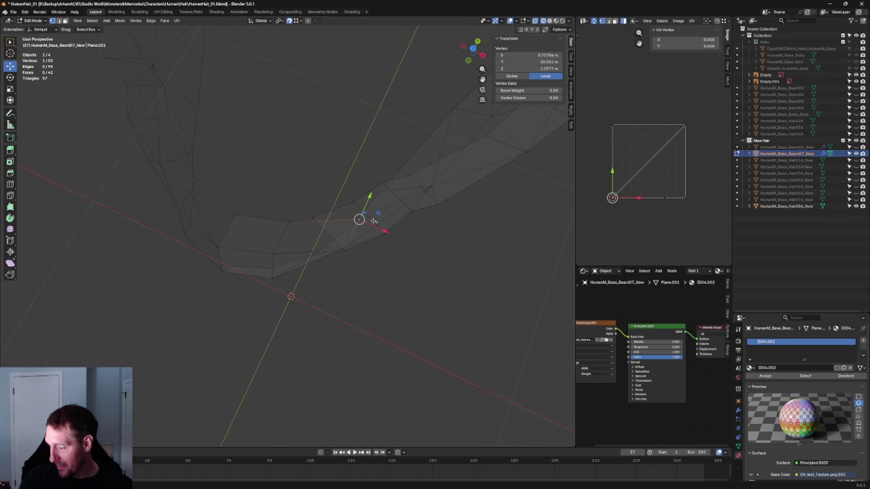
key("g")
left_click(339, 207)
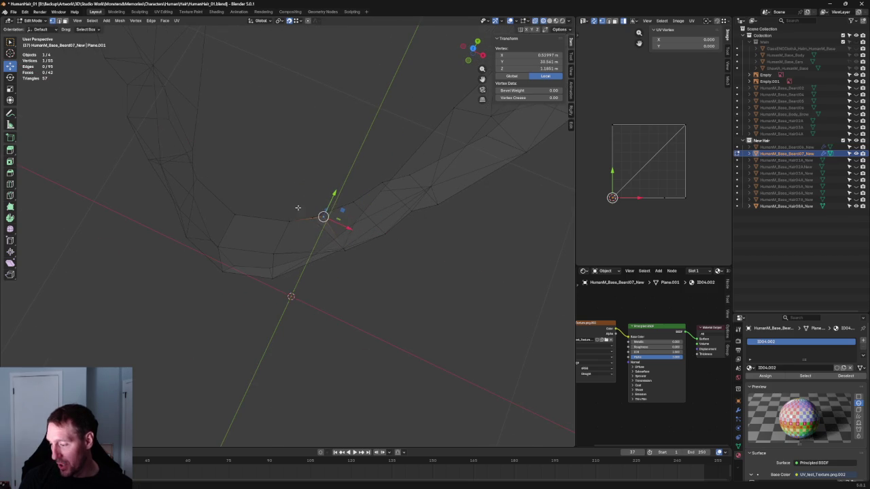
mouse_move(327, 218)
middle_mouse_down()
mouse_move(328, 161)
mouse_move(342, 173)
mouse_move(299, 236)
mouse_move(308, 225)
middle_mouse_up()
key("m")
left_click(341, 173)
Step: Move an edge near the jaw outline along the Y axis
scroll(307, 225, "up", 5)
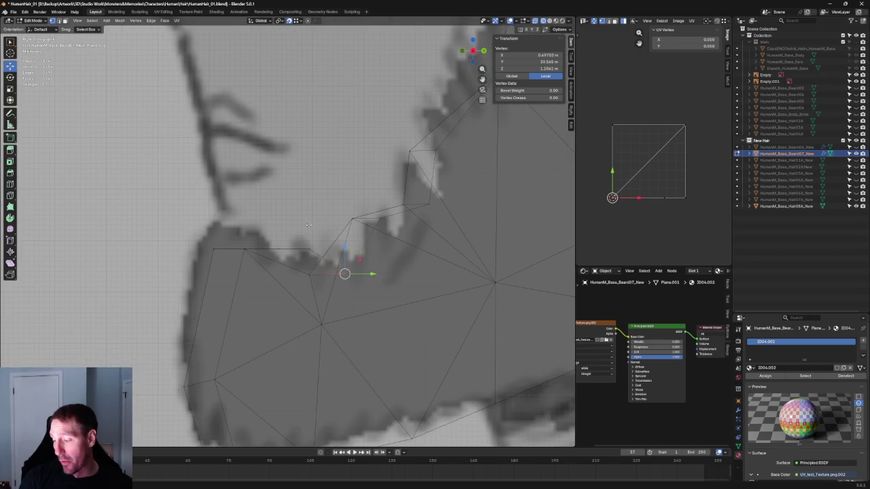
left_click_drag(256, 256, 258, 257)
left_click_drag(294, 231, 294, 228)
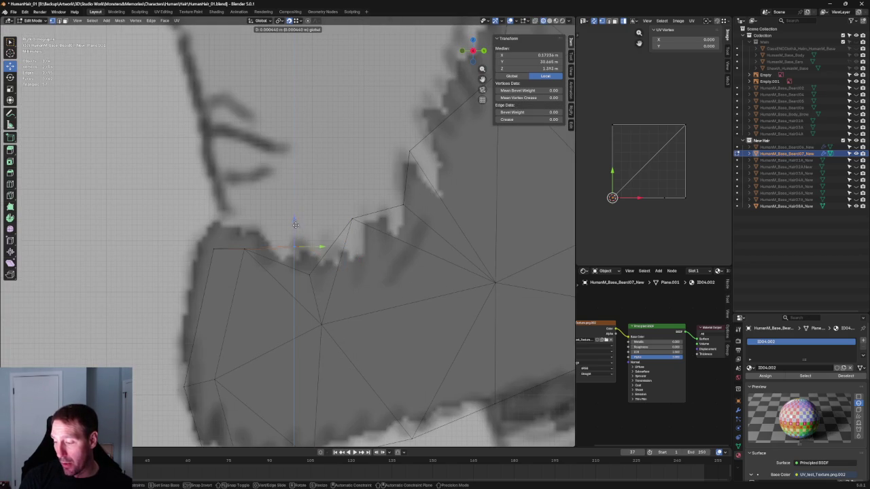
key("y")
left_click(298, 241)
scroll(298, 240, "down", 4)
mouse_move(297, 240)
middle_mouse_down()
mouse_move(400, 272)
mouse_move(326, 231)
middle_mouse_up()
Step: Fine-tune the jaw corner vertex along the X axis, then view it in front view
left_click(317, 221)
key("g")
key("x")
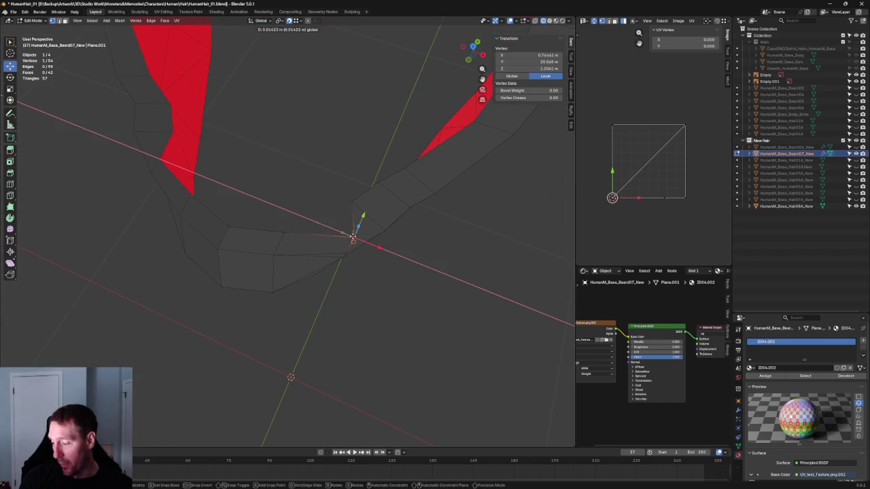
left_click(336, 230)
key("g")
key("x")
left_click(342, 228)
mouse_move(342, 228)
middle_mouse_down()
mouse_move(458, 143)
mouse_move(340, 214)
middle_mouse_up()
key("g")
key("x")
left_click(331, 205)
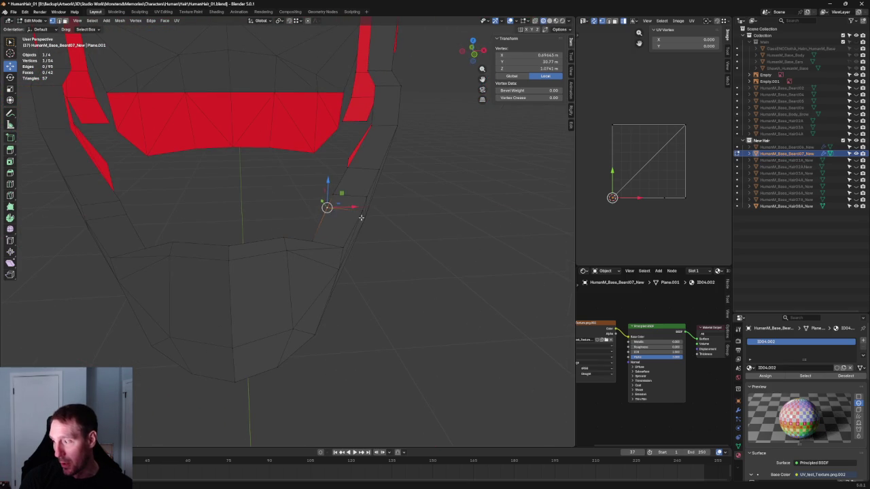
key("alt+a")
scroll(367, 225, "down", 5)
mouse_move(396, 241)
middle_mouse_down()
mouse_move(397, 158)
mouse_move(378, 198)
middle_mouse_up()
key("KP_1")
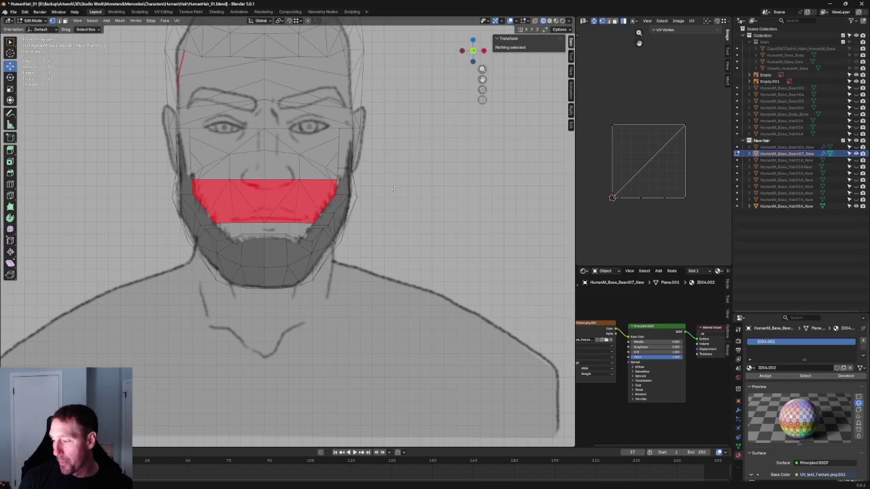
Step: Raise the chin-corner vertex vertically (G Z) to a new height
scroll(382, 154, "up", 2)
scroll(390, 260, "down", 7)
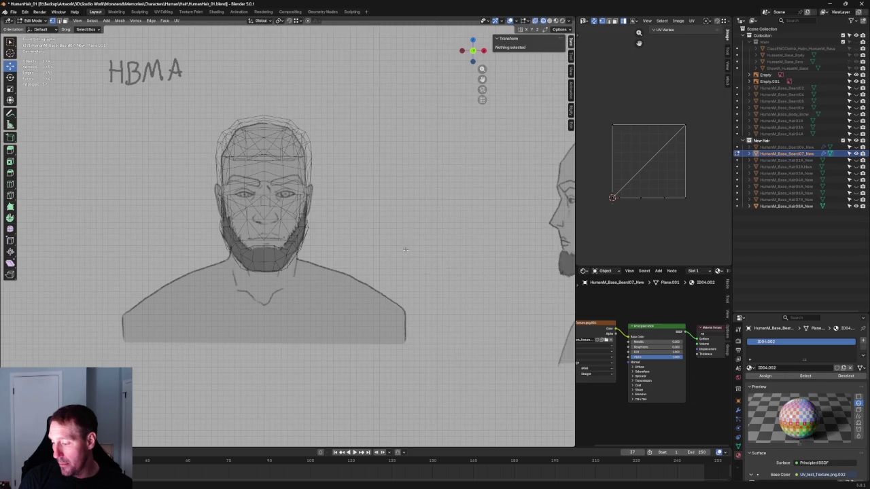
scroll(390, 260, "up", 4)
scroll(288, 278, "up", 2)
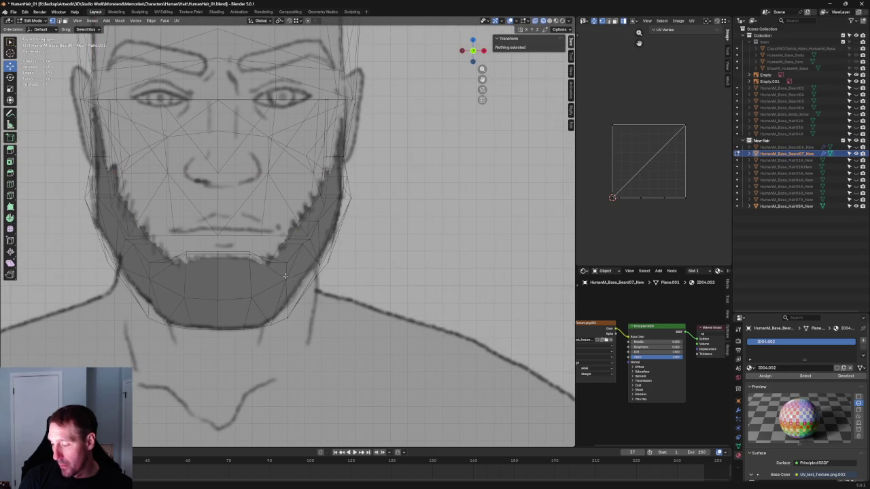
left_click(272, 259)
key("g")
key("z")
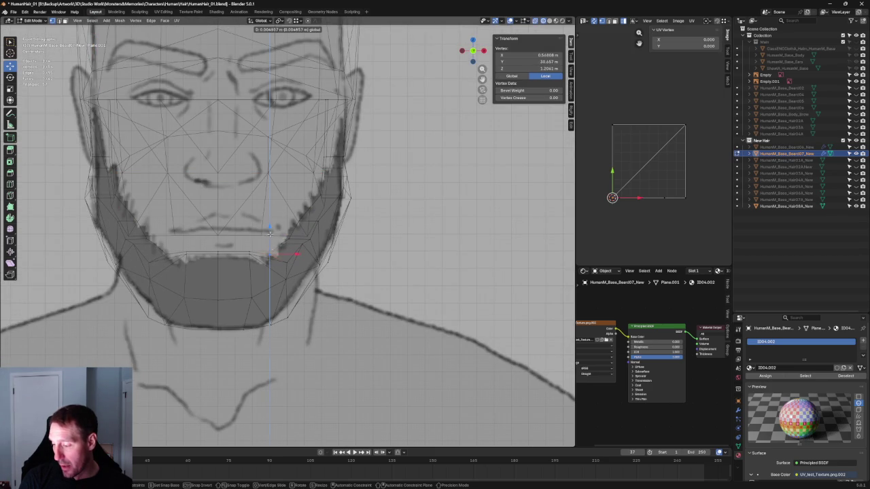
left_click(270, 233)
Step: Select the chin-corner vertices and, in side view, move them along Y
scroll(270, 245, "up", 2)
scroll(270, 265, "up", 3)
left_click(270, 273, "shift")
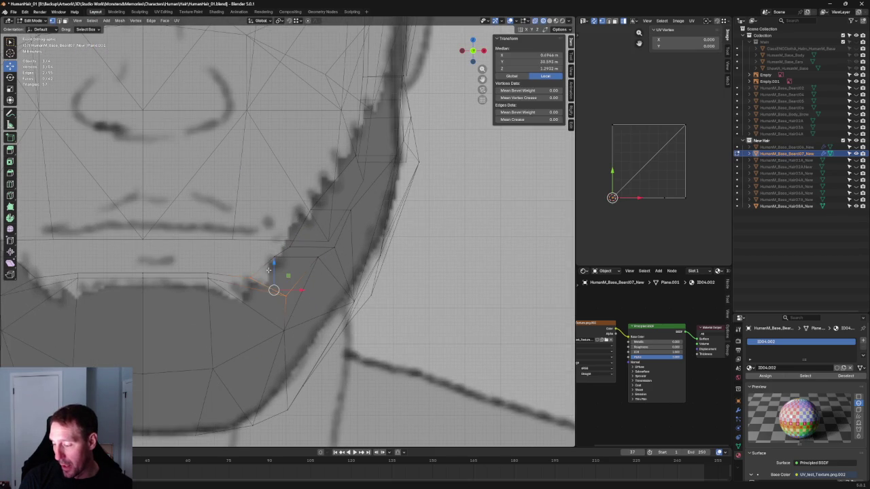
scroll(272, 270, "down", 3)
scroll(279, 261, "down", 1)
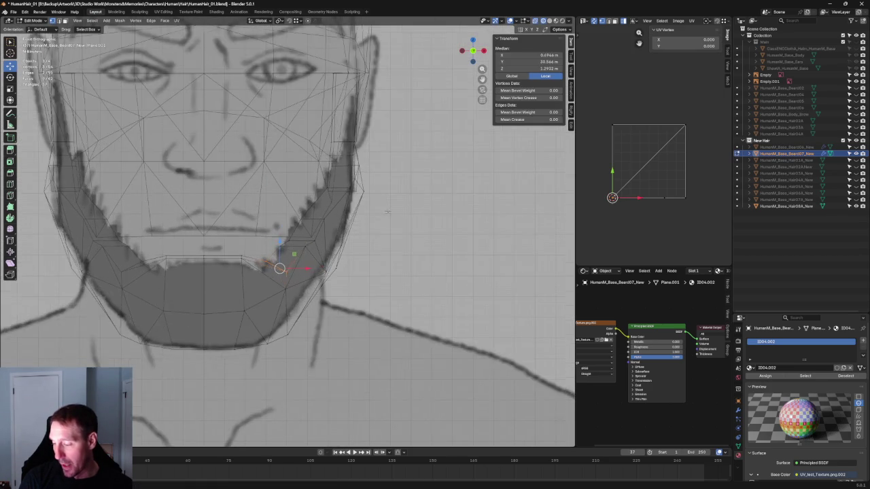
scroll(388, 211, "down", 2)
key("KP_3")
scroll(300, 216, "up", 3)
scroll(300, 216, "up", 2)
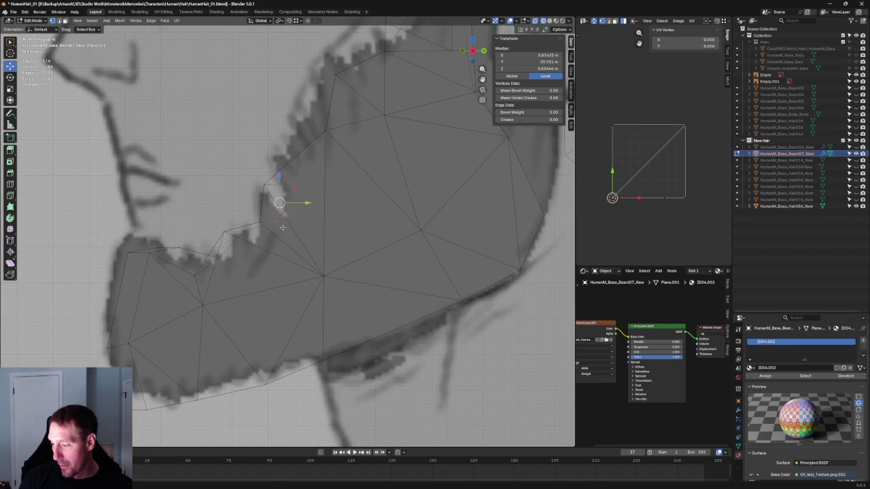
key("g")
key("y")
left_click(282, 252)
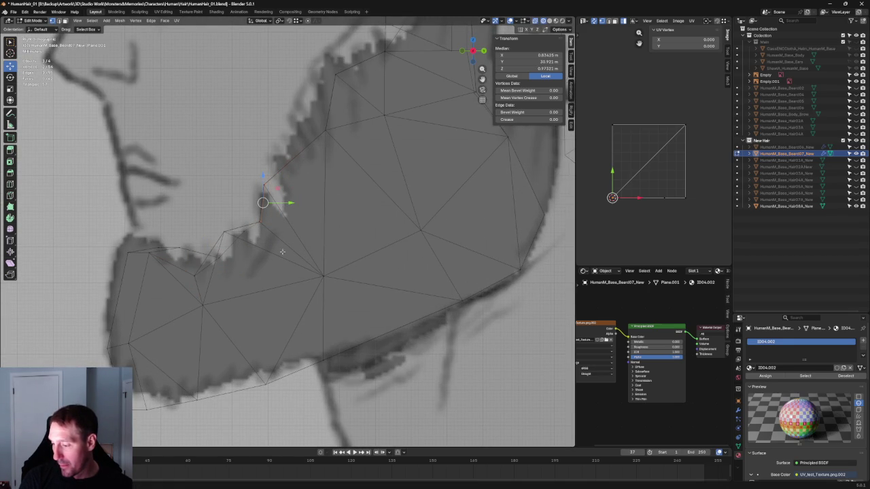
Step: Adjust a single chin-edge vertex along Y, then slightly along X
left_click(254, 228)
key("g")
key("y")
left_click(269, 233)
scroll(272, 234, "down", 3)
mouse_move(272, 234)
middle_mouse_down()
mouse_move(294, 258)
mouse_move(255, 256)
mouse_move(257, 233)
mouse_move(267, 276)
middle_mouse_up()
key("g")
key("x")
left_click(253, 253)
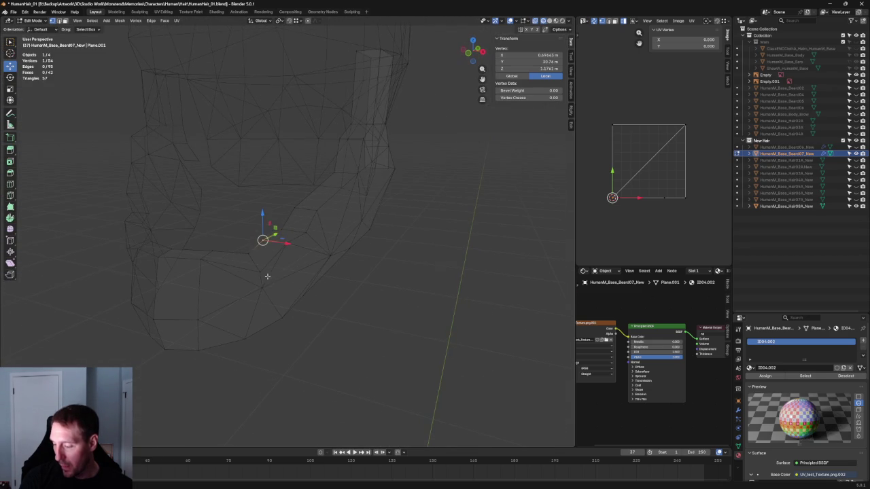
Step: Fill the gap between the selected vertices with new faces, then deselect all
right_click(212, 256)
left_click(217, 257)
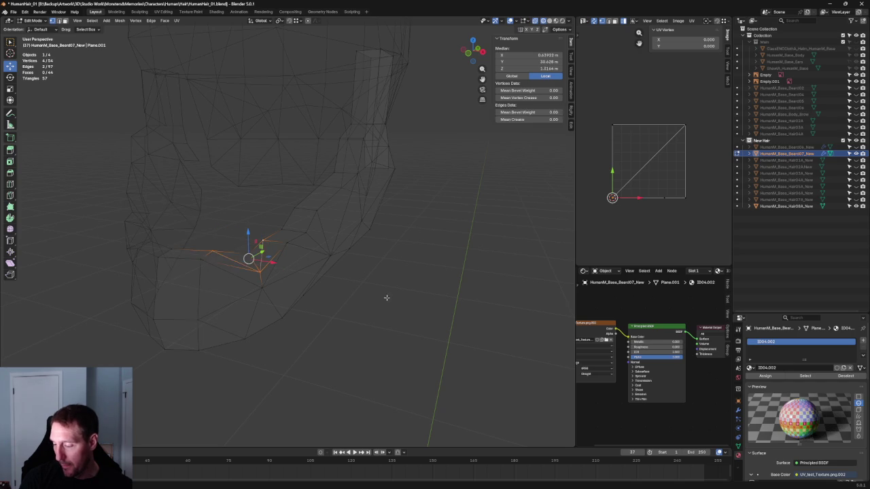
key("alt+a")
middle_click_drag(218, 256, 322, 256)
key("KP_1")
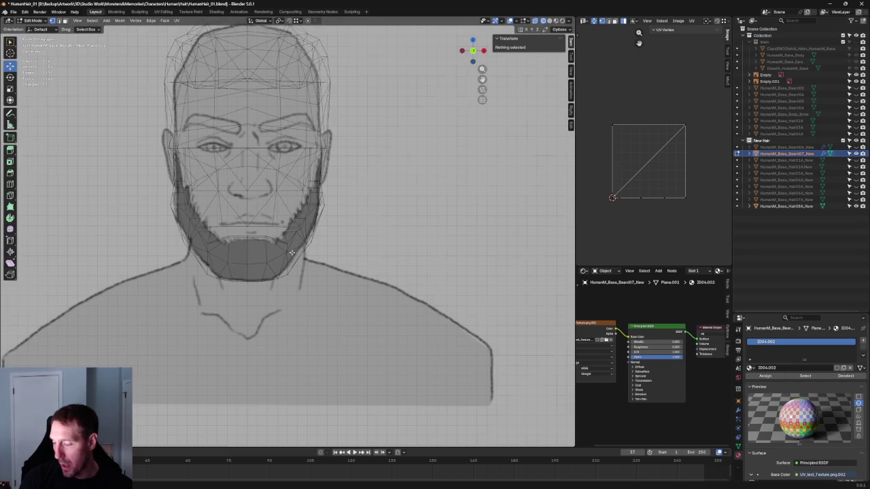
middle_click_drag(340, 258, 382, 231)
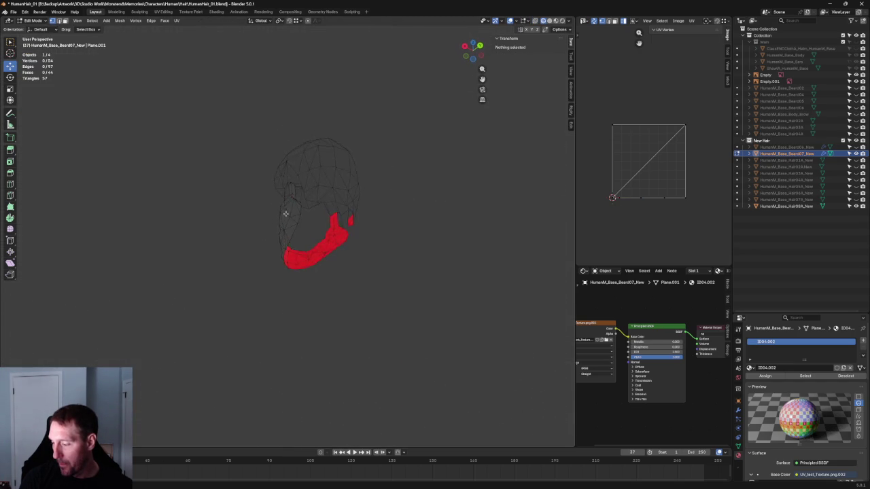
scroll(340, 223, "up", 5)
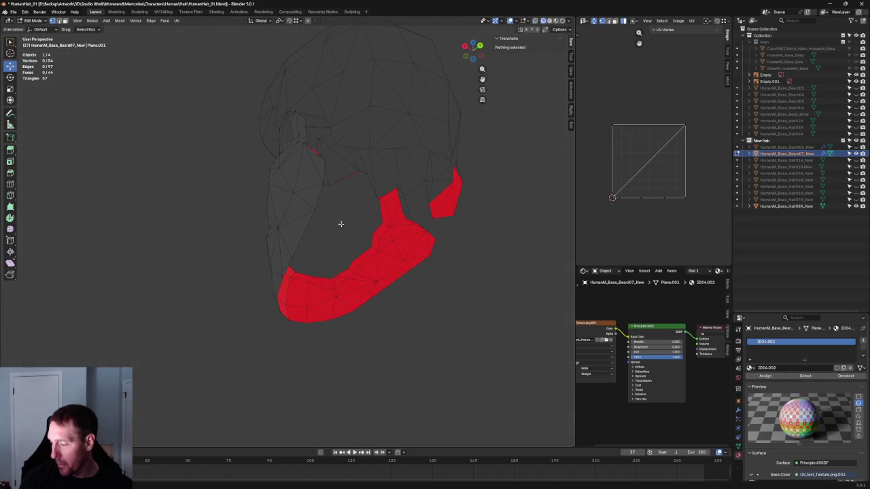
Step: Extrude the beard's lower border edges constrained to the X axis
left_click(325, 174)
middle_click_drag(324, 171, 358, 250)
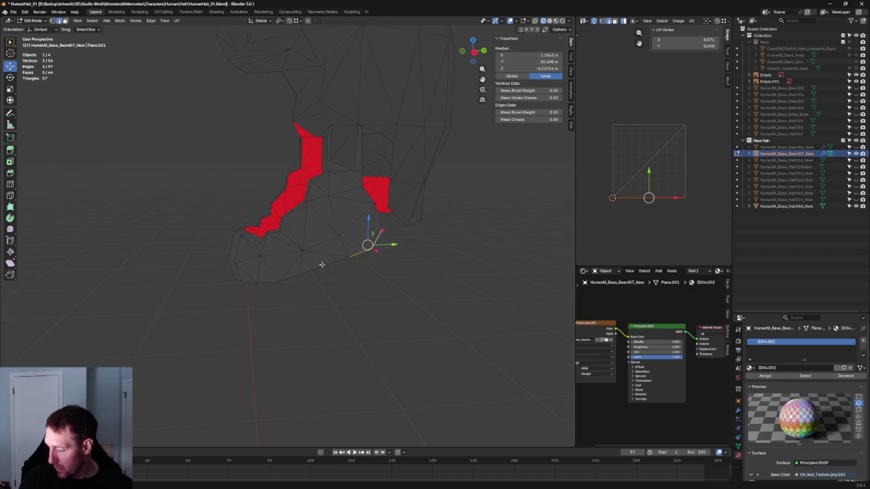
middle_click_drag(319, 294, 393, 267)
key("e")
key("y")
key("x")
left_click(296, 276)
Step: Lower the extruded beard vertices slightly to follow the jawline in side view
mouse_move(272, 277)
middle_mouse_down()
mouse_move(301, 272)
mouse_move(291, 344)
mouse_move(341, 297)
middle_mouse_up()
key("KP_3")
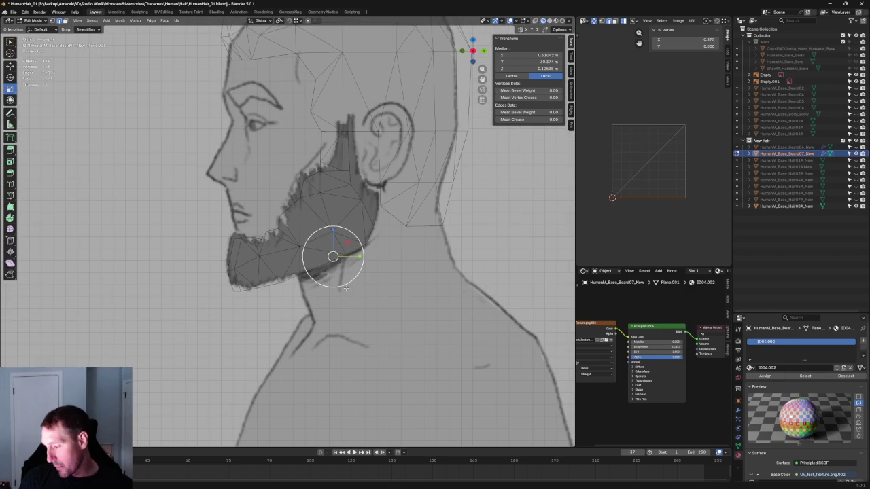
left_click_drag(334, 238, 343, 246)
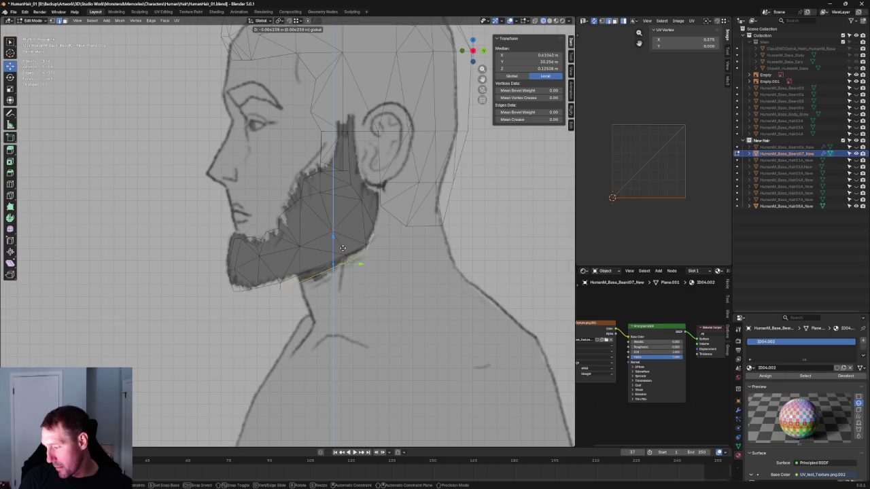
left_click(343, 246)
mouse_move(343, 246)
middle_mouse_down()
mouse_move(319, 258)
mouse_move(326, 251)
middle_mouse_up()
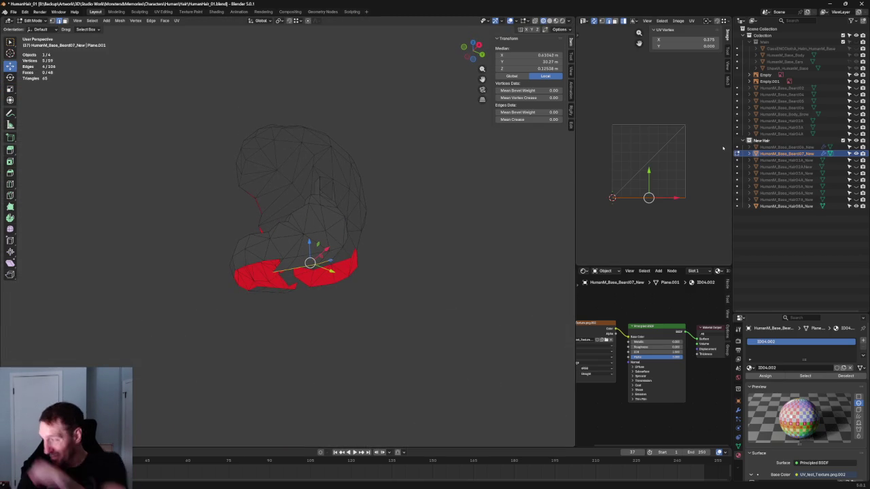
Step: Unhide the body, ears and shawl, then nudge the selected vertex along X
left_click(856, 41)
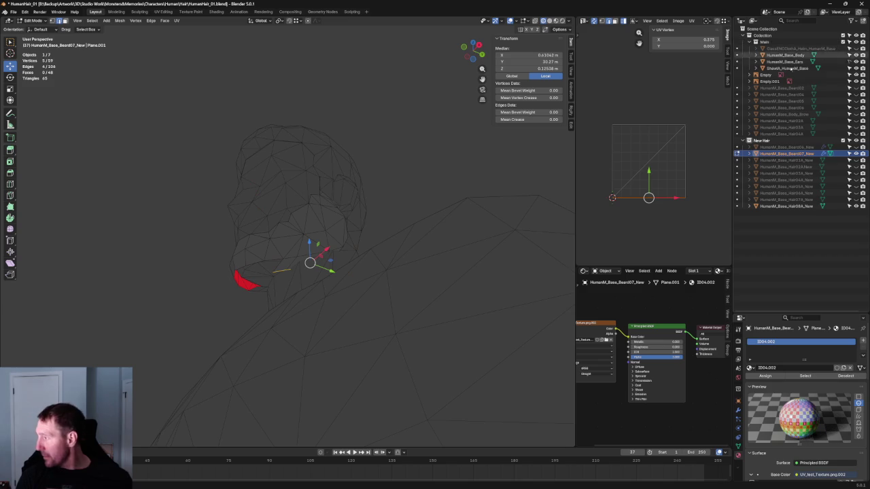
mouse_move(426, 172)
middle_mouse_down()
mouse_move(431, 139)
mouse_move(369, 194)
mouse_move(329, 272)
mouse_move(219, 296)
middle_mouse_up()
scroll(329, 272, "up", 3)
key("g")
key("x")
left_click(320, 297)
Step: Dissolve the stray jaw-neck corner vertex with Ctrl+X
scroll(309, 306, "up", 1)
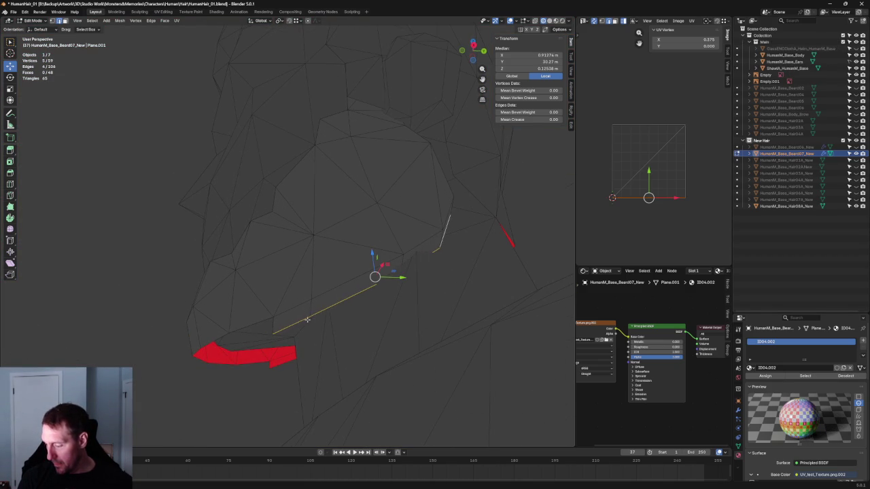
key("ctrl+x")
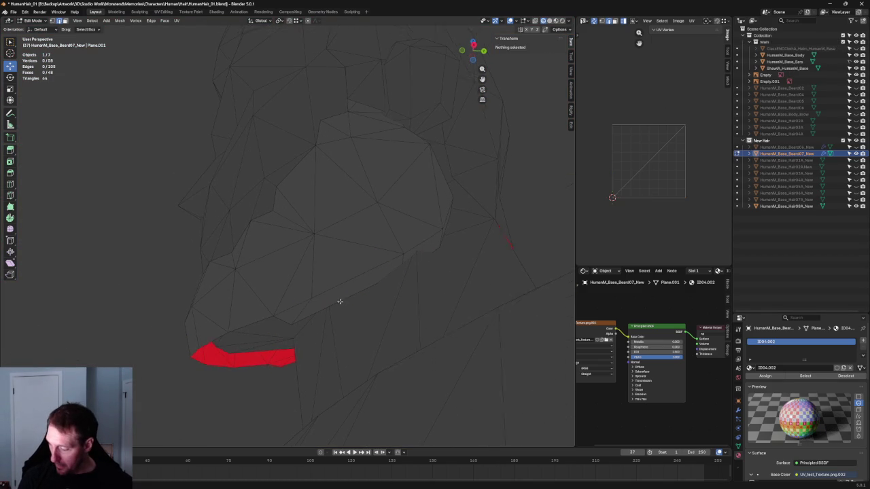
middle_click_drag(340, 301, 374, 282)
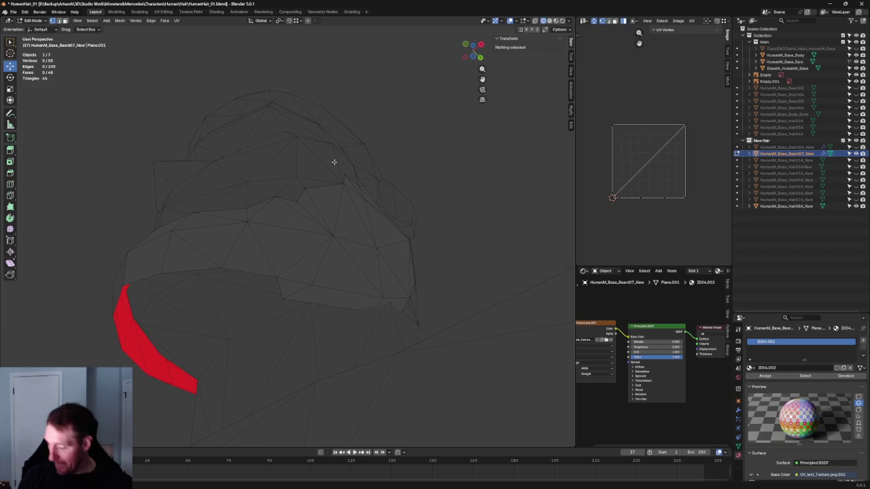
key("KP_1")
scroll(257, 269, "up", 2)
scroll(257, 269, "up", 2)
Step: Reposition a beard edge vertex freely, then refine it along X
left_click(258, 269)
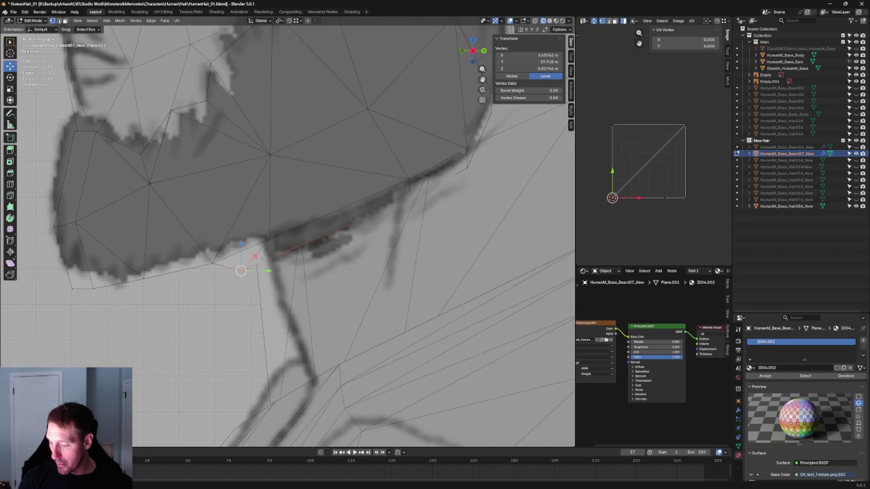
key("g")
left_click(293, 234)
scroll(294, 233, "down", 2)
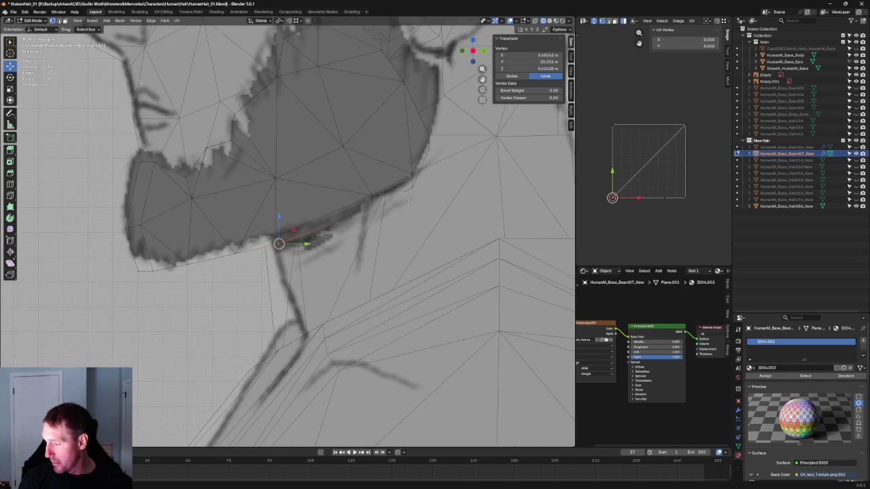
scroll(331, 254, "up", 2)
mouse_move(303, 258)
middle_mouse_down()
mouse_move(305, 239)
mouse_move(311, 248)
middle_mouse_up()
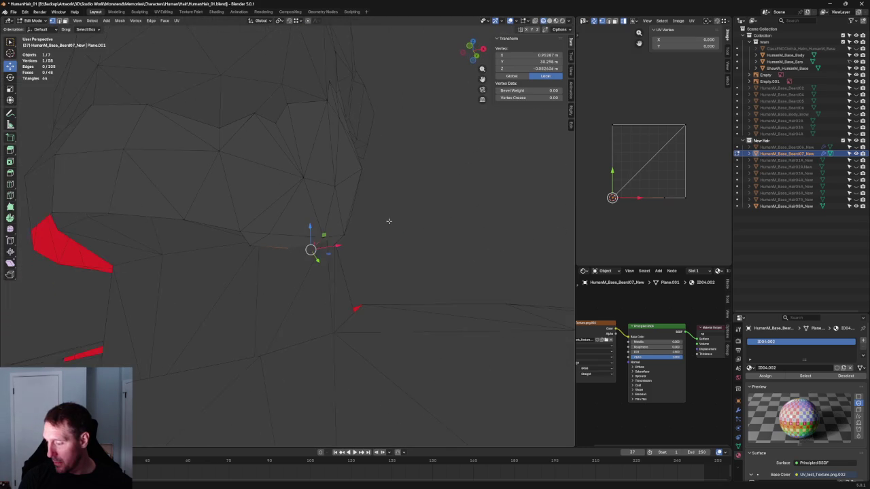
key("g")
key("x")
left_click(347, 243)
Step: Push another beard vertex outward along X to fit the head
key("KP_3")
scroll(357, 236, "down", 2)
scroll(357, 235, "down", 3)
middle_click_drag(357, 236, 330, 193)
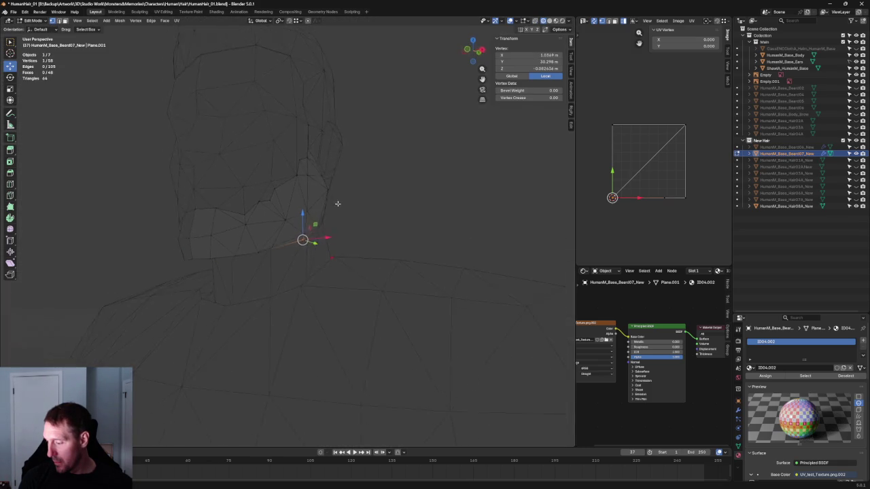
key("g")
key("x")
left_click(324, 232)
mouse_move(323, 231)
middle_mouse_down()
mouse_move(310, 223)
mouse_move(319, 237)
mouse_move(240, 225)
middle_mouse_up()
Step: Pull a neck-edge vertex in along X and select another jaw vertex
left_click(319, 237)
key("g")
key("x")
left_click(345, 229)
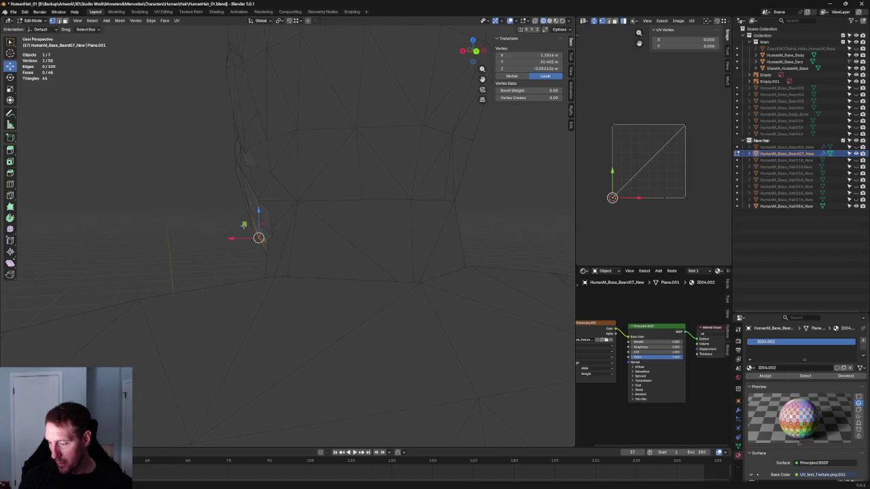
key("g")
key("x")
left_click(252, 225)
left_click(250, 267)
left_click(270, 209)
left_click(361, 268)
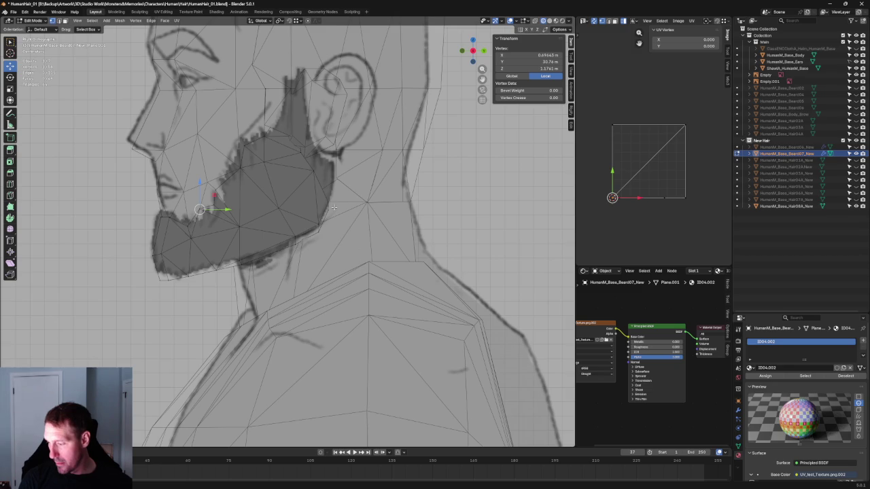
Step: Move the sideburn vertices along Y to match the side reference sketch
scroll(328, 210, "down", 2)
key("g")
key("y")
left_click(331, 187)
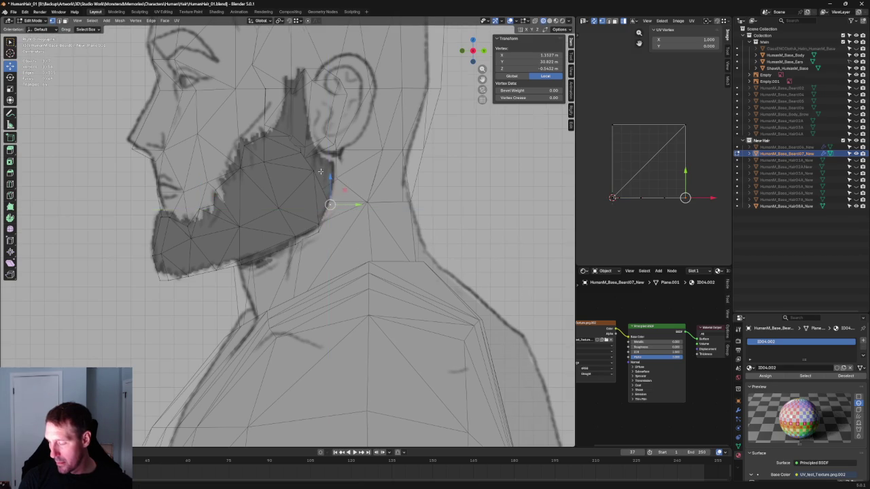
scroll(316, 258, "up", 4)
key("g")
key("y")
left_click(314, 272)
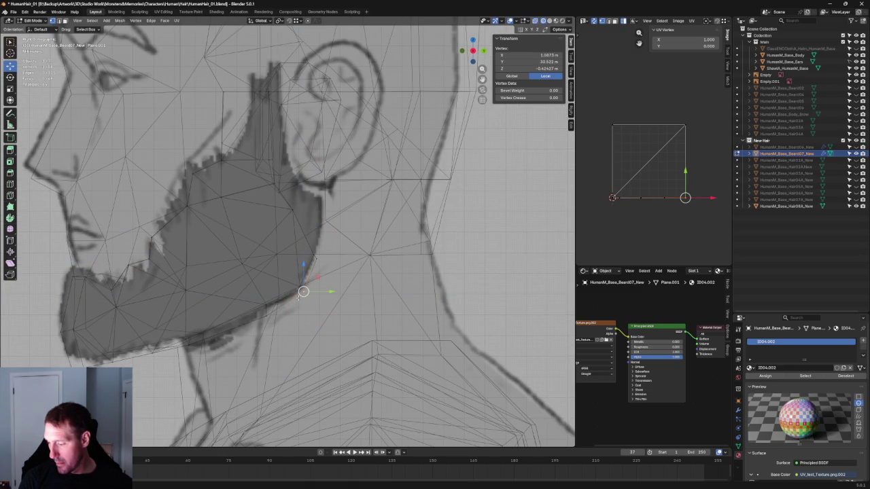
Step: Pull three neck vertices in along X toward the head
middle_click_drag(344, 291, 265, 290)
key("g")
key("x")
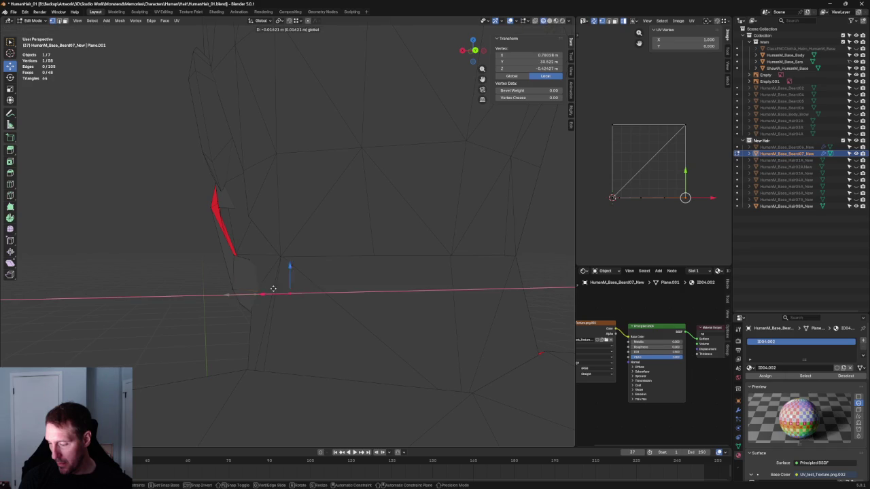
left_click(292, 287)
key("g")
key("x")
left_click(241, 269)
middle_click_drag(301, 257, 359, 246)
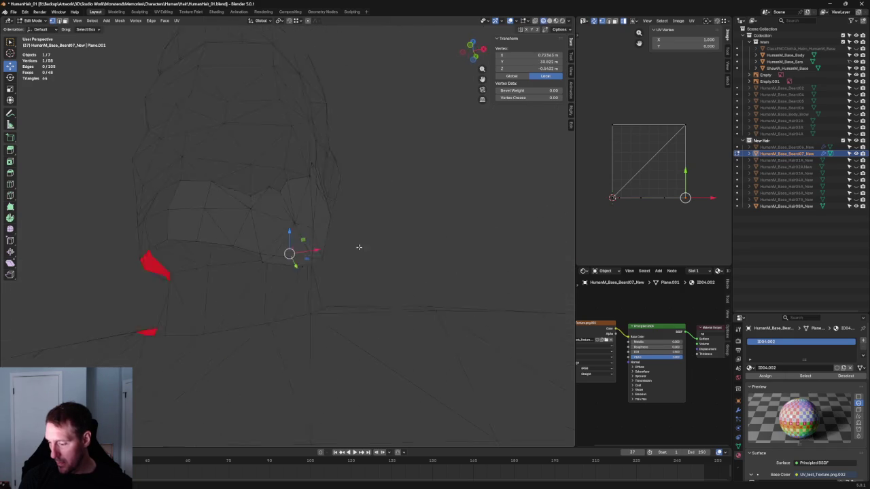
key("g")
key("x")
left_click(289, 272)
middle_click_drag(288, 272, 231, 283)
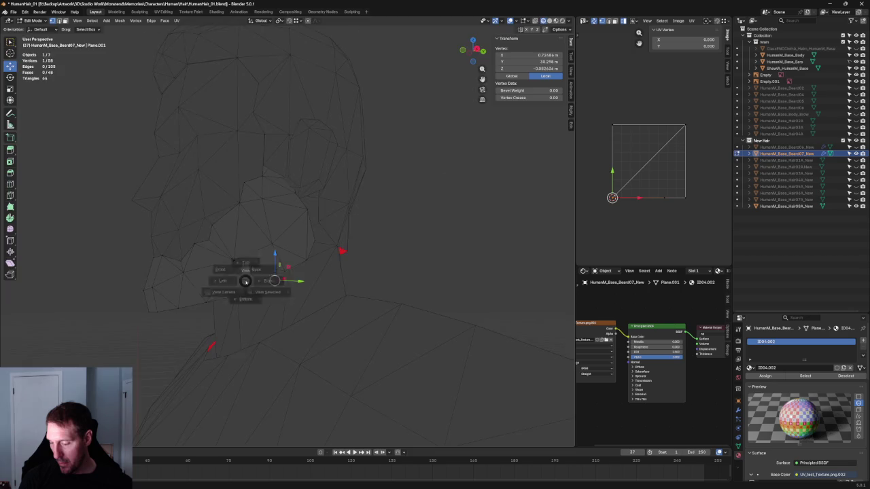
Step: Toggle X-ray in the side reference view and return to the front view
key("KP_3")
scroll(280, 278, "up", 1)
scroll(280, 279, "up", 3)
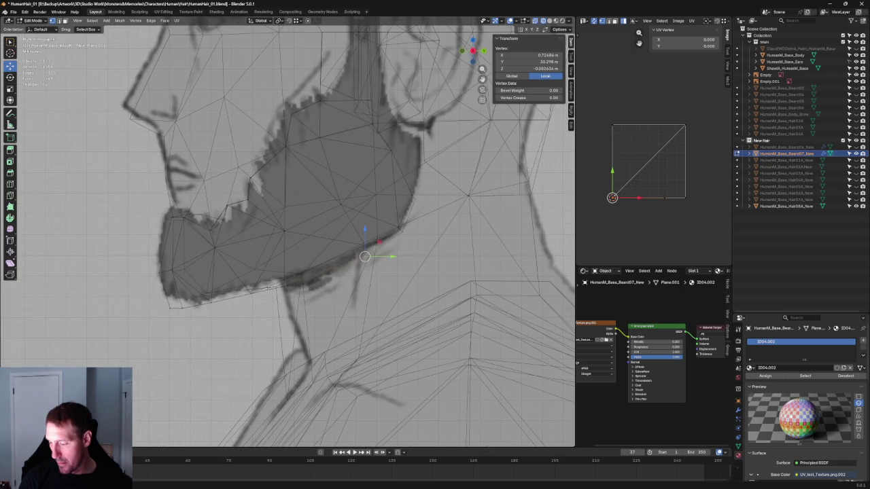
key("alt+z")
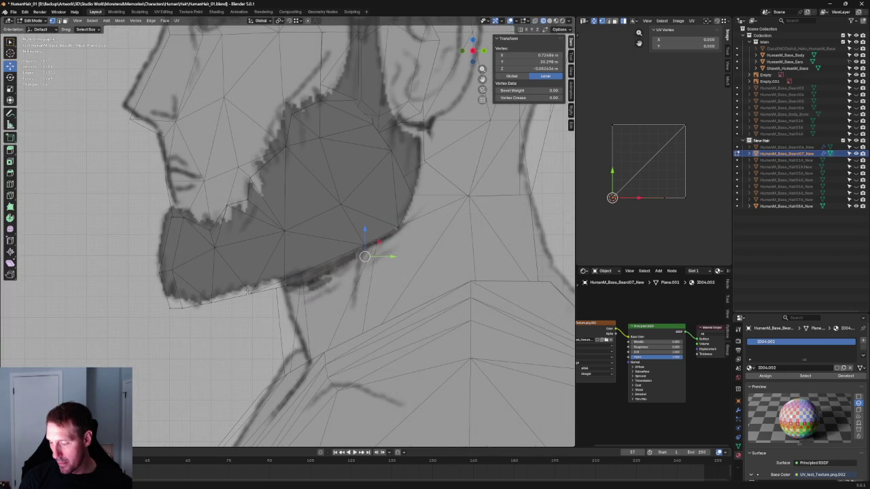
scroll(251, 274, "down", 3)
key("KP_1")
scroll(365, 192, "up", 3)
scroll(308, 226, "up", 5)
scroll(305, 292, "up", 2)
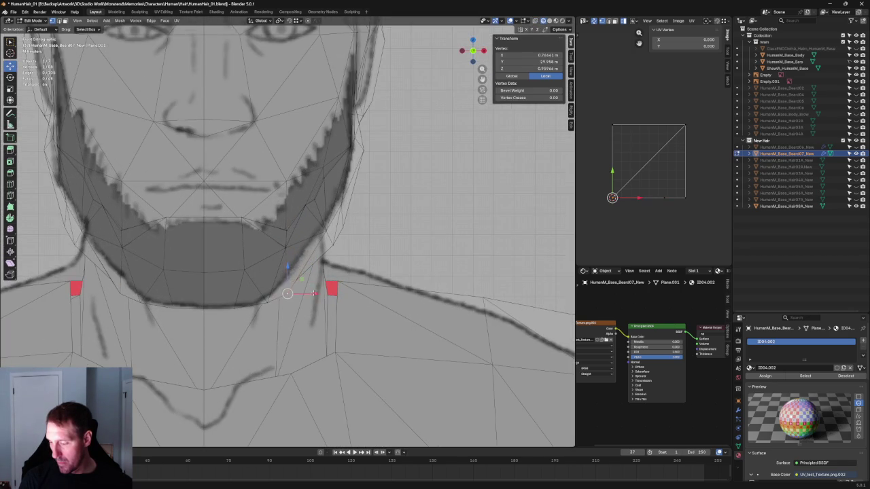
Step: Nudge the lower-neck vertex left along X to sit on the front sketch
key("g")
key("x")
left_click(301, 289)
key("g")
key("x")
left_click(290, 299)
key("g")
key("x")
left_click(292, 299)
left_click(292, 340)
left_click(266, 300)
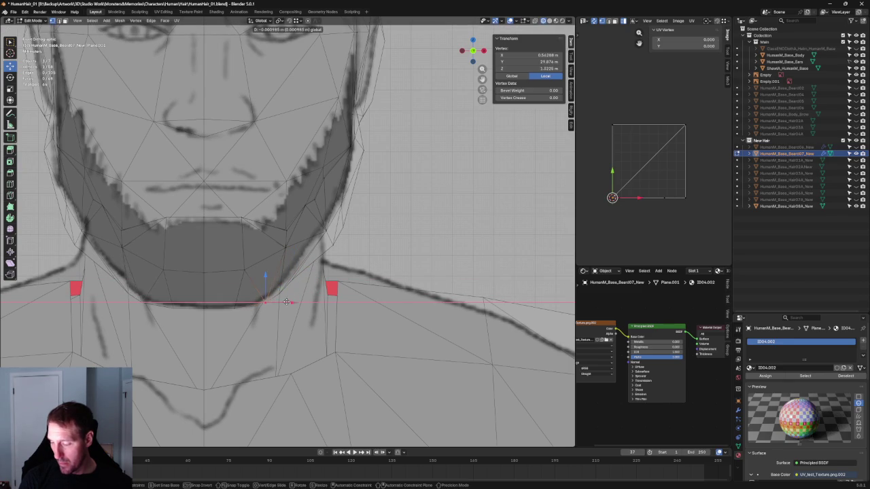
Step: Turn off X-ray so the beard mesh displays opaque
scroll(236, 314, "down", 5)
left_click(368, 201)
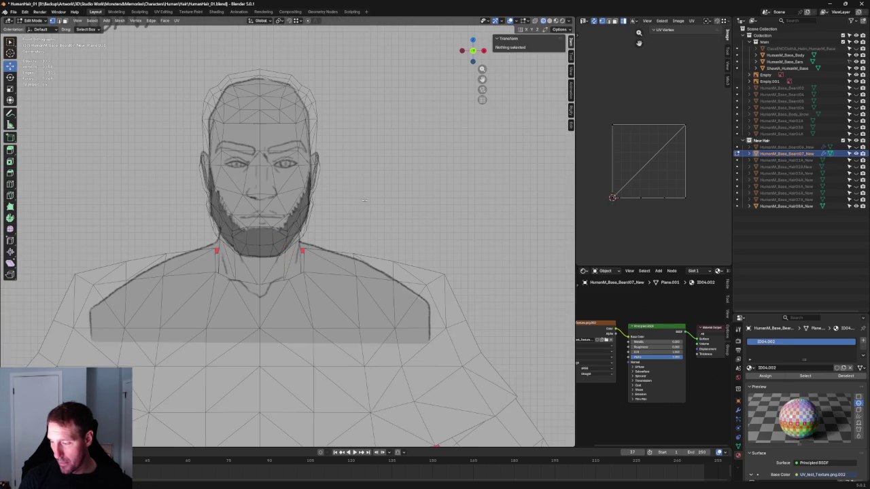
middle_click_drag(369, 202, 336, 246, "shift")
scroll(336, 246, "up", 3)
key("alt+z")
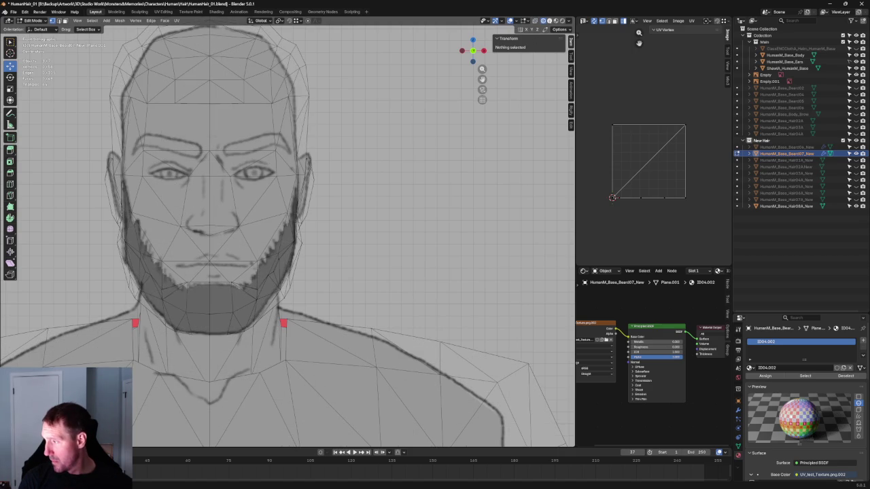
left_click(535, 20)
scroll(346, 120, "down", 3)
scroll(347, 120, "down", 2)
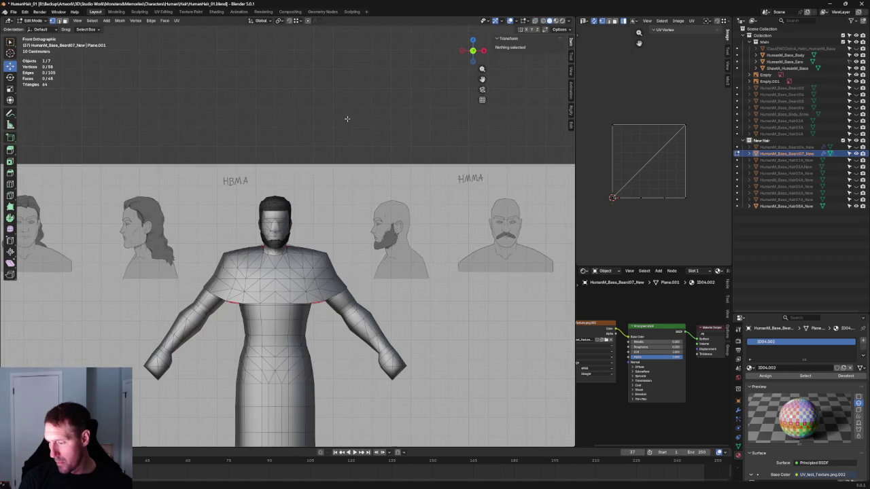
Step: Zoom in and orbit behind the ear, turn on X-ray, and select a beard vertex by the sideburn
scroll(347, 121, "down", 2)
mouse_move(346, 120)
middle_mouse_down()
mouse_move(346, 262)
mouse_move(357, 242)
mouse_move(290, 235)
mouse_move(242, 252)
mouse_move(232, 245)
middle_mouse_up()
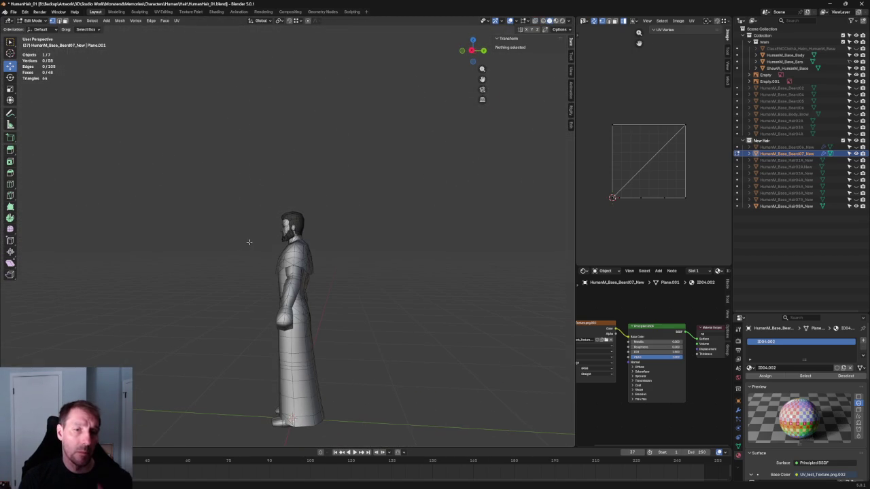
scroll(316, 226, "up", 3)
scroll(315, 226, "up", 3)
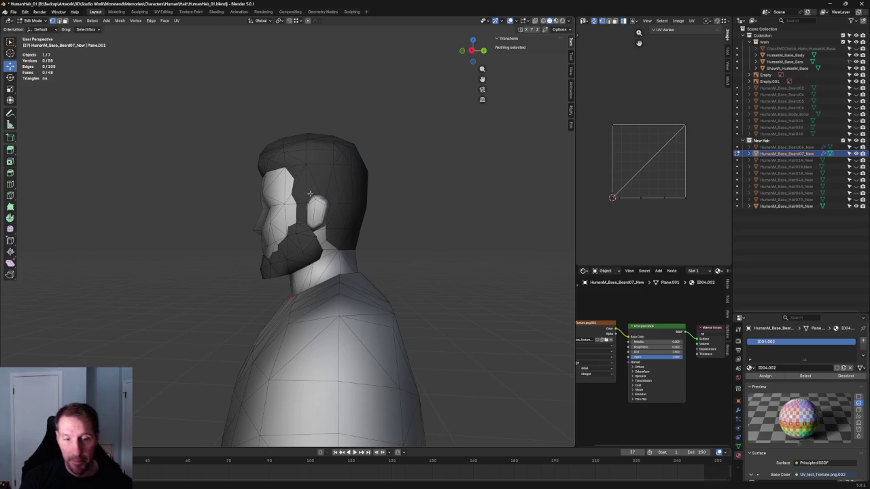
scroll(302, 208, "up", 5)
mouse_move(333, 195)
middle_mouse_down()
mouse_move(353, 287)
mouse_move(297, 301)
mouse_move(326, 298)
mouse_move(335, 255)
middle_mouse_up()
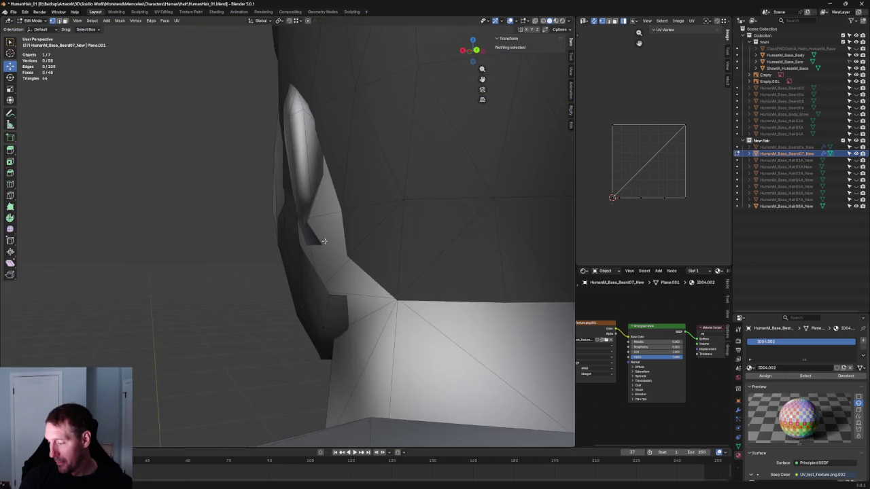
key("alt+z")
left_click(343, 254)
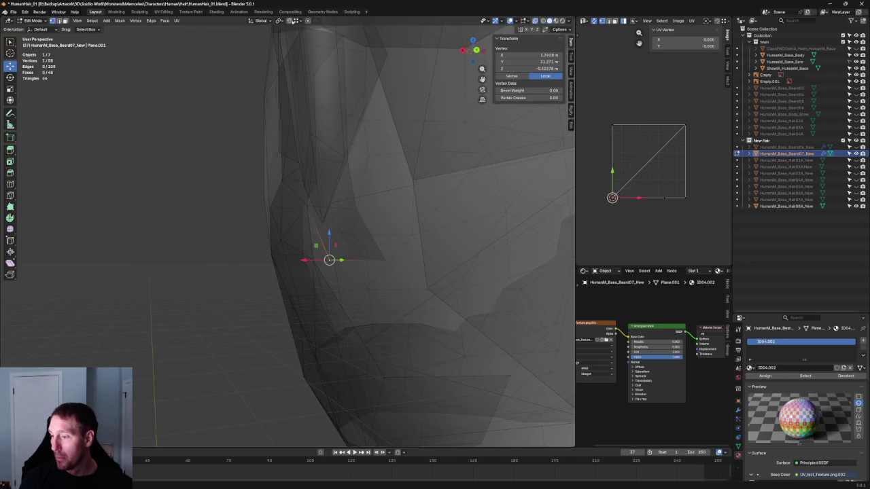
Step: Move the picked vertex up the sideburn, then view the head from behind in X-ray
key("g")
left_click(301, 254)
key("alt+z")
mouse_move(301, 254)
middle_mouse_down()
mouse_move(227, 254)
mouse_move(307, 208)
mouse_move(319, 244)
mouse_move(353, 266)
mouse_move(330, 262)
mouse_move(336, 254)
mouse_move(313, 204)
mouse_move(252, 156)
mouse_move(288, 195)
mouse_move(296, 225)
middle_mouse_up()
key("alt+z")
scroll(349, 246, "up", 3)
Step: Select two border edges at the cheek gap and fill them with a new face
left_click(247, 161, "shift")
left_click_drag(346, 175, 235, 260)
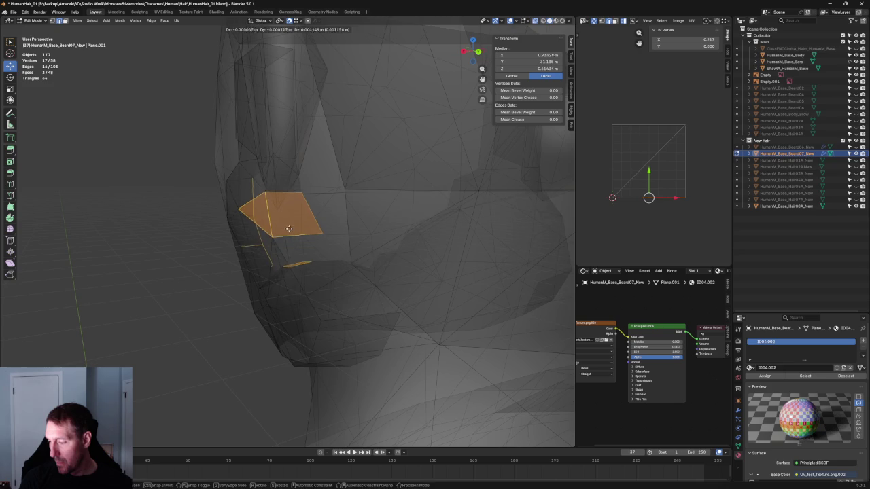
mouse_move(310, 262)
middle_mouse_down()
mouse_move(348, 234)
mouse_move(319, 252)
mouse_move(349, 266)
middle_mouse_up()
key("alt+a")
mouse_move(452, 221)
middle_mouse_down()
mouse_move(438, 230)
mouse_move(380, 225)
mouse_move(417, 231)
mouse_move(427, 263)
mouse_move(501, 254)
mouse_move(332, 271)
mouse_move(311, 180)
mouse_move(334, 272)
middle_mouse_up()
key("a")
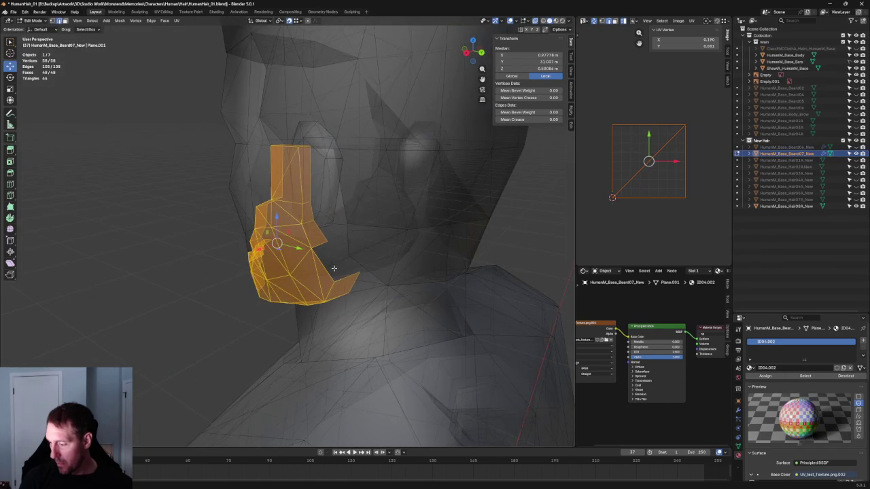
left_click(319, 248)
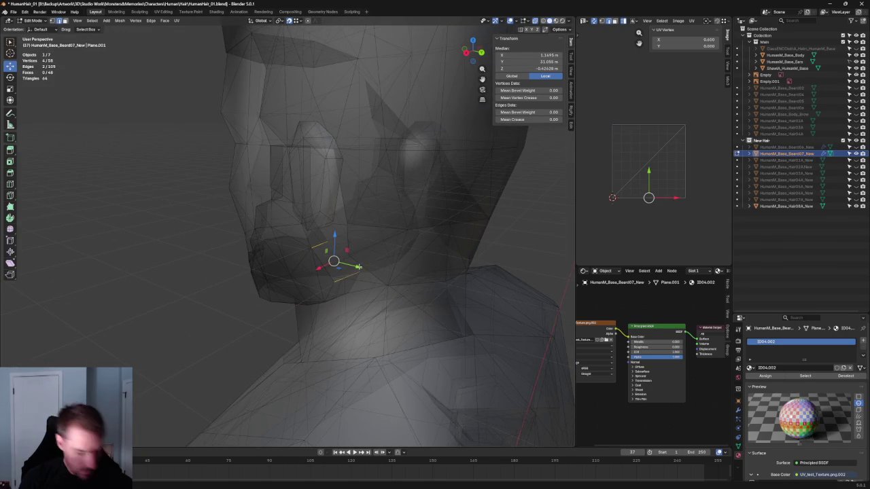
key("f")
Step: Slide a cheek edge along the X axis in three moves to hug the jaw
middle_click_drag(354, 265, 374, 261)
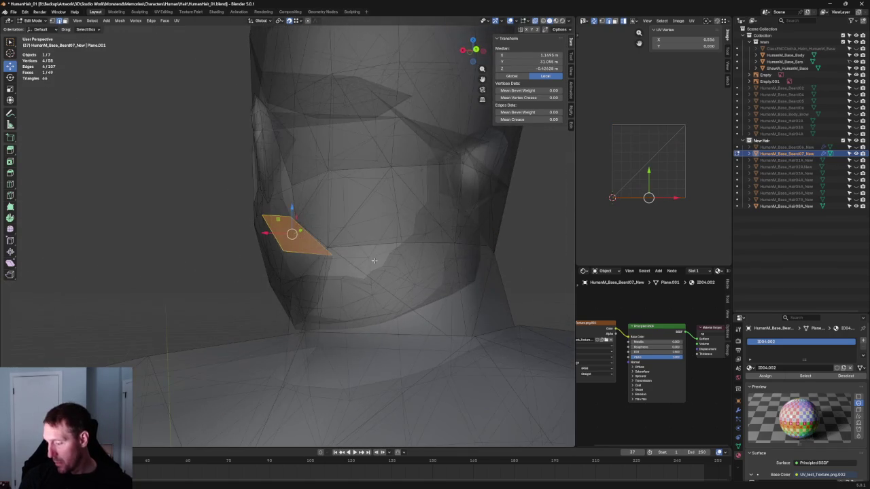
left_click(330, 268)
key("g")
key("x")
left_click(336, 226)
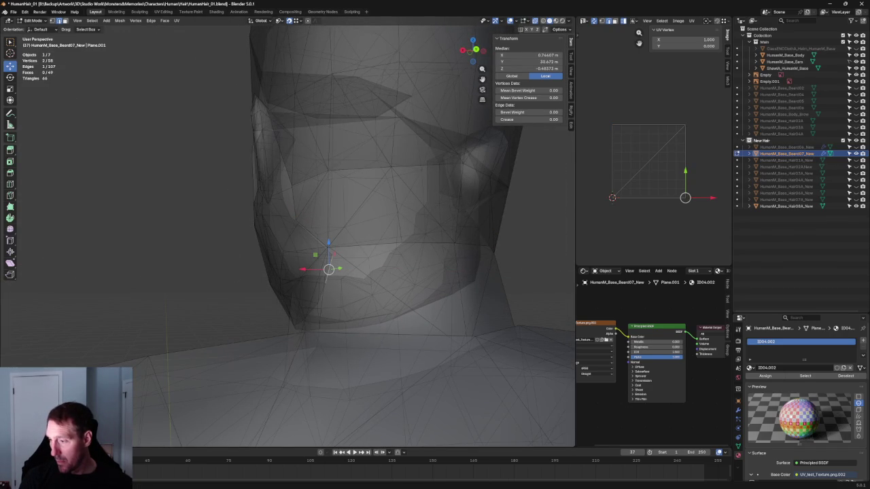
key("g")
key("x")
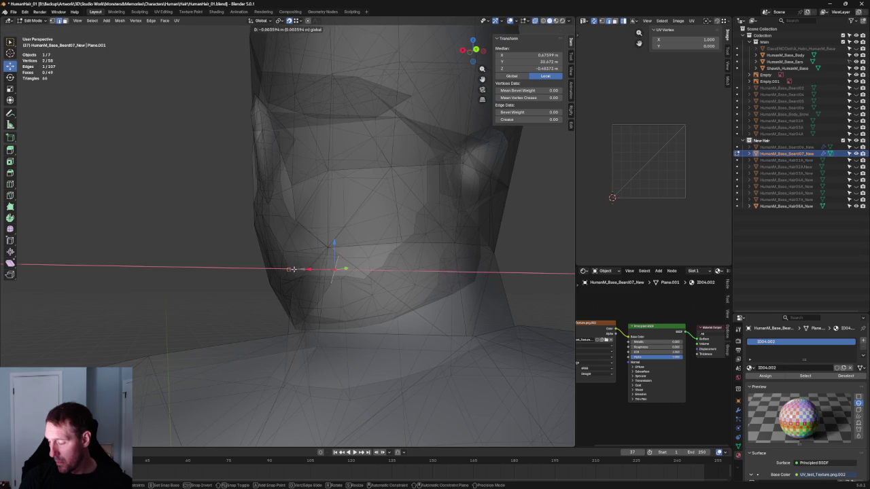
left_click(321, 271)
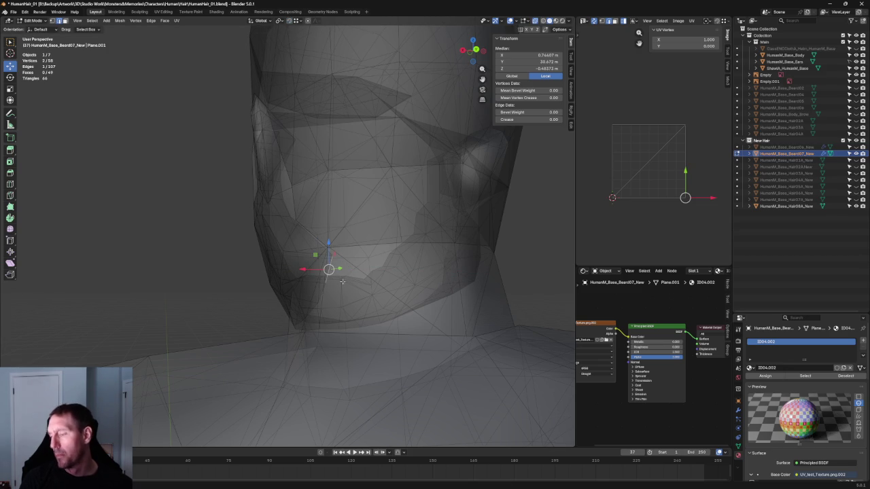
key("g")
key("x")
left_click(301, 270)
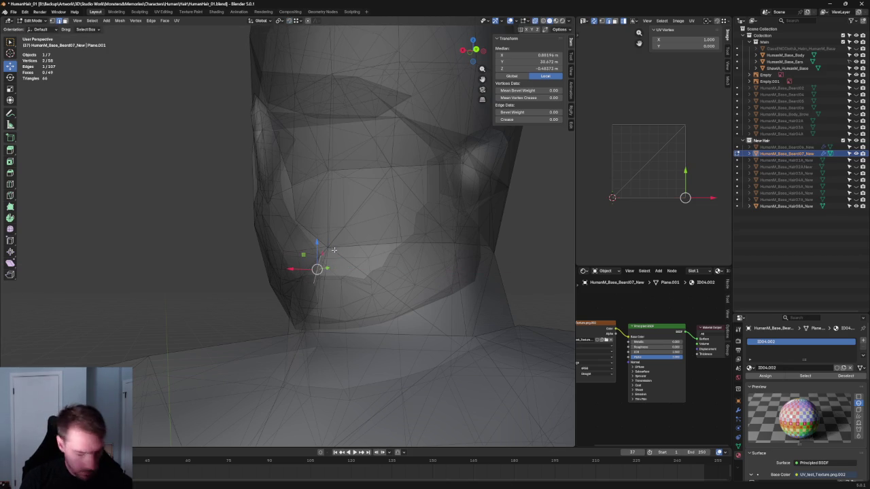
Step: Slide a cheek-edge vertex along X, deselect all, and switch to the orthographic side view
left_click(309, 252)
key("g")
key("x")
left_click(292, 257)
key("alt+a")
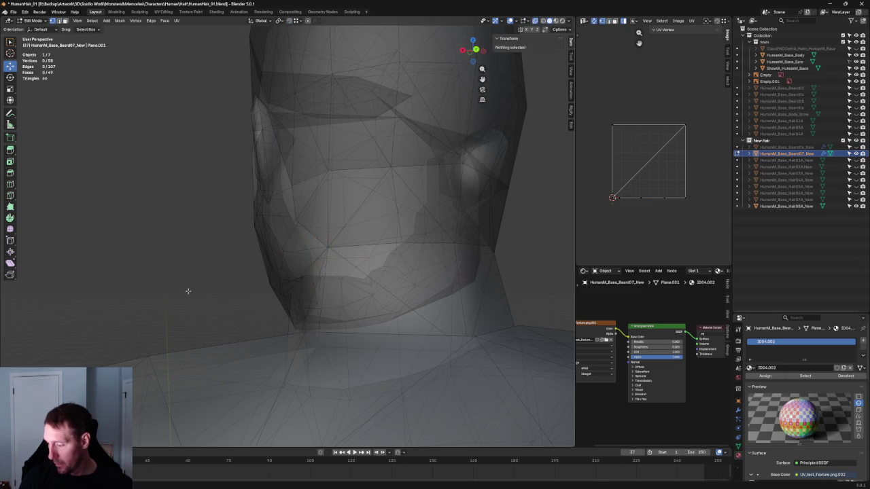
key("KP_3")
scroll(326, 282, "up", 3)
scroll(296, 284, "up", 2)
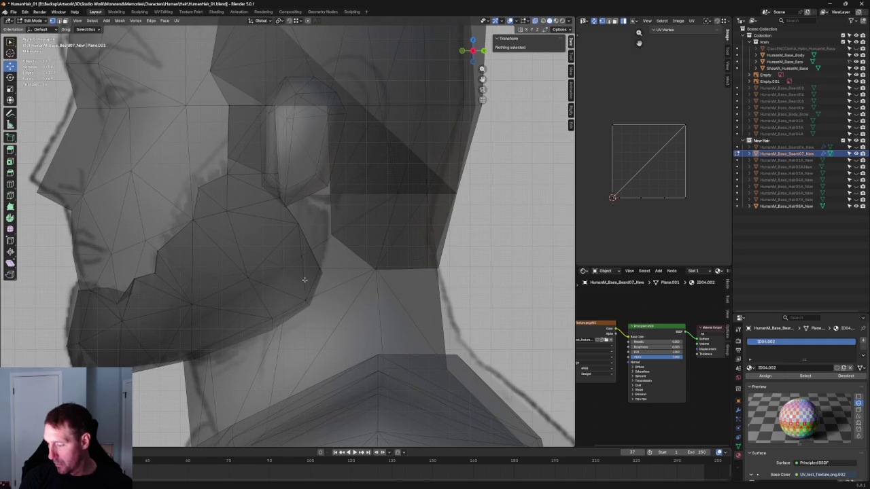
Step: Check the chin-edge vertices in X-ray and switch to the orthographic side view
key("alt+z")
scroll(306, 277, "down", 5)
mouse_move(306, 277)
middle_mouse_down()
mouse_move(321, 273)
mouse_move(299, 271)
middle_mouse_up()
key("alt+z")
scroll(321, 274, "up", 2)
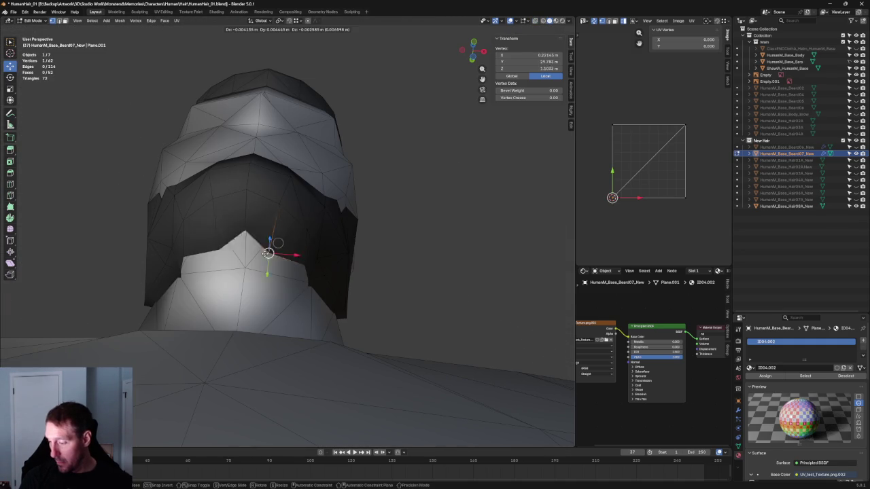
left_click(278, 242)
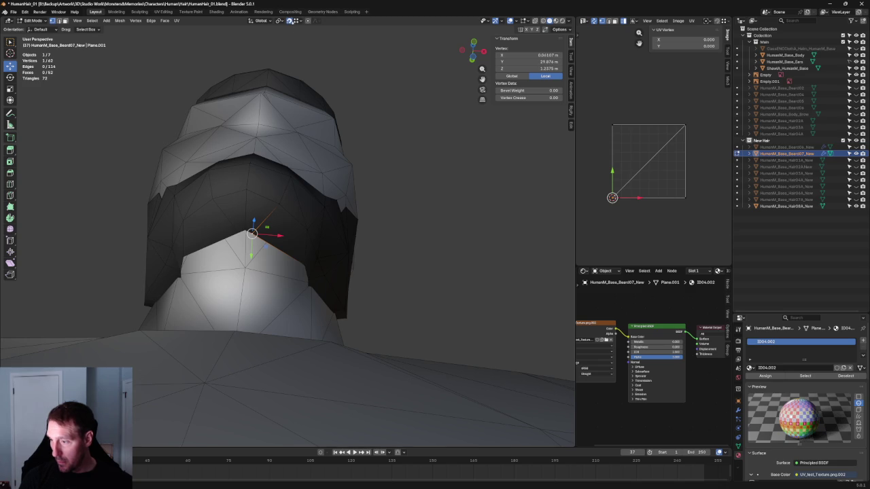
left_click(266, 254)
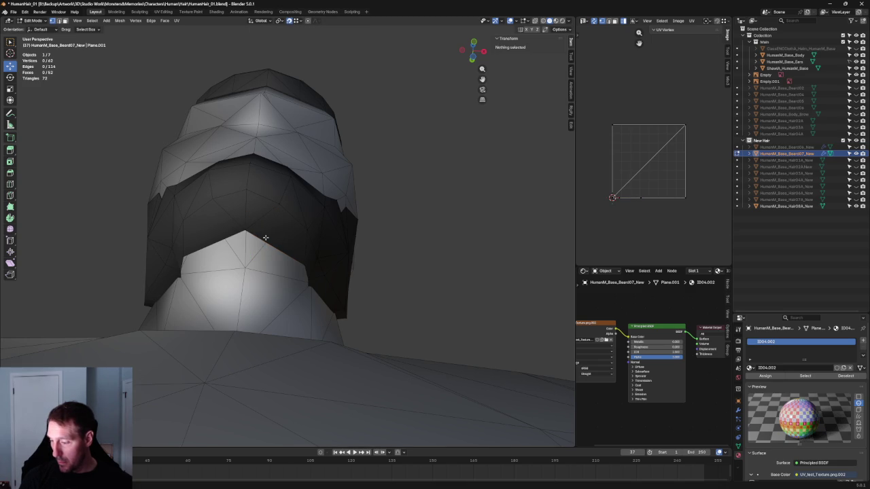
left_click(307, 229)
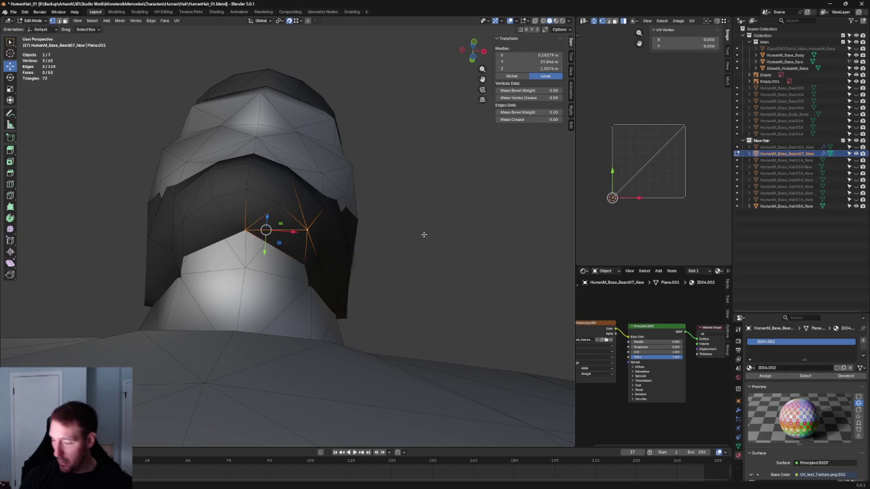
left_click(417, 242)
scroll(295, 259, "down", 3)
key("KP_3")
scroll(285, 292, "up", 5)
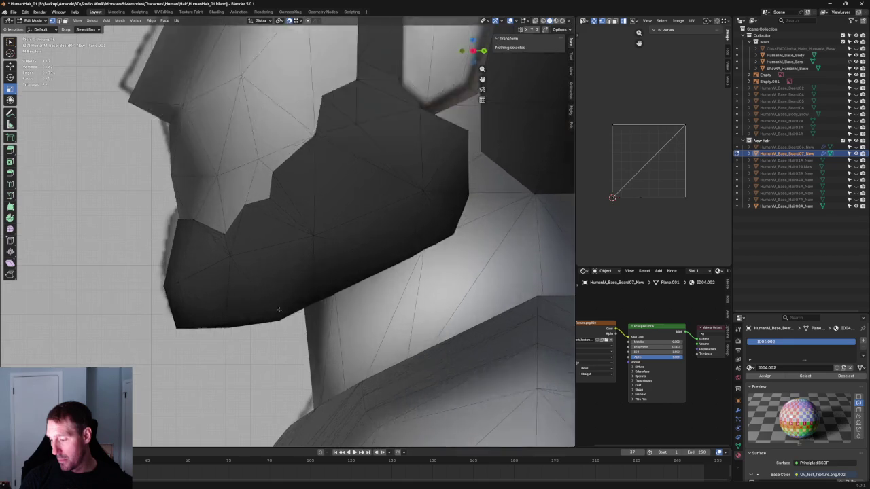
scroll(279, 306, "down", 2)
scroll(298, 286, "up", 3)
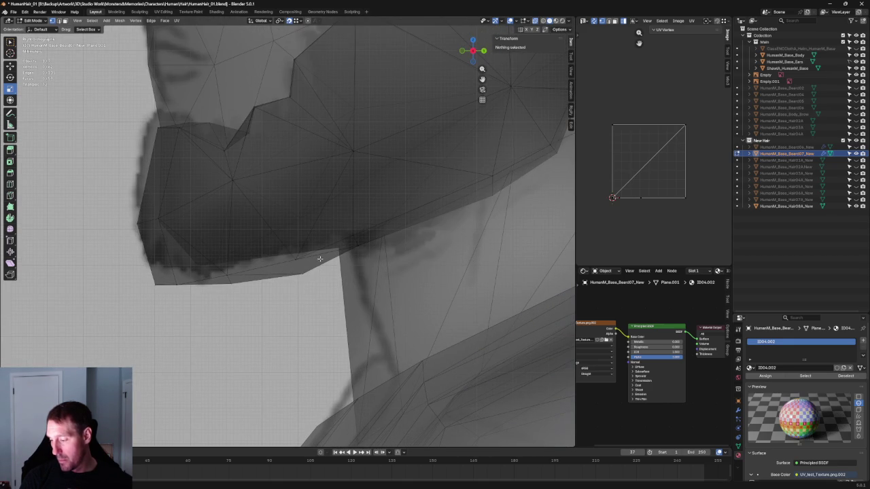
Step: Select the jaw-corner vertex and nudge it slightly up and back
left_click(314, 259)
right_click(289, 272)
left_click(278, 287)
left_click(302, 273)
left_click_drag(303, 273, 299, 267)
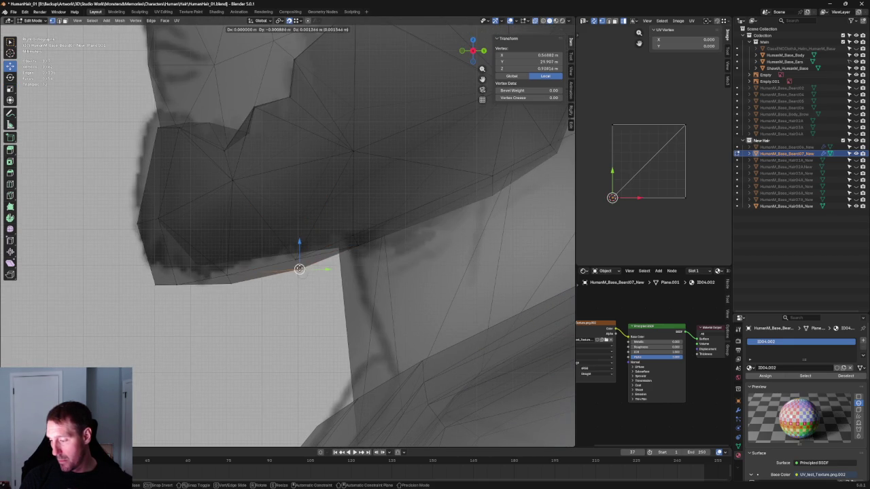
key("alt+z")
key("g")
key("z")
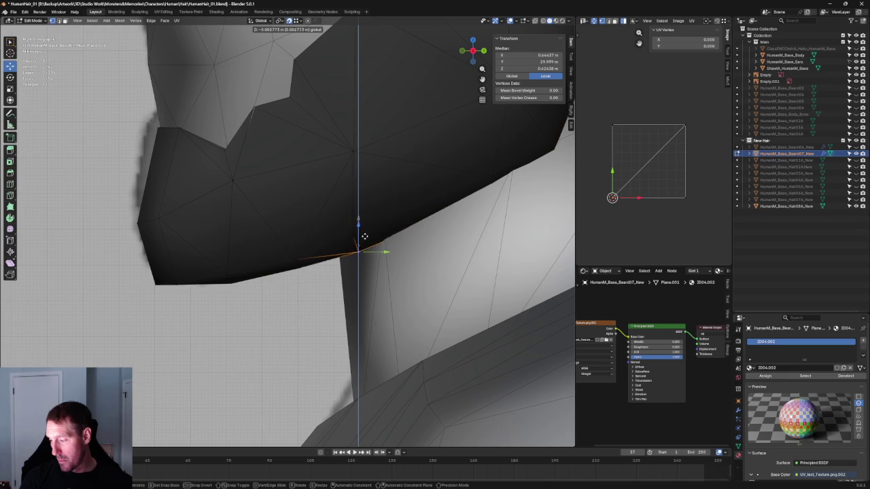
right_click(367, 229)
scroll(367, 229, "down", 5)
middle_click_drag(367, 229, 295, 246)
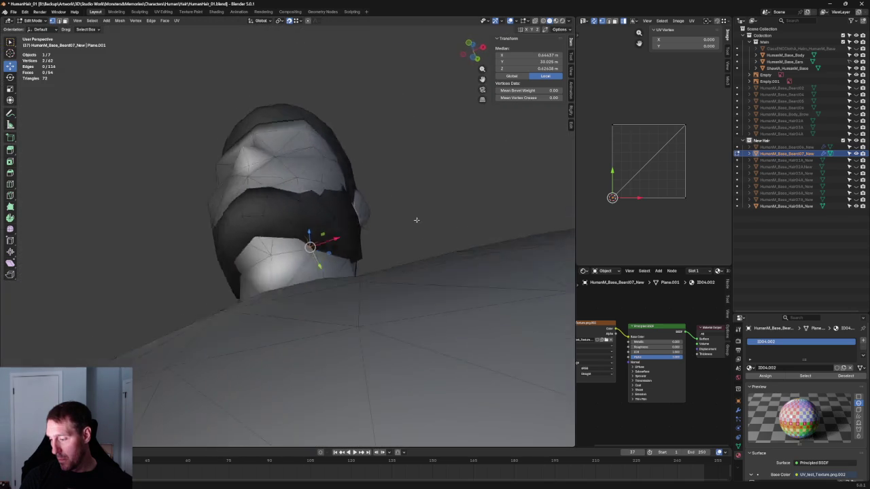
scroll(294, 246, "up", 2)
Step: Move the vertex along X to exactly 0, placing it on the centre line
key("g")
key("x")
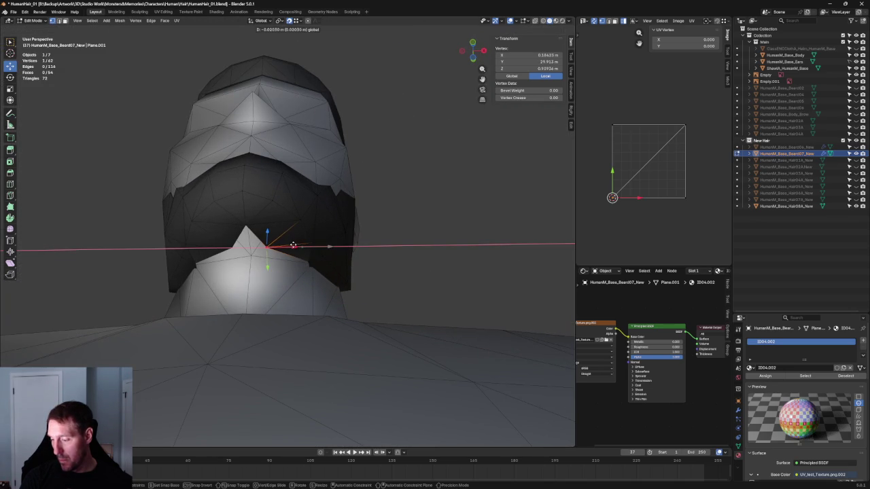
left_click(293, 245)
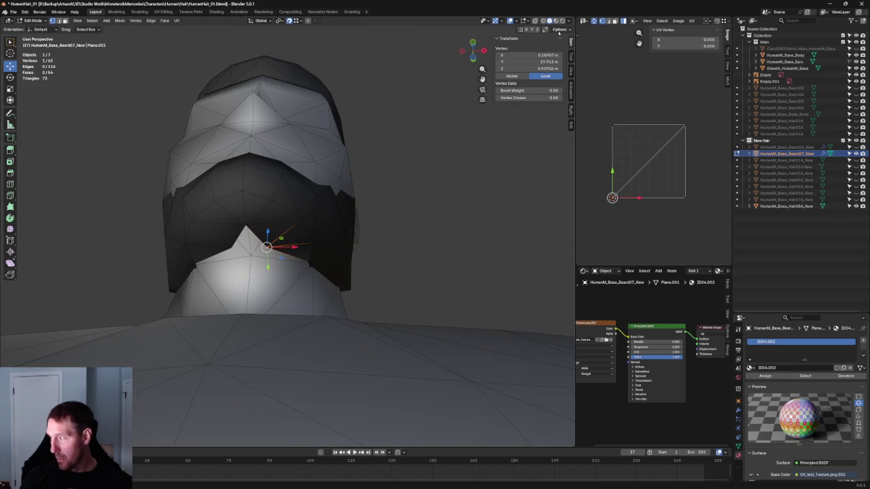
type("0")
key("Return")
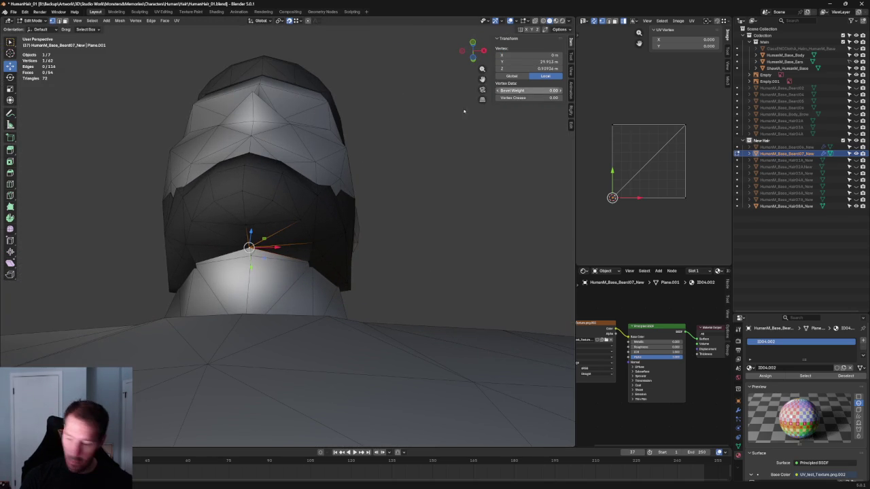
Step: From a side view, slide the vertex along the Y axis
middle_click_drag(224, 245, 299, 268)
scroll(322, 275, "up", 3)
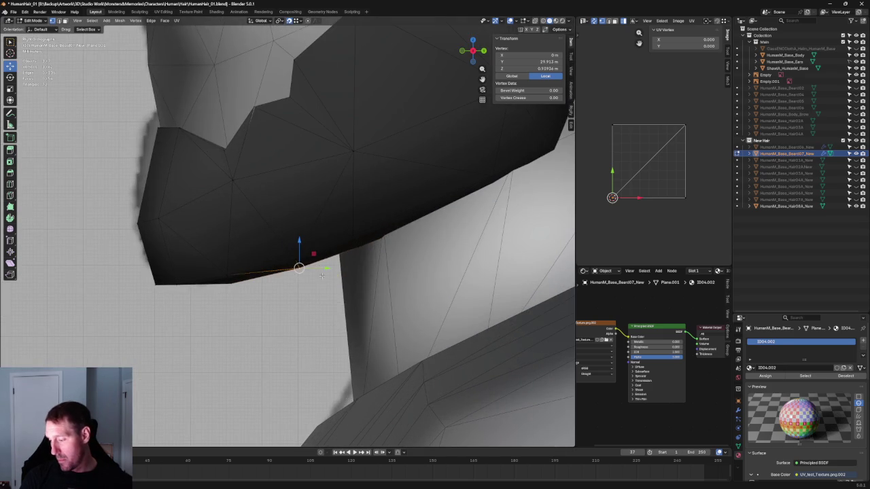
key("g")
key("z")
key("Escape")
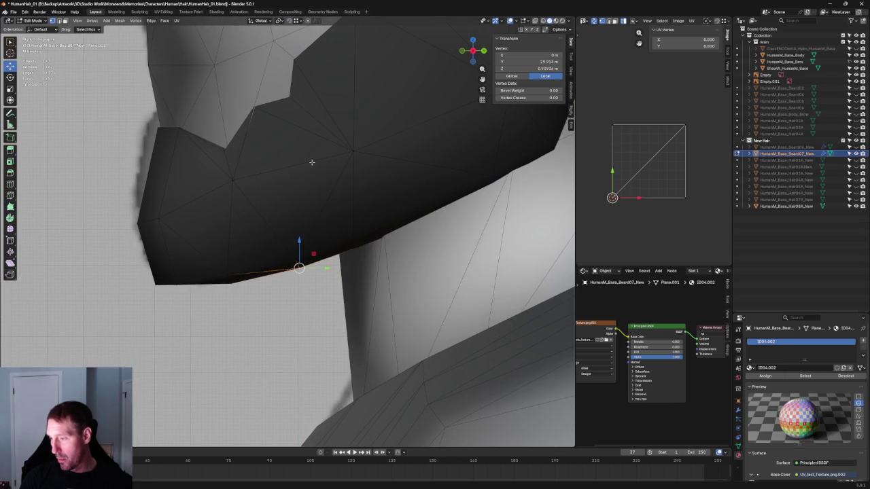
key("g")
key("z")
key("Escape")
key("g")
key("y")
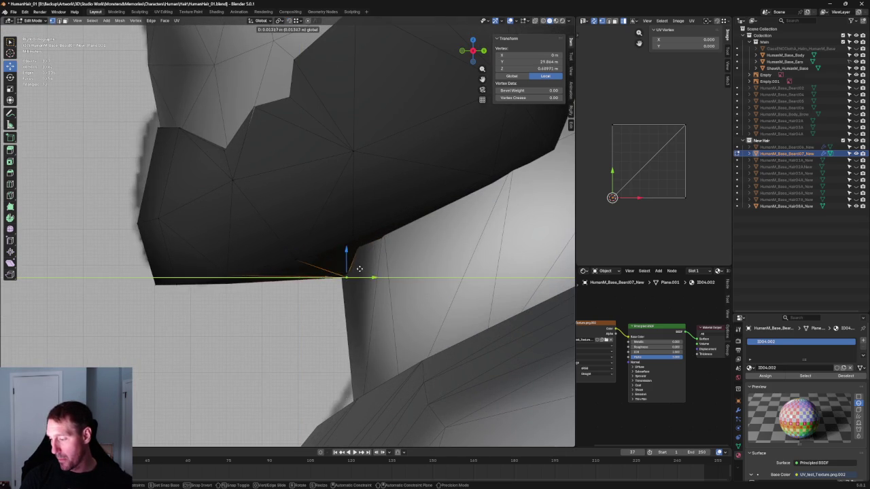
left_click(354, 270)
Step: From the front in X-ray, lower the vertex vertically along Z
scroll(354, 270, "down", 5)
mouse_move(353, 269)
middle_mouse_down()
mouse_move(347, 224)
mouse_move(337, 278)
mouse_move(326, 255)
middle_mouse_up()
key("alt+z")
key("alt+z")
scroll(320, 252, "up", 4)
scroll(342, 238, "down", 5)
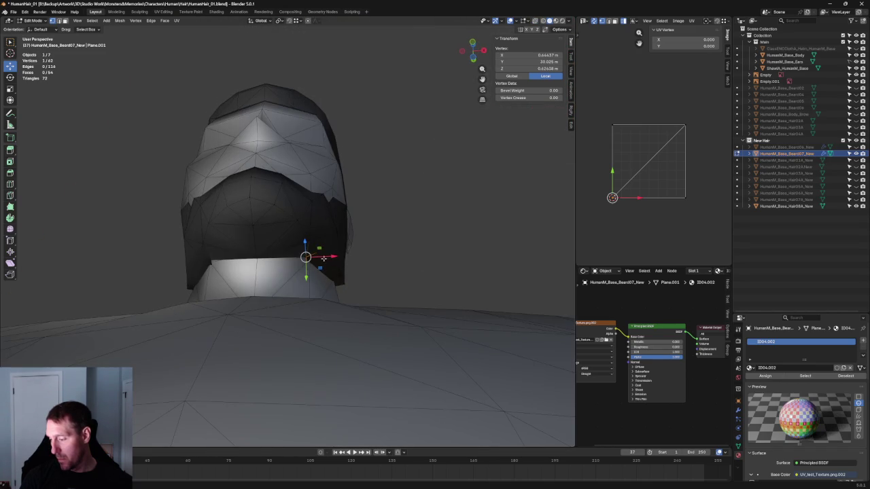
key("g")
key("x")
key("z")
left_click(306, 252)
Step: Merge away the stray spike vertex, then slide the jaw-corner vertex along X toward the neck
scroll(294, 269, "up", 5)
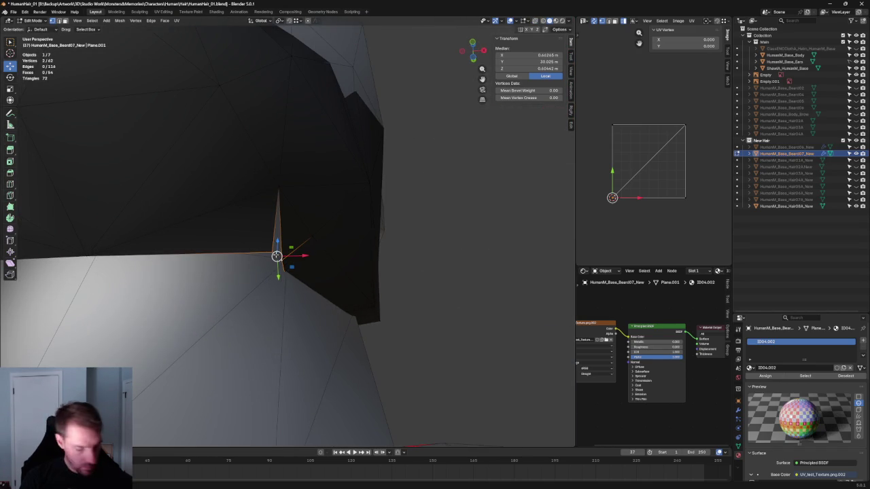
key("m")
mouse_move(277, 256)
middle_mouse_down()
mouse_move(250, 301)
mouse_move(340, 208)
middle_mouse_up()
key("alt+z")
key("g")
key("shift+x")
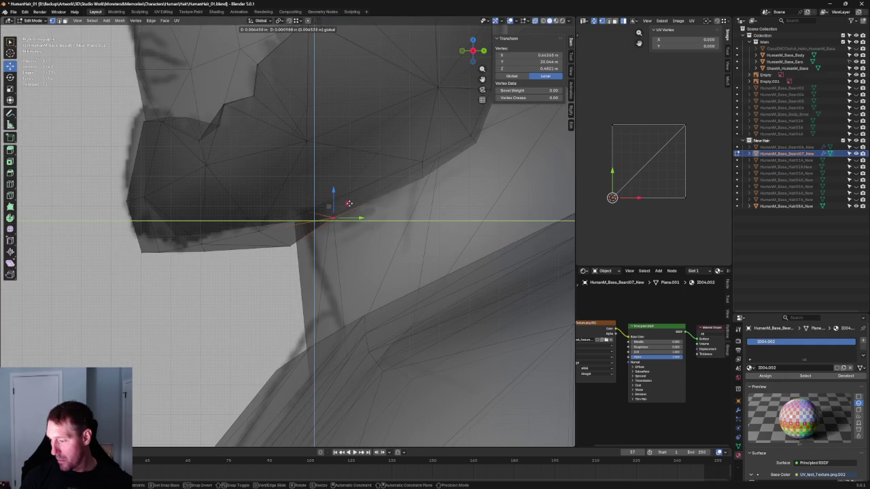
scroll(348, 205, "down", 5)
middle_click_drag(348, 204, 313, 239)
key("x")
left_click(313, 239)
Step: In the Front view, nudge two chin-edge jaw vertices outward along X
scroll(340, 224, "down", 3)
key("alt+a")
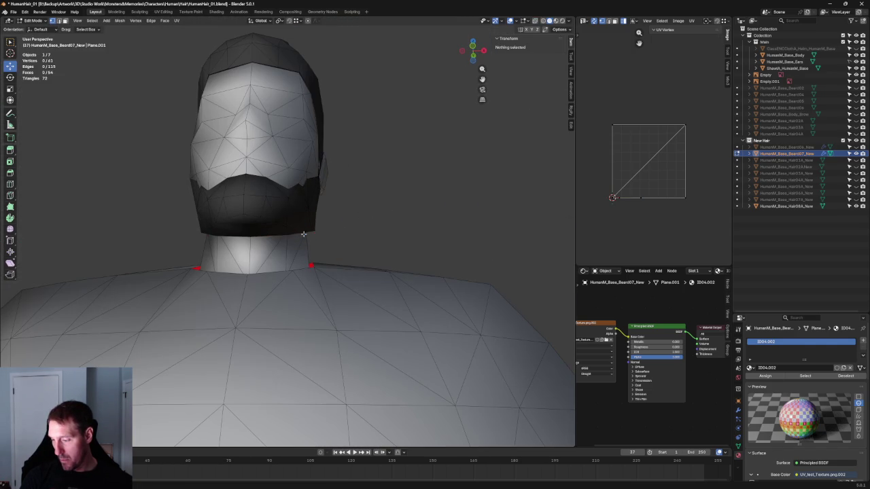
scroll(316, 233, "up", 3)
key("grave")
left_click(272, 208)
key("alt+z")
key("alt+z")
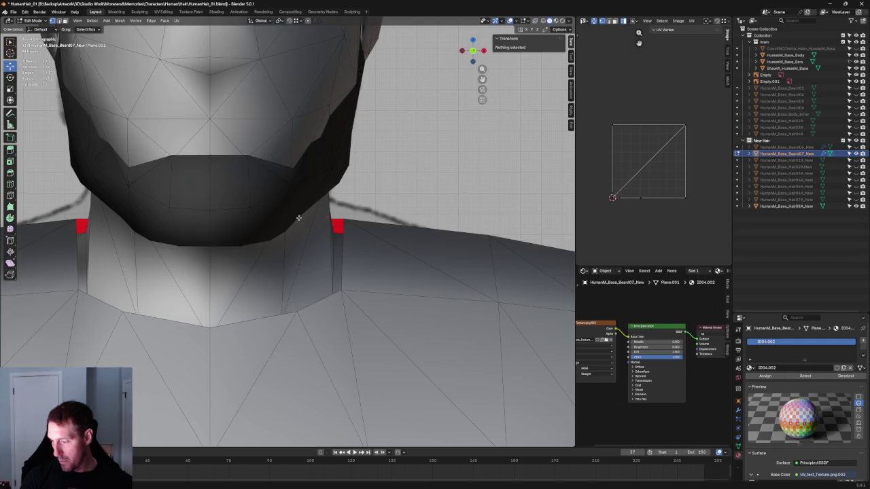
left_click(299, 218)
key("alt+z")
key("alt+z")
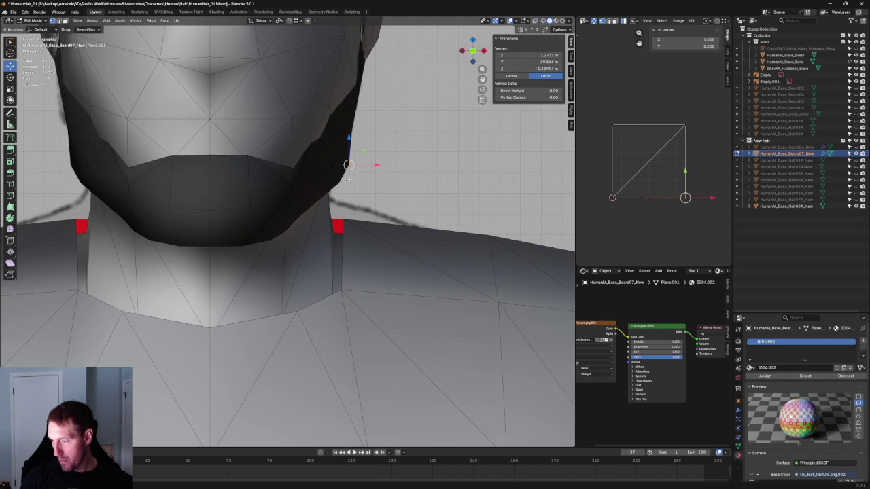
left_click(345, 178, "shift")
key("alt+z")
key("g")
key("x")
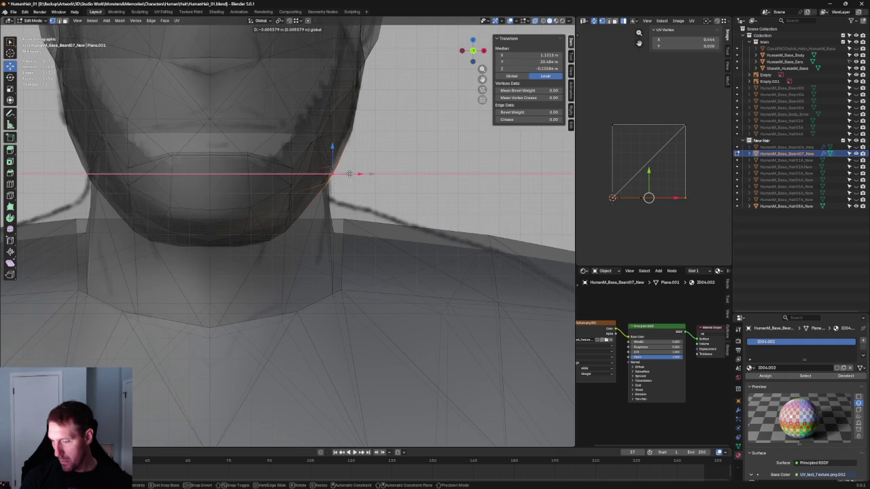
left_click(348, 174)
Step: In perspective, slide another single jaw vertex outward along X
key("alt+z")
scroll(339, 183, "down", 5)
mouse_move(340, 184)
middle_mouse_down()
mouse_move(284, 190)
mouse_move(319, 204)
mouse_move(338, 235)
middle_mouse_up()
scroll(339, 235, "up", 4)
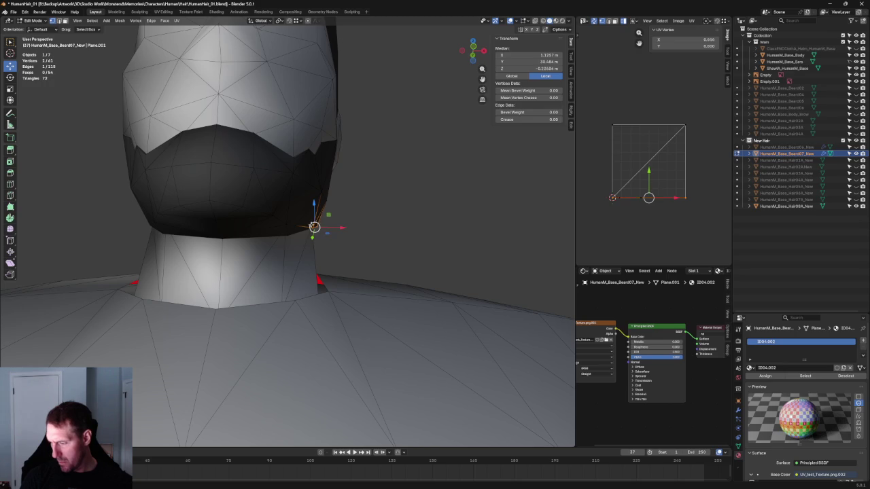
left_click(313, 227)
key("g")
key("x")
left_click(331, 228)
left_click(349, 243)
Step: From behind the head, adjust a beard-edge vertex along X
mouse_move(349, 242)
middle_mouse_down()
mouse_move(277, 231)
mouse_move(346, 206)
mouse_move(295, 229)
middle_mouse_up()
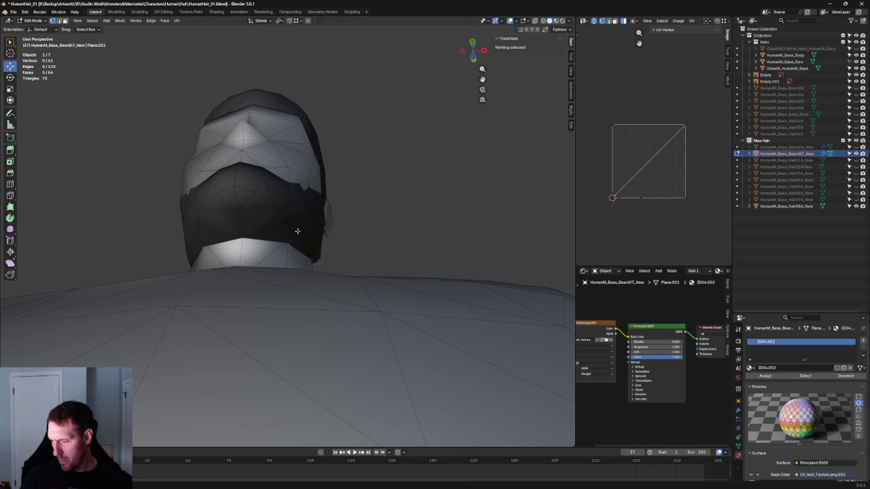
left_click(295, 234)
key("g")
key("x")
left_click(295, 235)
Step: Move the beard's back-corner vertex to about X 0.649 m, Z 0.480 m toward the neck
scroll(299, 256, "up", 3)
scroll(300, 256, "up", 4)
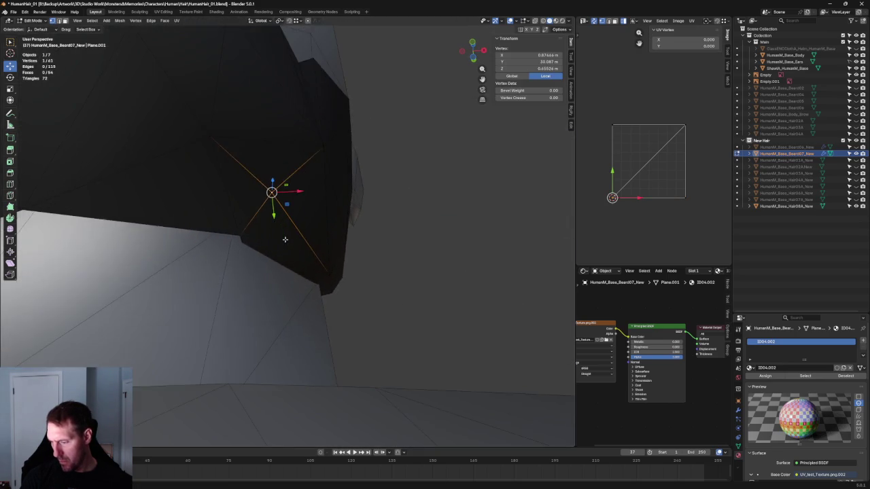
key("alt+z")
left_click(247, 236)
key("alt+z")
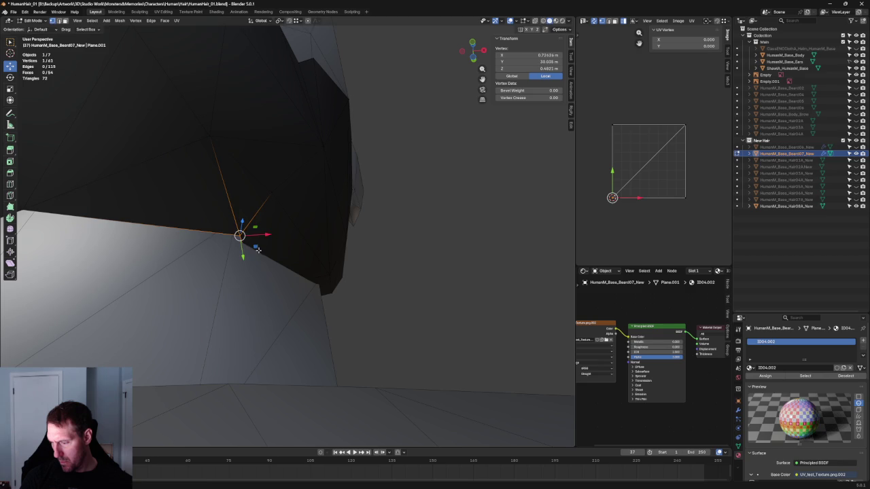
key("g")
left_click(251, 246)
key("alt+z")
mouse_move(292, 270)
middle_mouse_down()
mouse_move(276, 285)
mouse_move(314, 295)
mouse_move(272, 284)
mouse_move(334, 252)
mouse_move(282, 262)
mouse_move(288, 194)
middle_mouse_up()
Step: In Right side view, move the two sideburn vertices below the ear lower
key("ctrl+KP_1")
scroll(278, 197, "down", 1)
scroll(294, 193, "up", 3)
left_click(283, 164)
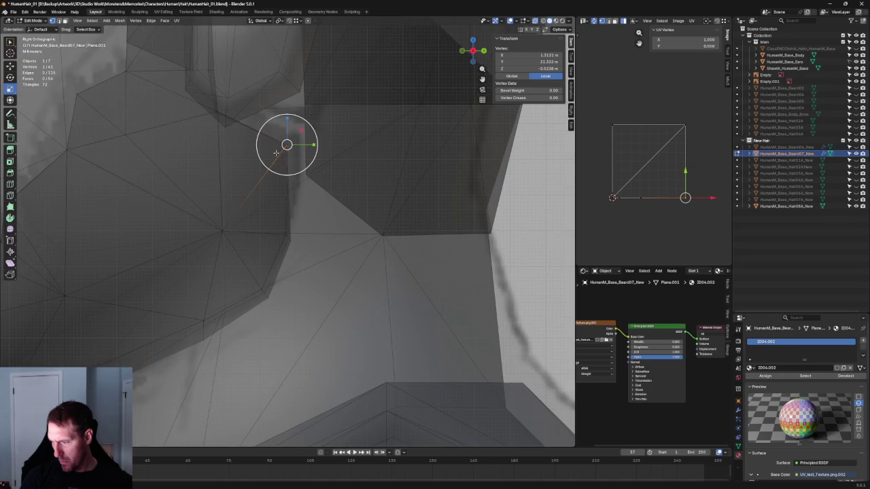
scroll(285, 156, "down", 1)
scroll(288, 151, "down", 1)
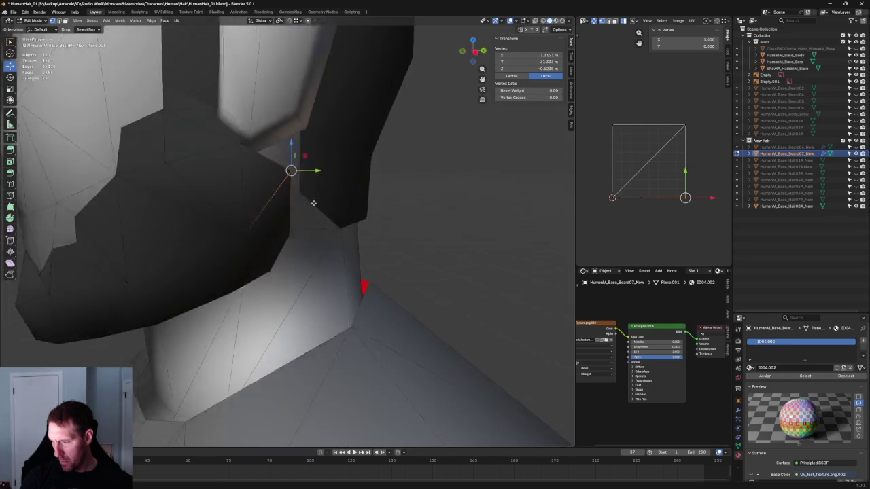
middle_click_drag(289, 165, 352, 163)
left_click_drag(352, 163, 301, 182)
key("KP_3")
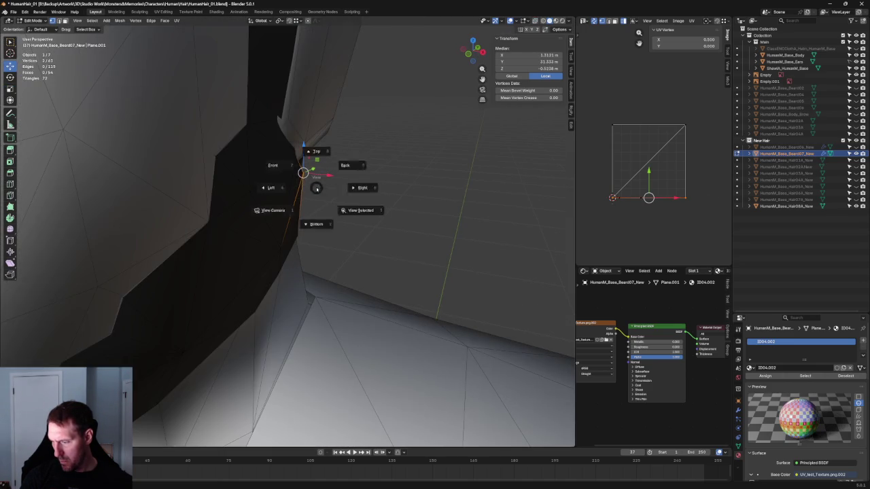
scroll(305, 191, "down", 1)
key("g")
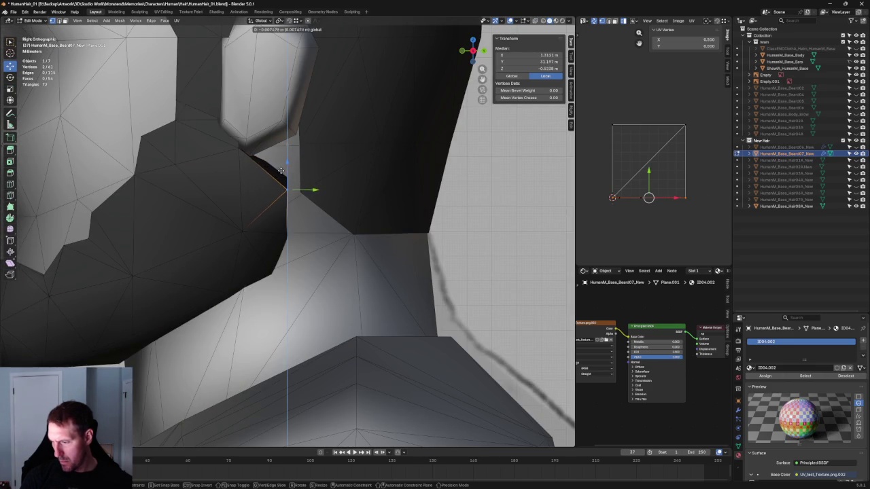
left_click(301, 161)
Step: With X-ray on, drag one more sideburn-edge vertex lower; the Y-scale attempt is cancelled
key("alt+z")
left_click(280, 177)
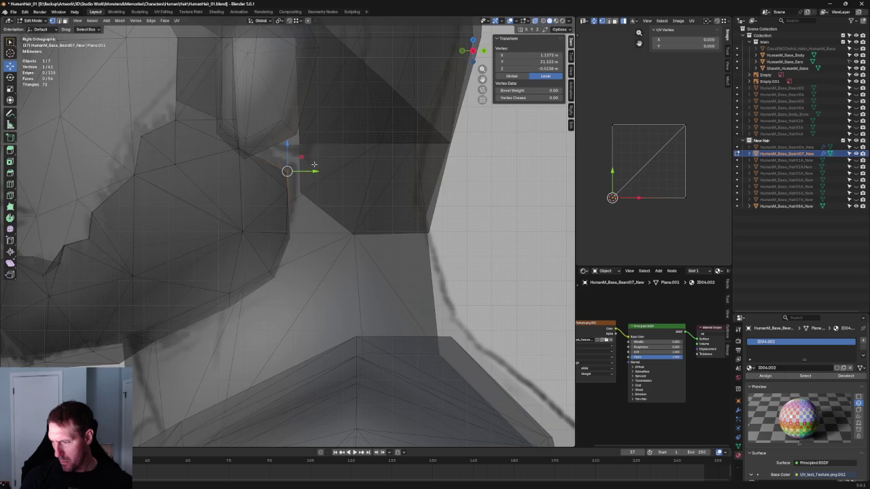
left_click_drag(287, 171, 292, 186)
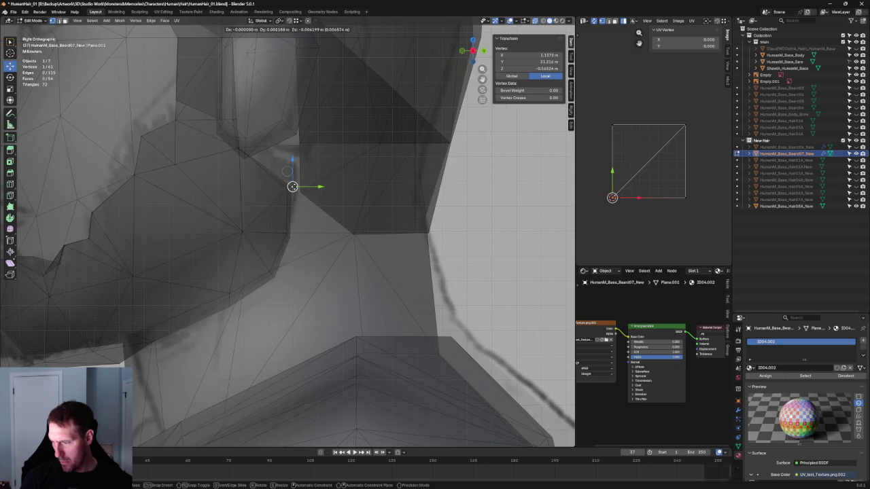
left_click(239, 147, "shift")
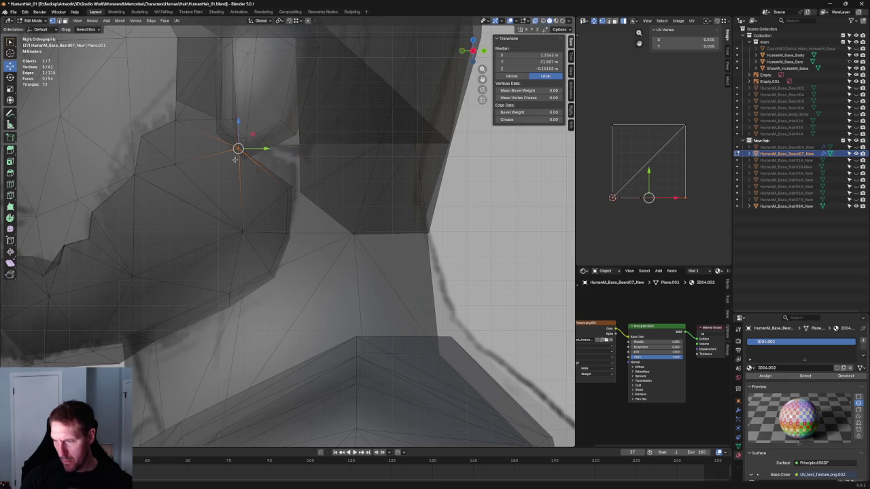
key("shift+space")
key("s")
key("s")
key("y")
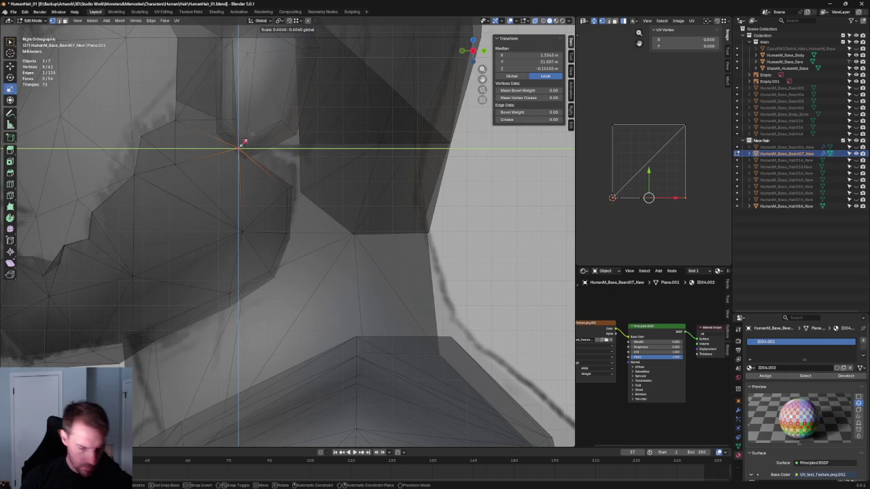
key("Escape")
Step: Box-select the vertices along the front of the ear; the Y move attempt is cancelled
scroll(265, 136, "down", 2)
scroll(286, 143, "up", 2)
scroll(293, 147, "down", 1)
left_click_drag(309, 138, 233, 272)
left_click_drag(301, 239, 247, 266)
left_click_drag(315, 116, 260, 263)
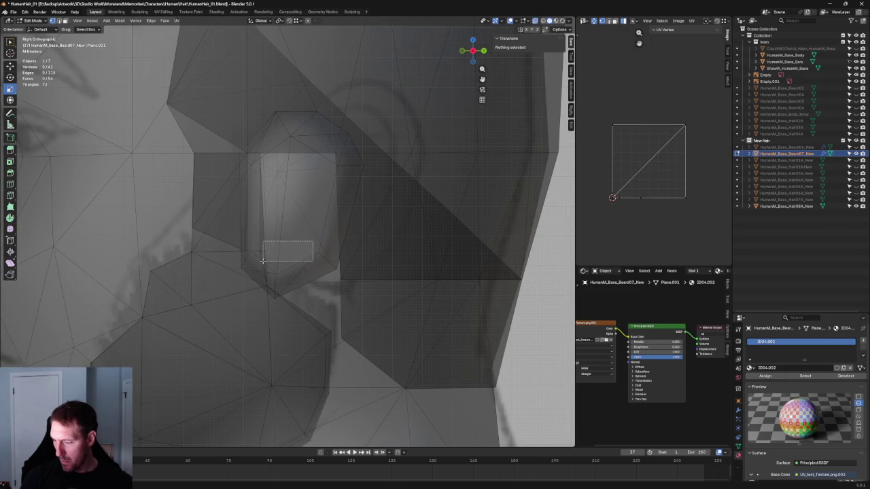
key("shift+space")
key("g")
key("g")
key("y")
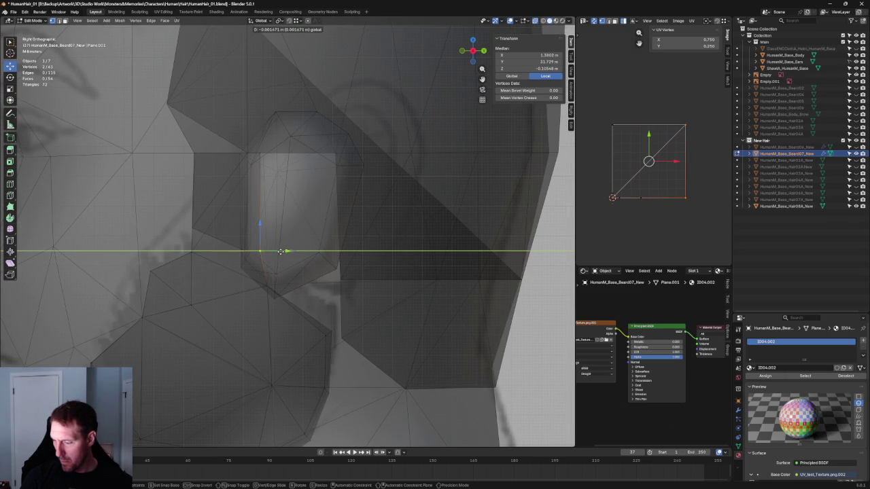
key("Escape")
Step: Scale the front-of-ear edge loop to 0 along Y so it stands straight vertically
left_click(285, 236, "alt")
key("shift+space")
key("s")
key("s")
key("y")
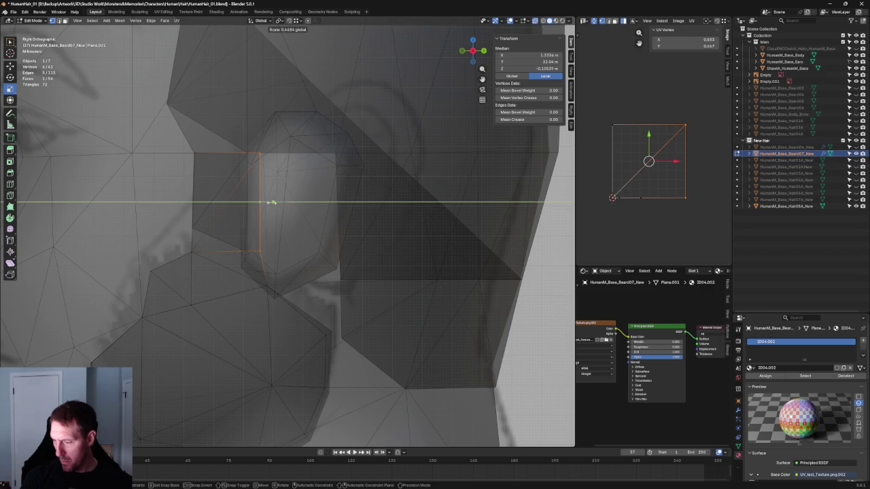
key("0")
key("Return")
key("alt+z")
scroll(272, 217, "down", 5)
key("alt+a")
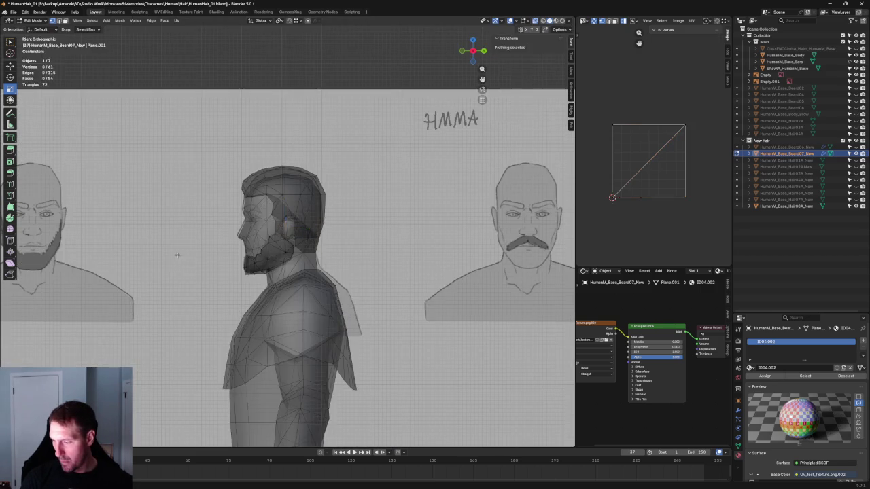
scroll(238, 230, "up", 6)
scroll(238, 229, "up", 3)
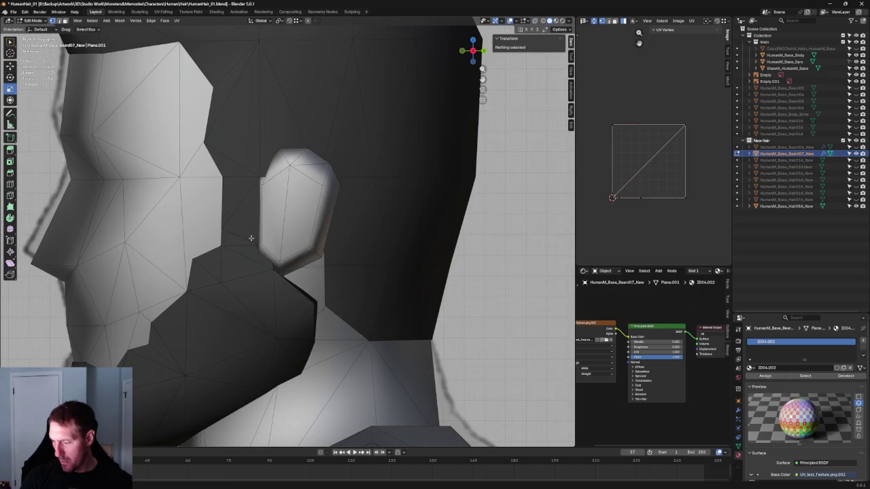
scroll(249, 237, "down", 5)
mouse_move(250, 237)
middle_mouse_down()
mouse_move(243, 280)
mouse_move(311, 281)
middle_mouse_up()
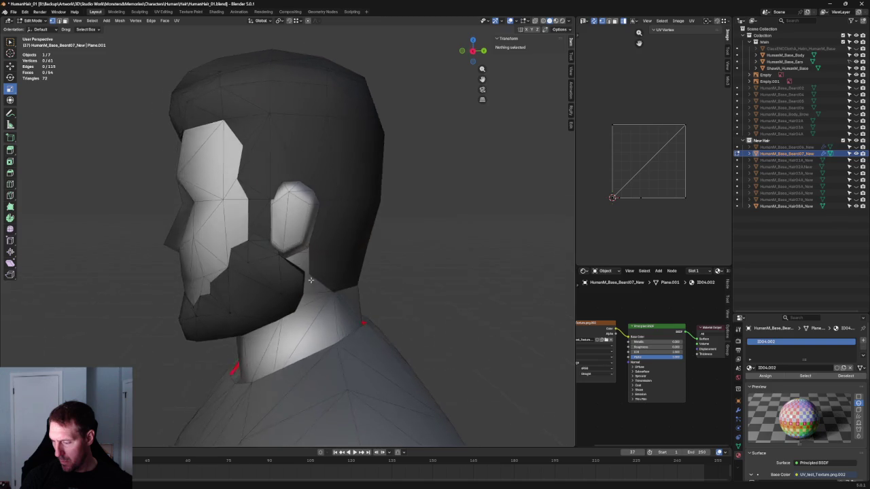
key("KP_3")
scroll(311, 280, "up", 5)
key("alt+z")
mouse_move(299, 317)
left_mouse_down()
mouse_move(318, 327)
mouse_move(334, 318)
left_mouse_up()
key("shift+space")
key("g")
key("alt+z")
key("alt+z")
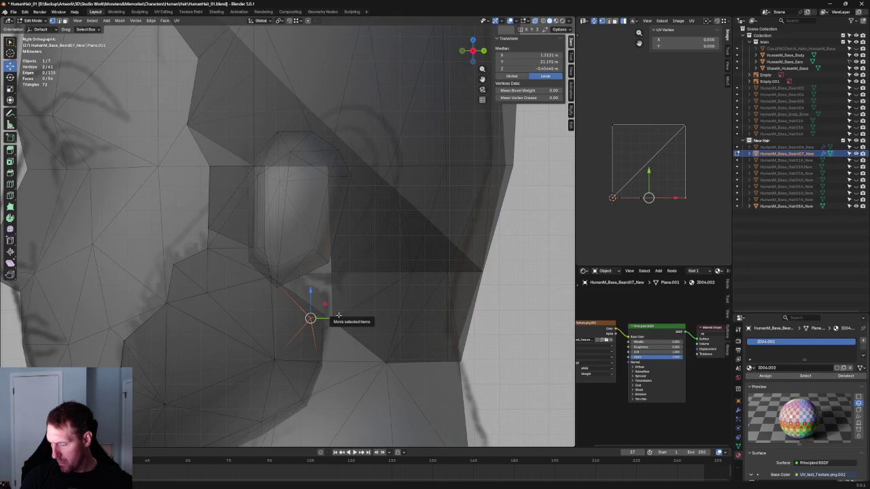
left_click(334, 341)
left_click_drag(301, 386, 338, 364)
key("g")
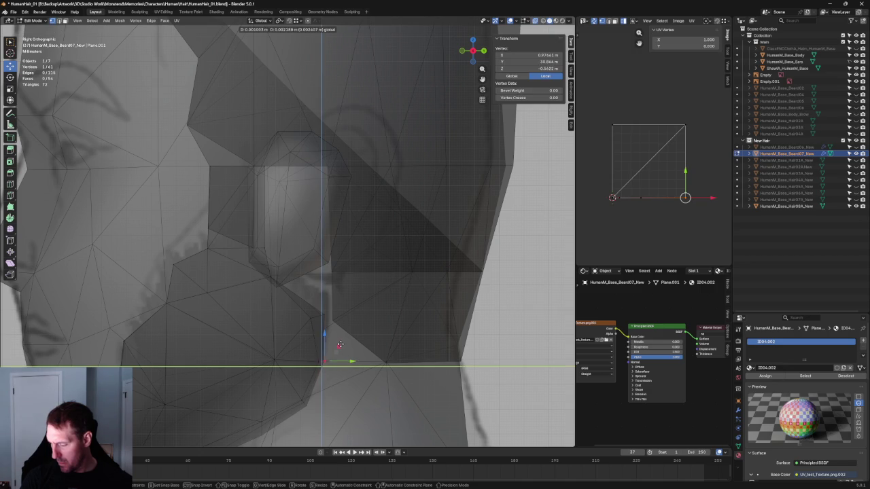
left_click(343, 345)
middle_click_drag(343, 345, 358, 324, "shift")
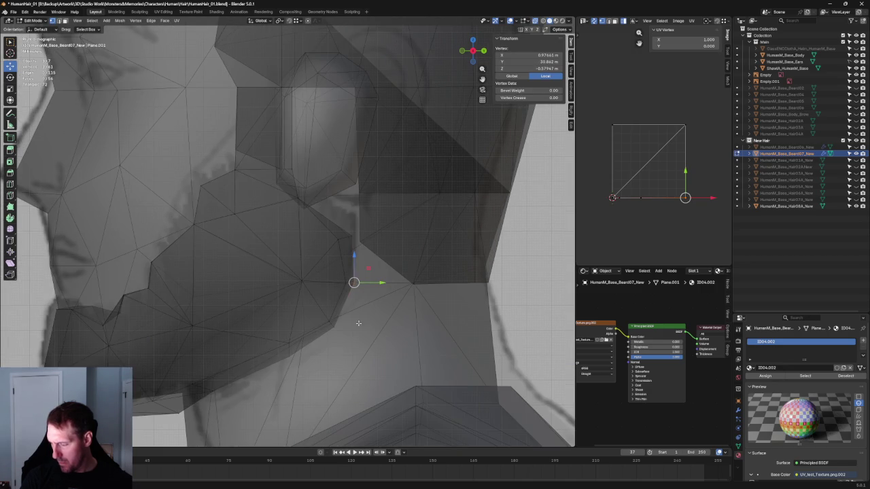
left_click(294, 354)
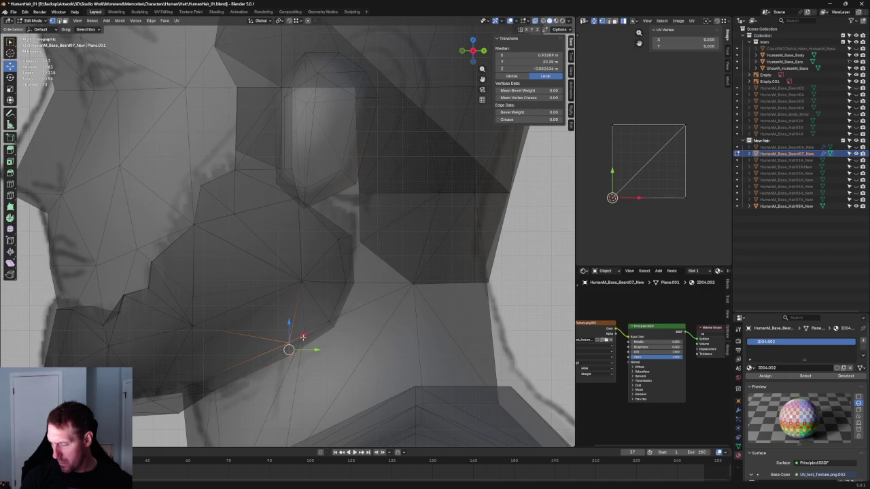
key("g")
left_click(317, 330)
key("alt+z")
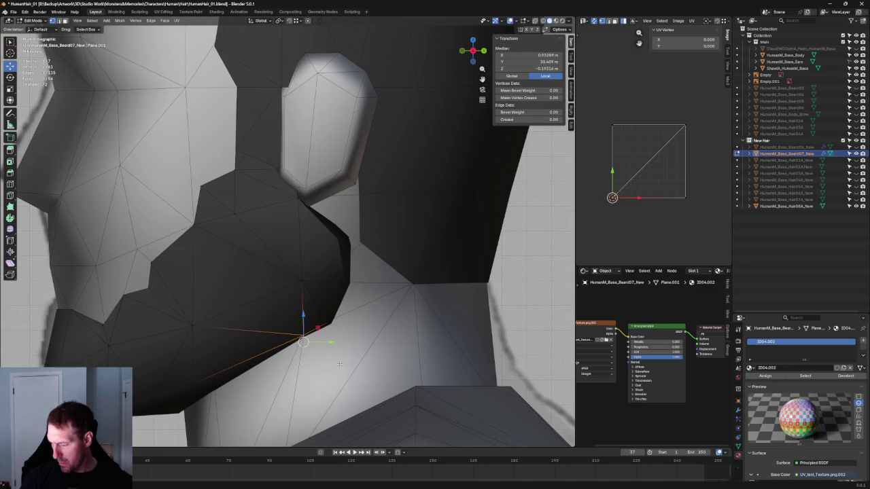
key("alt+a")
scroll(331, 362, "down", 5)
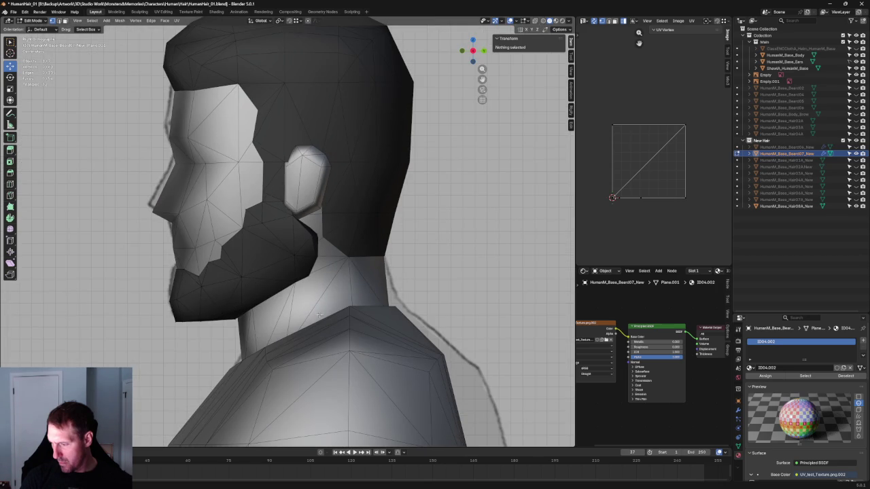
scroll(387, 246, "down", 5)
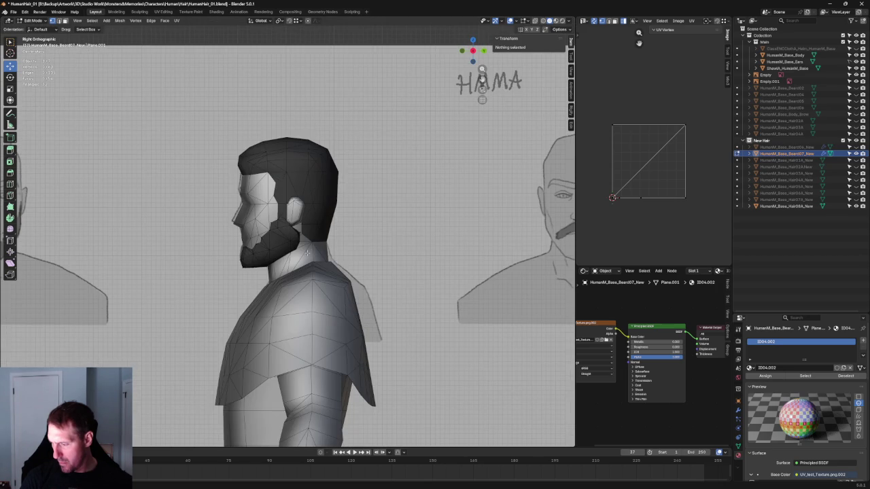
scroll(307, 253, "up", 2)
scroll(326, 260, "up", 5)
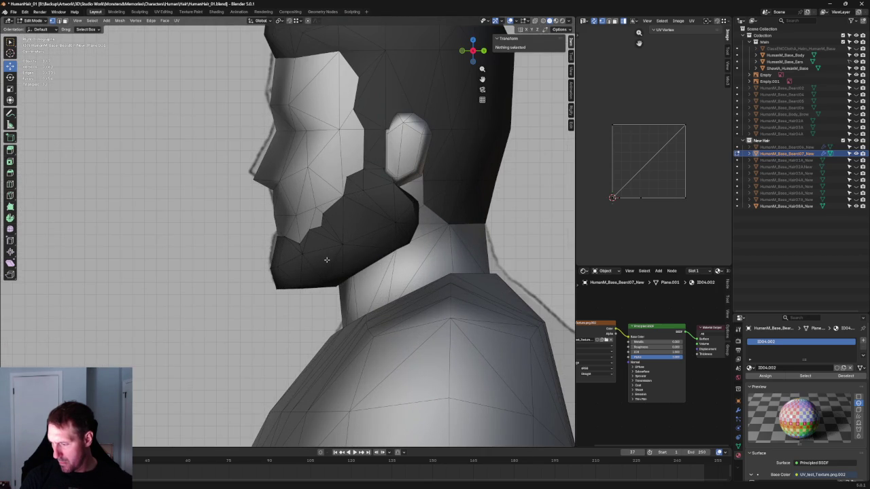
scroll(327, 260, "down", 5)
mouse_move(327, 260)
middle_mouse_down()
mouse_move(372, 260)
mouse_move(238, 299)
mouse_move(190, 295)
mouse_move(194, 262)
mouse_move(330, 240)
mouse_move(304, 255)
middle_mouse_up()
scroll(372, 261, "down", 2)
scroll(367, 261, "up", 5)
scroll(367, 261, "down", 5)
scroll(305, 255, "up", 2)
scroll(299, 258, "up", 2)
scroll(292, 262, "up", 2)
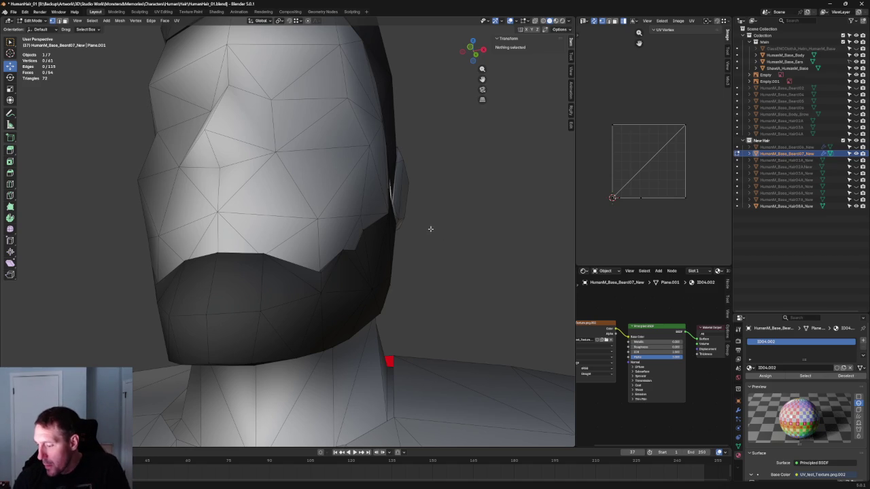
Step: From front orthographic view, orbit around the head to inspect the beard near the jaw
scroll(422, 235, "down", 5)
key("KP_1")
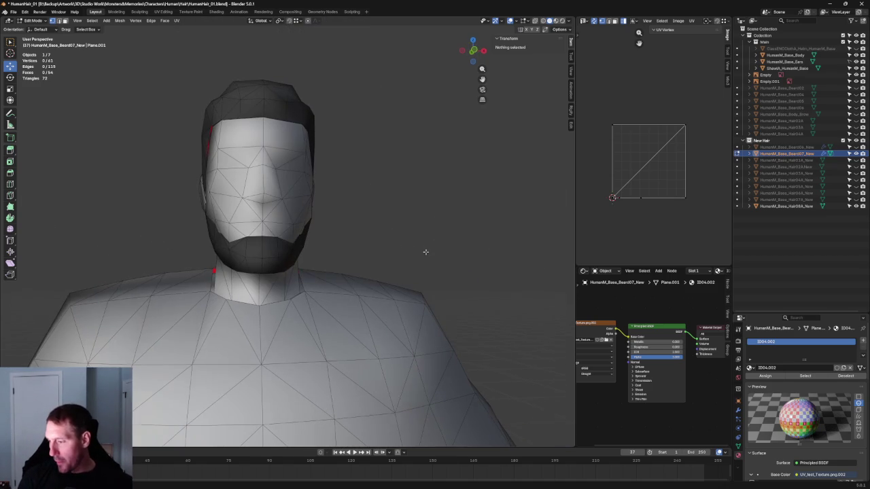
key("KP_5")
key("alt+z")
scroll(400, 210, "up", 5)
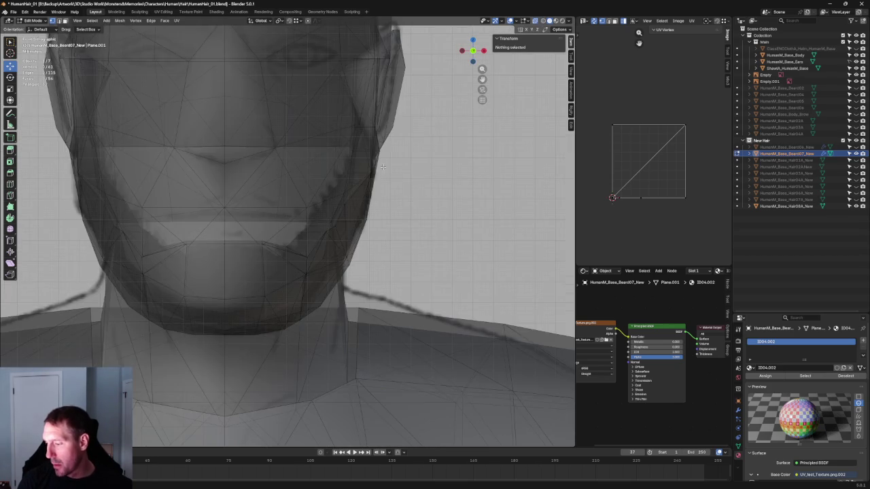
scroll(384, 196, "down", 2)
scroll(395, 208, "down", 3)
mouse_move(340, 213)
middle_mouse_down()
mouse_move(353, 235)
mouse_move(346, 233)
mouse_move(322, 270)
mouse_move(336, 230)
mouse_move(291, 248)
mouse_move(299, 238)
mouse_move(206, 229)
mouse_move(279, 201)
mouse_move(347, 188)
mouse_move(344, 167)
mouse_move(307, 188)
mouse_move(431, 227)
mouse_move(394, 270)
mouse_move(373, 271)
mouse_move(353, 288)
mouse_move(366, 316)
middle_mouse_up()
key("alt+z")
left_click(359, 314)
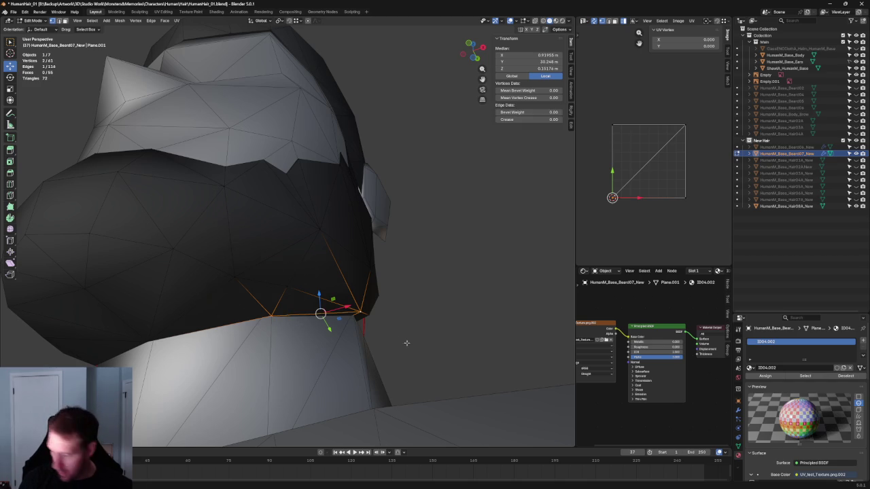
left_click(408, 296)
mouse_move(408, 295)
middle_mouse_down()
mouse_move(338, 243)
mouse_move(380, 190)
mouse_move(390, 206)
mouse_move(378, 213)
mouse_move(413, 225)
mouse_move(376, 214)
middle_mouse_up()
Step: In Right side view with X-ray, select beard vertex pairs near the ear
key("alt+z")
key("KP_3")
scroll(381, 211, "up", 5)
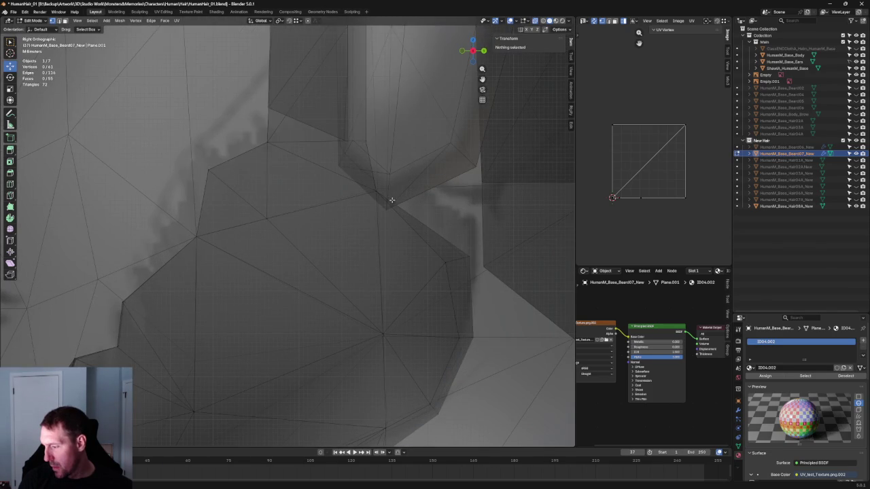
scroll(393, 199, "down", 5)
mouse_move(387, 203)
middle_mouse_down()
mouse_move(343, 201)
mouse_move(307, 216)
mouse_move(333, 204)
mouse_move(360, 224)
mouse_move(340, 245)
mouse_move(383, 253)
middle_mouse_up()
key("alt+z")
left_click(288, 242)
key("alt+z")
left_click(333, 216, "shift")
key("alt+z")
left_click(340, 245, "shift")
key("alt+z")
key("alt+z")
Step: Join the selected vertices with Connect Vertex Path (J), adding edges and faces near the jaw
key("j")
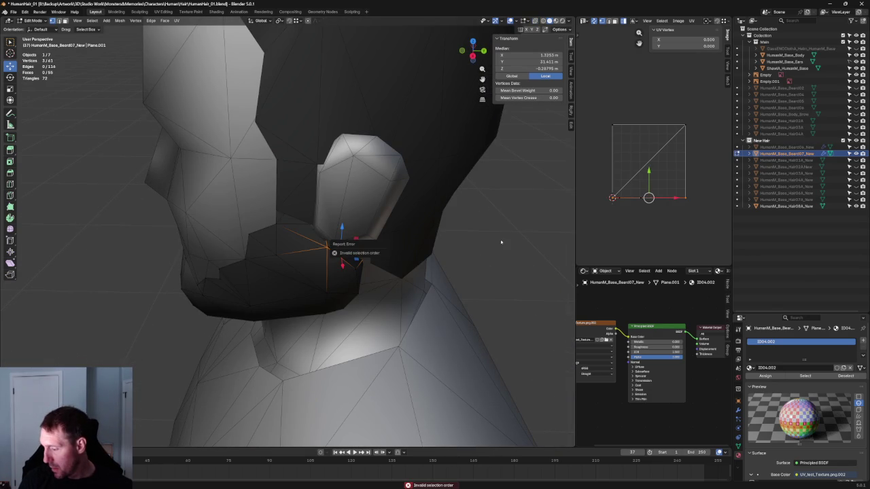
key("alt+z")
left_click(360, 261, "shift")
key("alt+a")
key("ctrl+z")
right_click(325, 251)
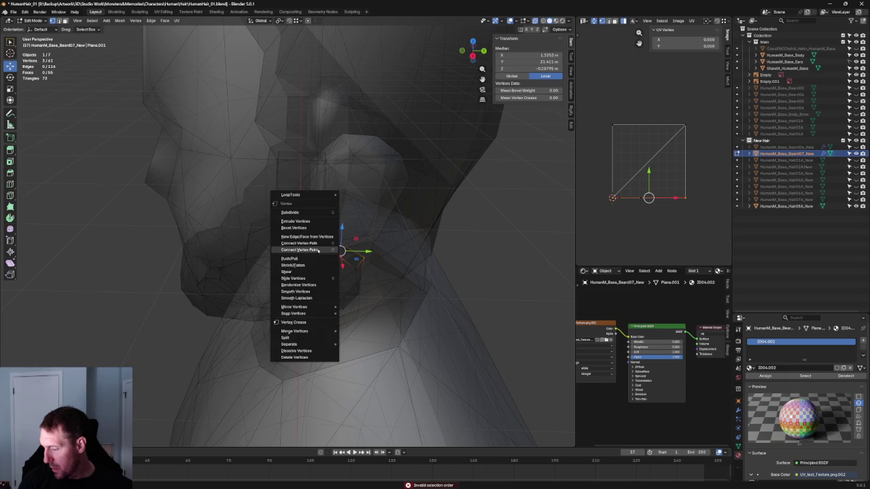
key("alt+a")
mouse_move(482, 252)
middle_mouse_down()
mouse_move(401, 248)
mouse_move(354, 208)
mouse_move(338, 227)
mouse_move(452, 233)
mouse_move(481, 193)
mouse_move(390, 229)
middle_mouse_up()
key("KP_5")
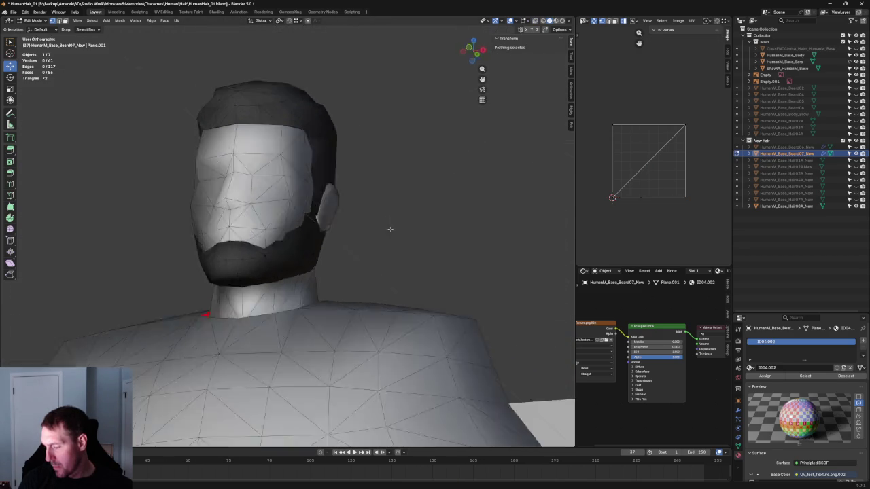
Step: In Right side X-ray view, move the lower front corner vertex and raise the bottom chin edge
key("KP_3")
scroll(280, 285, "up", 5)
key("alt+z")
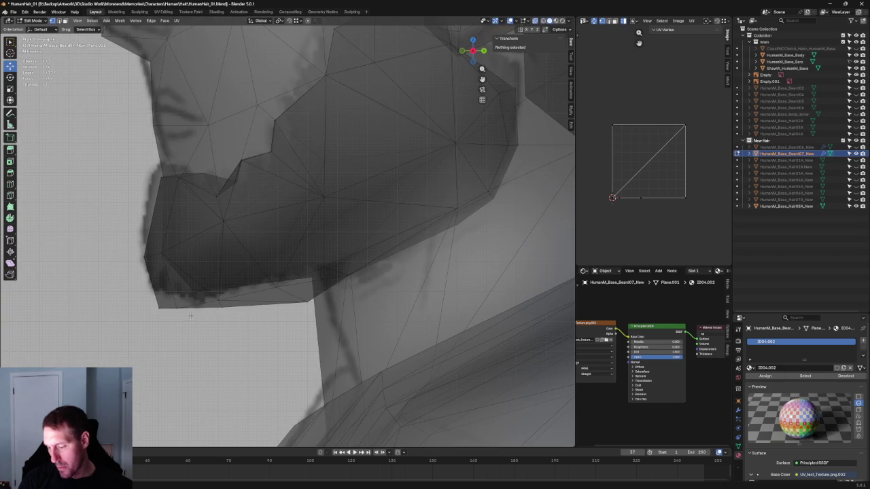
left_click(157, 304)
key("g")
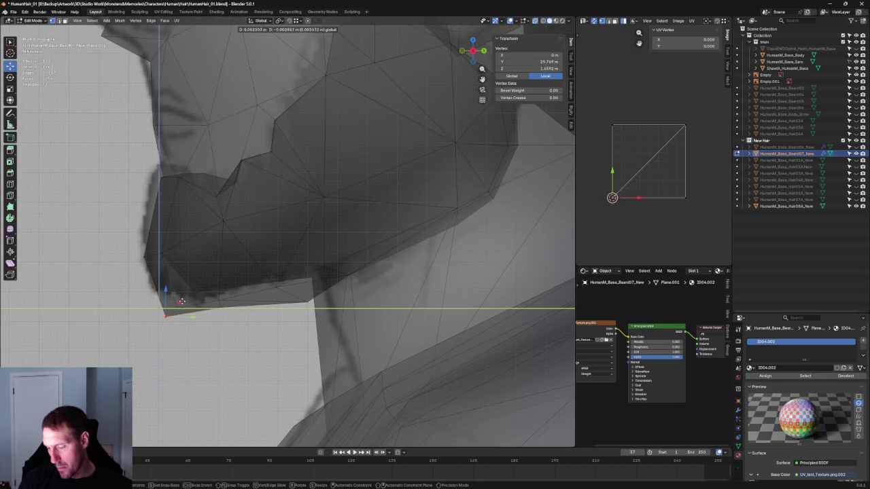
left_click(181, 301)
key("2")
left_click(222, 307)
key("g")
key("z")
left_click(224, 297)
Step: Adjust the chin edge height twice more with Z-constrained moves
key("g")
key("z")
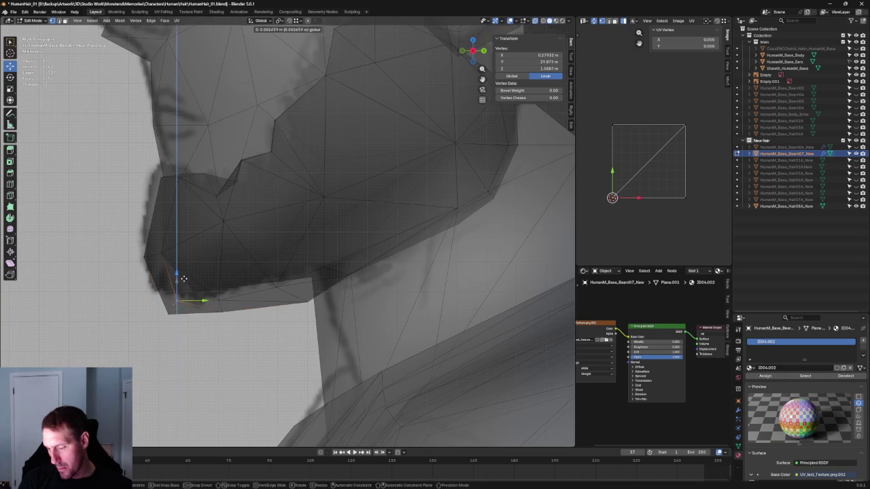
left_click(183, 278)
key("g")
key("z")
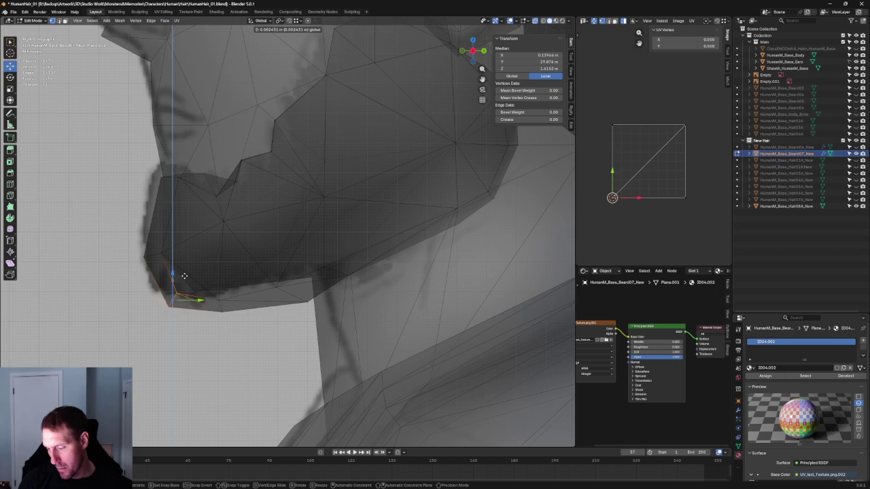
left_click(183, 276)
left_click(191, 317)
Step: Shift a vertex on the beard's lower edge front-to-back along Y onto the reference outline
left_click(224, 305)
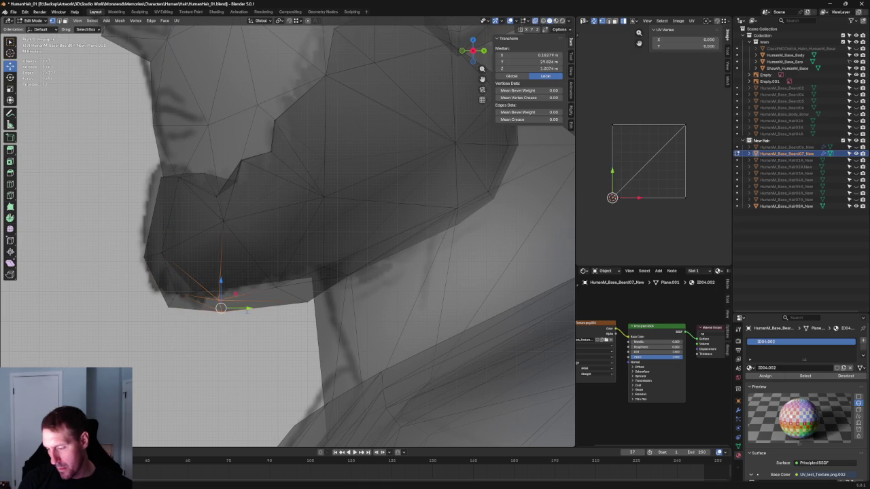
key("g")
key("y")
left_click(236, 306)
key("g")
key("y")
left_click(237, 315)
key("alt+a")
Step: Check the chin from the front and from below, then deselect
key("KP_3")
scroll(229, 299, "down", 5)
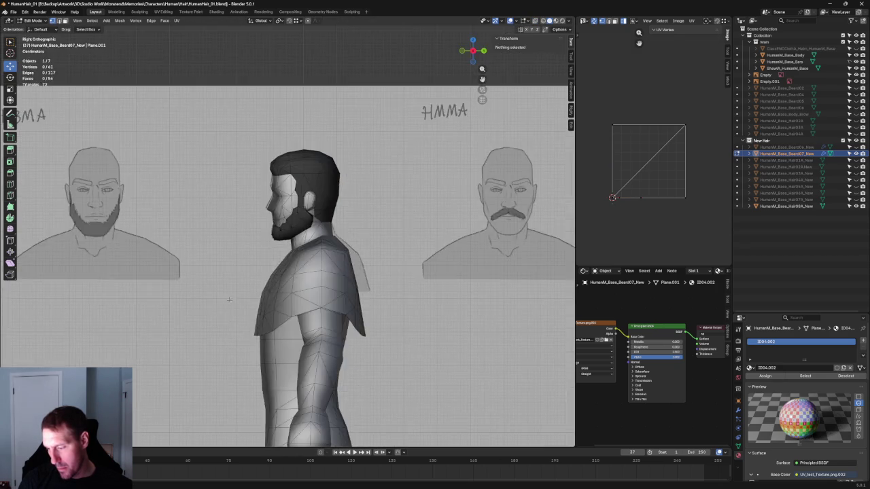
middle_click_drag(229, 299, 302, 303)
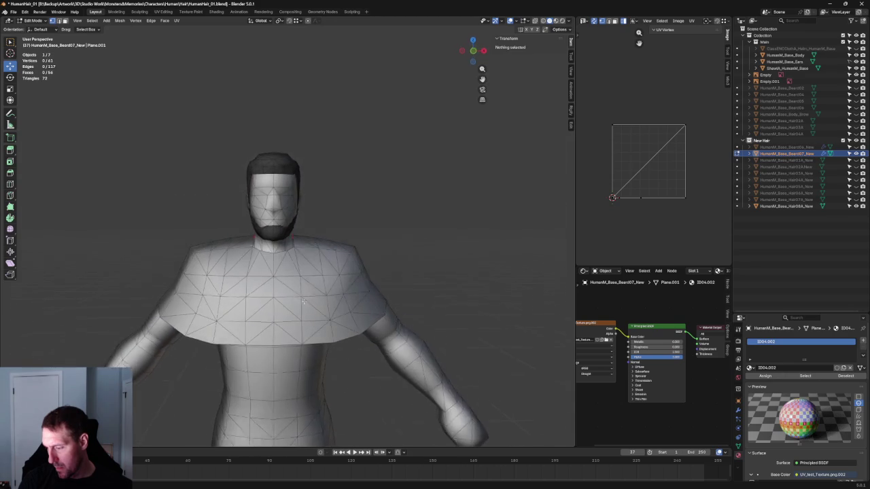
key("KP_1")
scroll(272, 259, "up", 5)
left_click(247, 259)
mouse_move(246, 259)
middle_mouse_down()
mouse_move(253, 232)
mouse_move(195, 285)
middle_mouse_up()
key("KP_1")
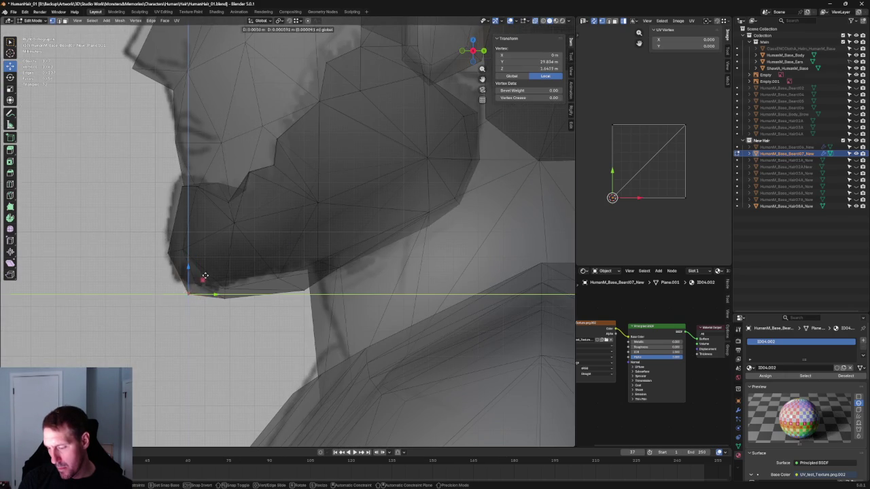
key("alt+a")
scroll(208, 292, "down", 3)
scroll(211, 309, "down", 3)
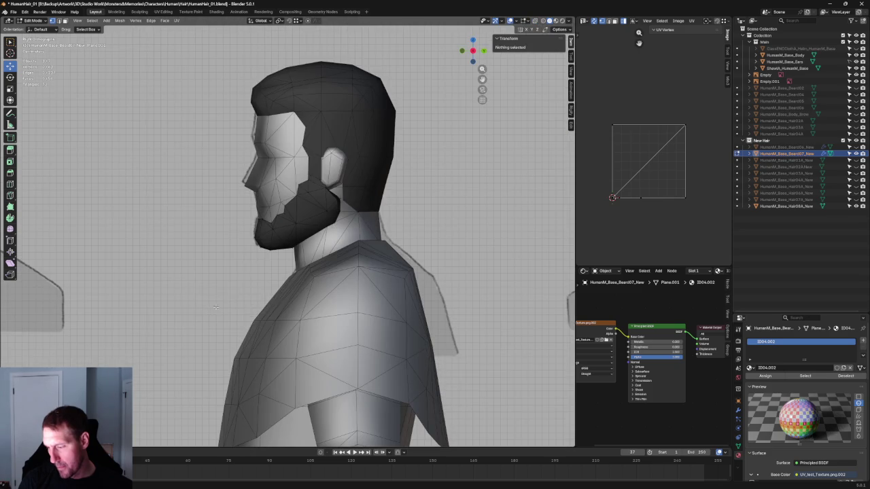
scroll(231, 291, "up", 5)
Step: Move a chin vertex front-to-back, then select the chin's centre vertex in solid view
left_click(191, 301)
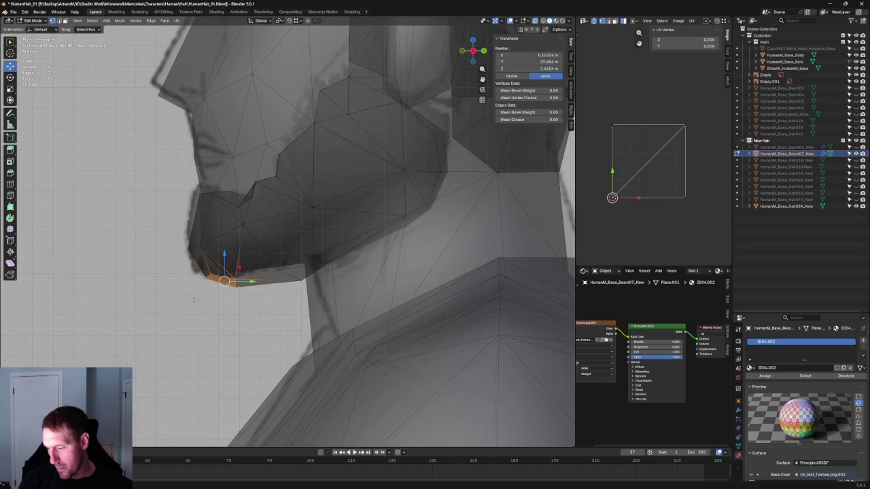
left_click_drag(246, 282, 216, 280)
left_click(234, 287)
key("alt+z")
scroll(238, 282, "down", 5)
scroll(238, 282, "down", 3)
mouse_move(238, 282)
middle_mouse_down()
mouse_move(350, 301)
mouse_move(346, 341)
mouse_move(351, 279)
mouse_move(320, 243)
mouse_move(261, 297)
mouse_move(316, 326)
mouse_move(272, 257)
mouse_move(253, 246)
middle_mouse_up()
scroll(287, 278, "up", 5)
left_click(259, 284)
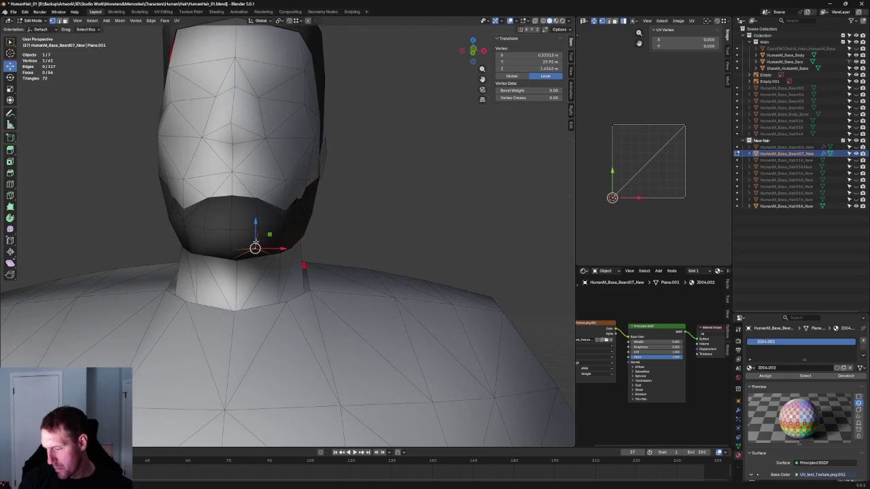
Step: Move two chin vertices vertically along Z so the beard edge follows the chin
key("g")
key("z")
left_click(256, 226)
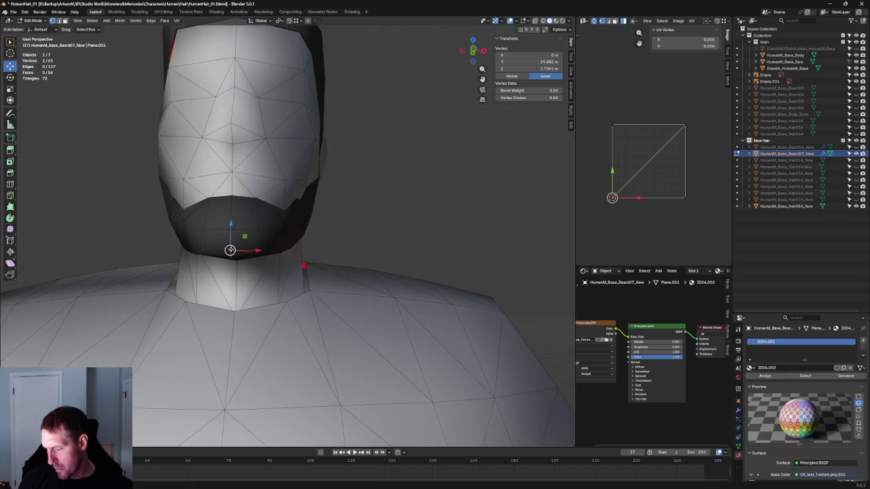
key("KP_1")
scroll(205, 261, "up", 2)
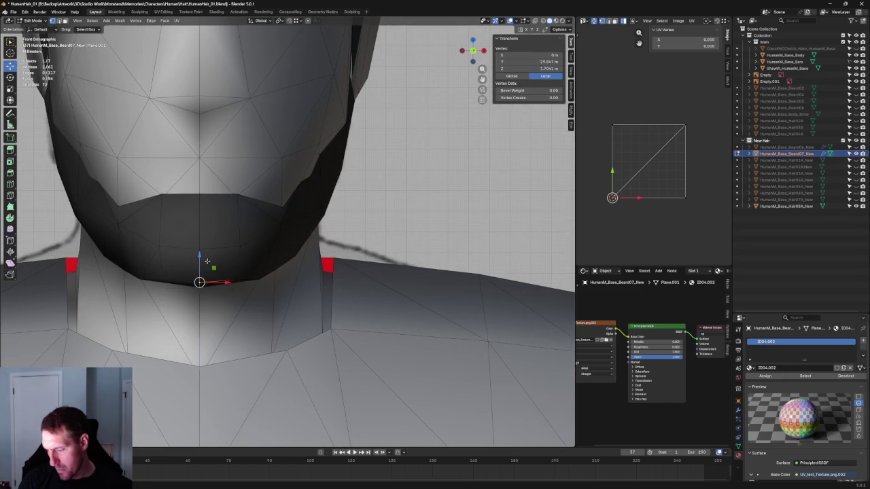
left_click(259, 274)
key("g")
key("z")
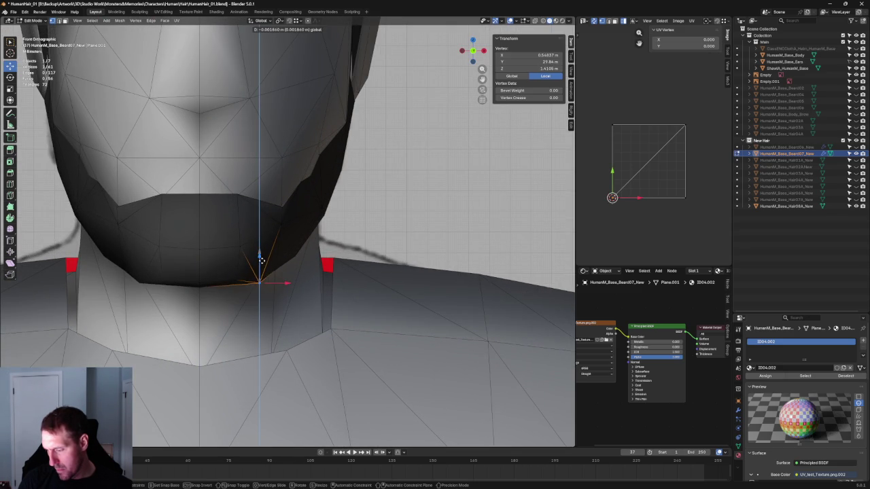
left_click(262, 259)
scroll(287, 264, "down", 3)
scroll(372, 203, "down", 3)
left_click(371, 203)
Step: Shift a beard cheek vertex sideways along X in front view
mouse_move(371, 202)
middle_mouse_down()
mouse_move(276, 250)
mouse_move(353, 212)
mouse_move(272, 242)
mouse_move(322, 245)
middle_mouse_up()
scroll(272, 242, "up", 5)
scroll(235, 223, "up", 3)
left_click(225, 221)
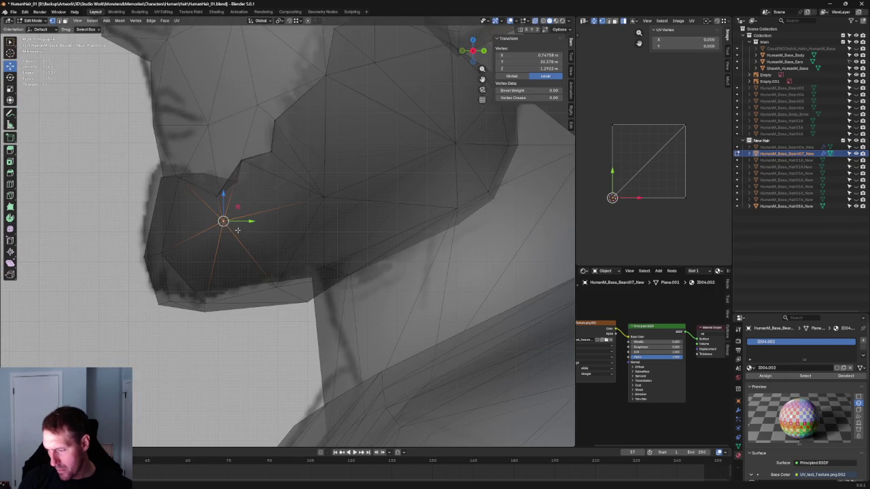
key("KP_Decimal")
key("KP_1")
key("g")
key("x")
left_click(301, 224)
key("alt+a")
scroll(302, 224, "down", 4)
Step: Nudge a beard vertex front-to-back along Y in the see-through side view
middle_click_drag(302, 224, 258, 245)
key("alt+z")
key("KP_3")
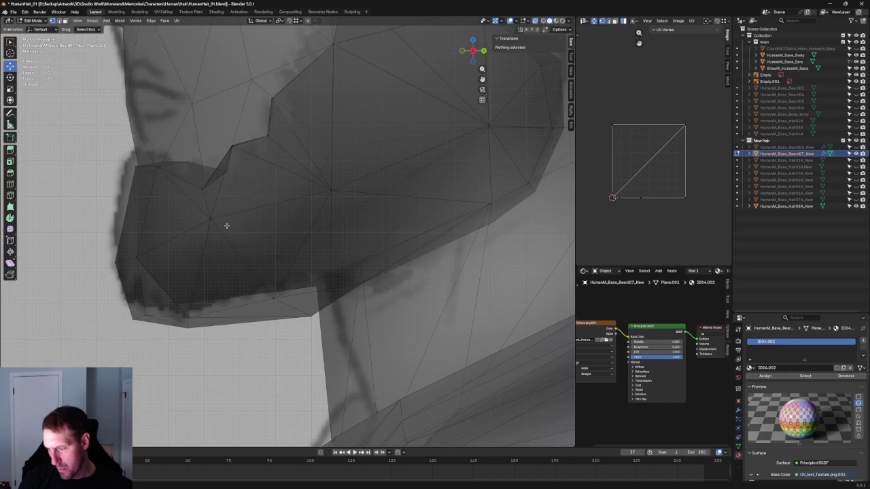
left_click(209, 218)
key("g")
key("y")
left_click(227, 220)
key("alt+z")
Step: Push the jaw-side vertex further outward along X in front view
mouse_move(217, 219)
middle_mouse_down()
mouse_move(249, 233)
mouse_move(260, 193)
mouse_move(340, 204)
middle_mouse_up()
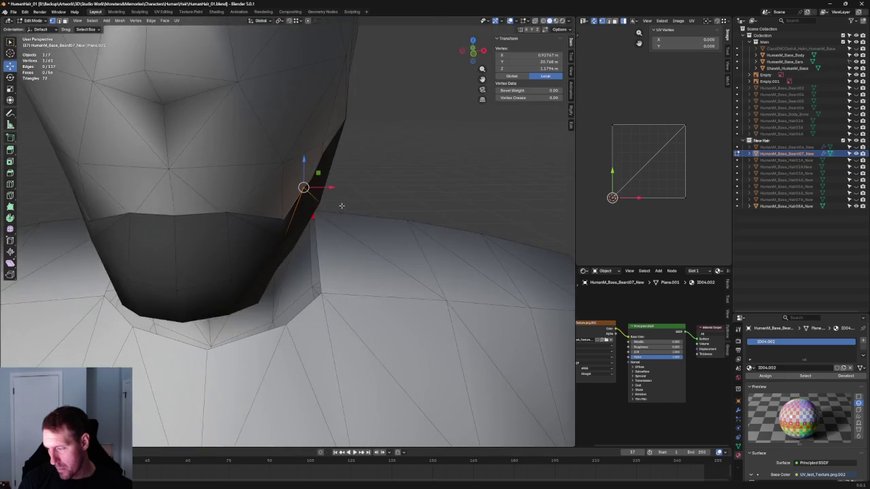
key("KP_1")
key("alt+z")
key("g")
left_click(307, 187)
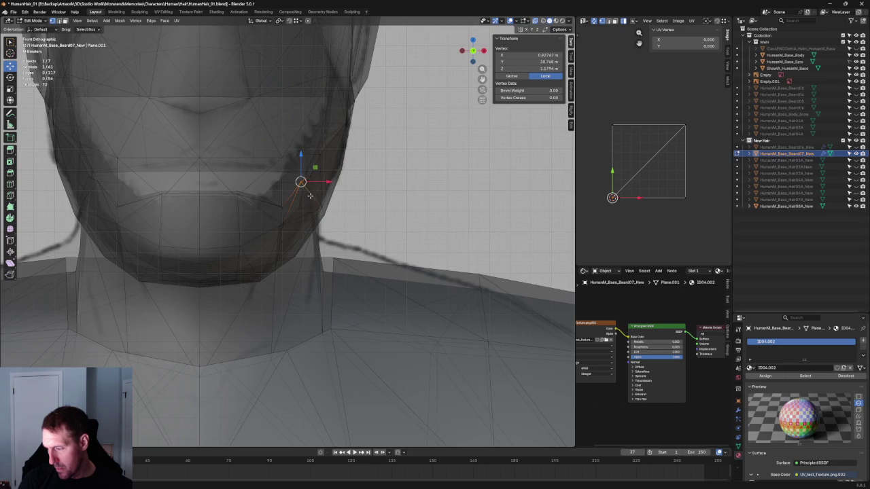
key("alt+z")
key("g")
key("x")
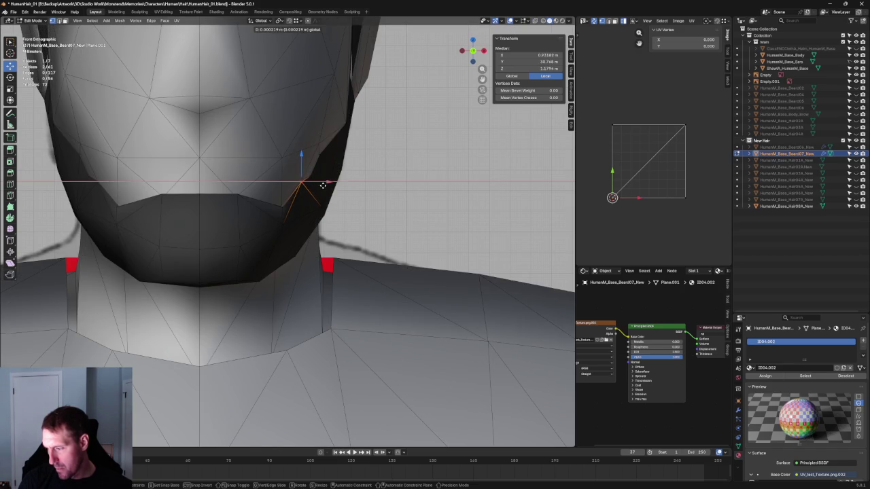
left_click(323, 185)
left_click(386, 170)
Step: Inspect the adjusted jawline with X-ray toggled, orbiting to a side-back view
scroll(277, 304, "up", 5)
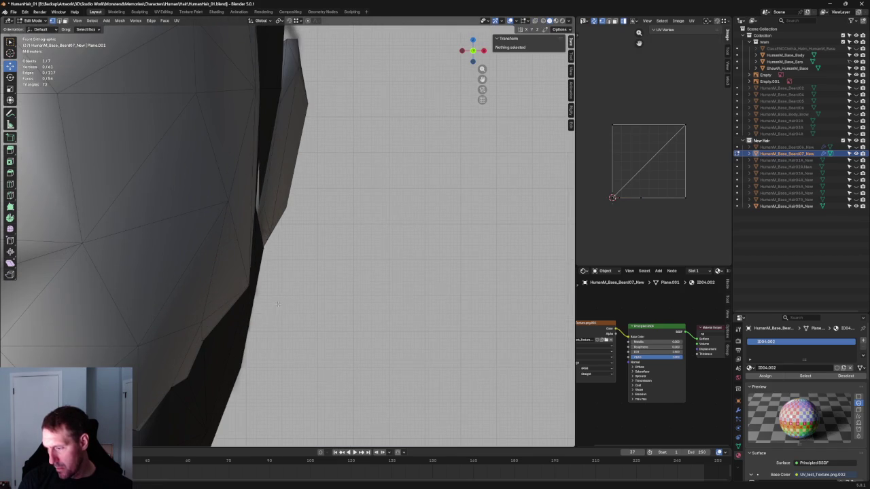
scroll(279, 297, "down", 5)
key("alt+z")
scroll(280, 251, "up", 2)
scroll(282, 204, "up", 3)
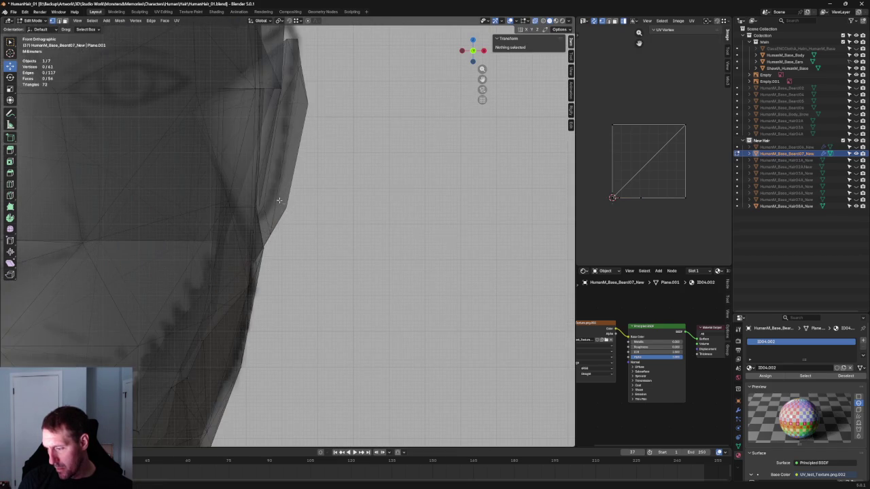
key("alt+z")
scroll(275, 207, "down", 5)
mouse_move(275, 208)
middle_mouse_down()
mouse_move(248, 174)
mouse_move(283, 203)
mouse_move(371, 208)
middle_mouse_up()
scroll(248, 174, "up", 2)
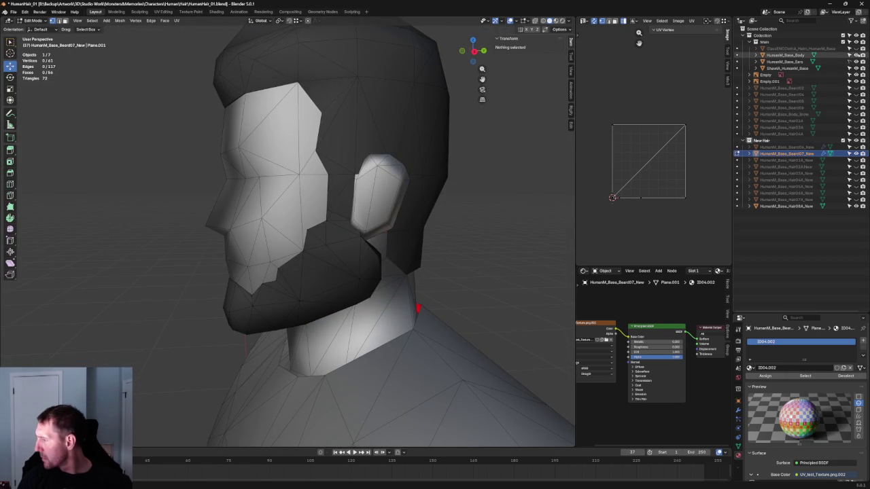
Step: Hide the hair mesh and switch to Front Orthographic view
left_click(855, 206)
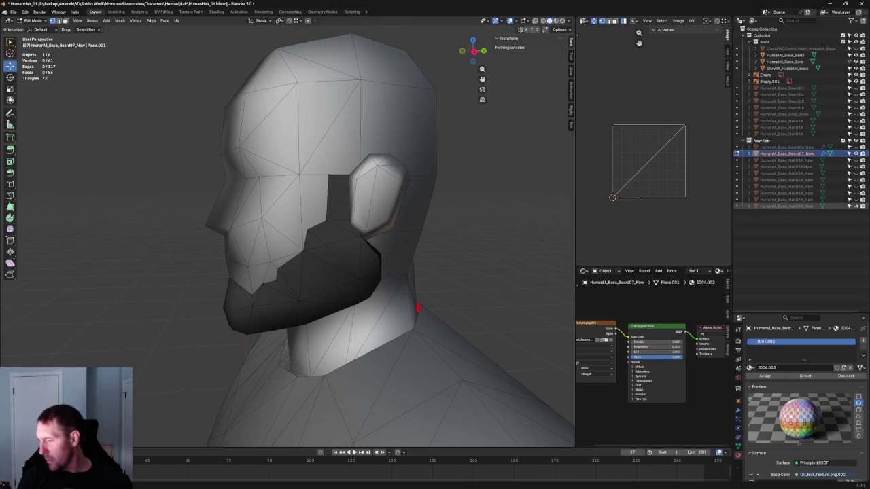
left_click(856, 205)
left_click(856, 206)
left_click(856, 206)
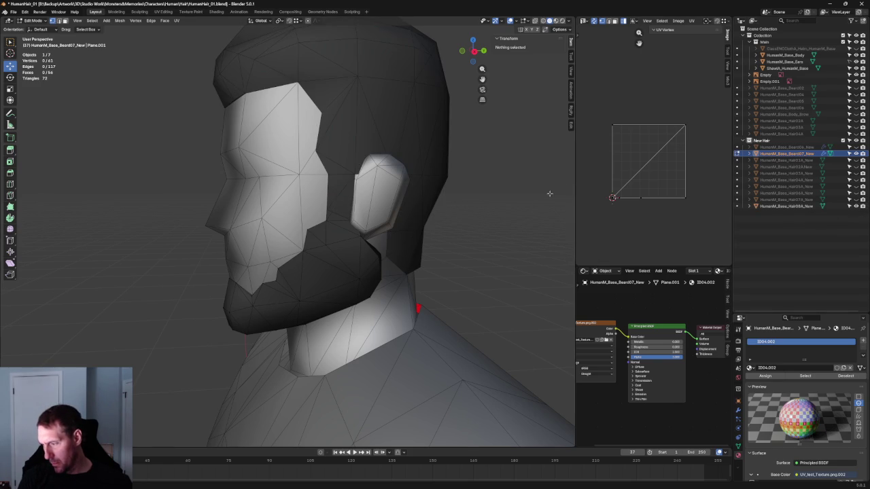
scroll(454, 220, "down", 2)
scroll(442, 229, "down", 2)
scroll(377, 255, "down", 2)
mouse_move(376, 254)
middle_mouse_down()
mouse_move(475, 240)
mouse_move(523, 246)
mouse_move(517, 270)
mouse_move(444, 251)
middle_mouse_up()
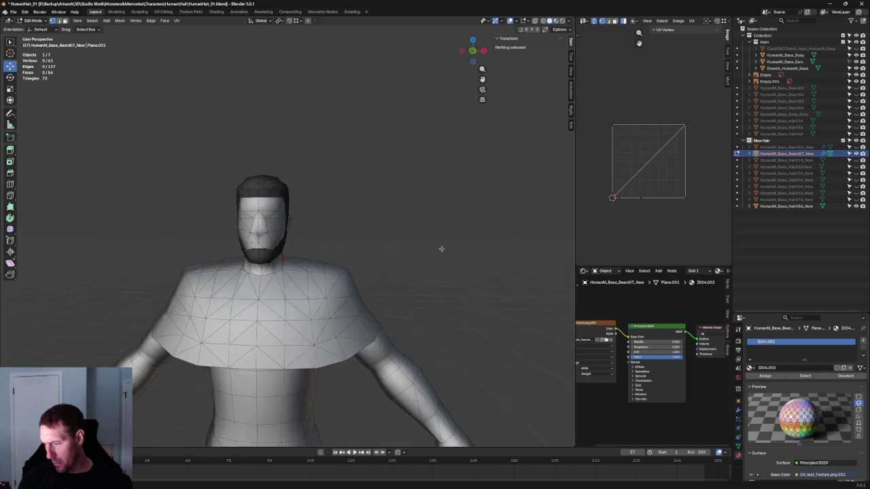
key("KP_1")
Step: Toggle the headband on and off, then hide the body, ears and shape objects
scroll(260, 267, "up", 3)
scroll(260, 268, "up", 1)
scroll(260, 268, "up", 2)
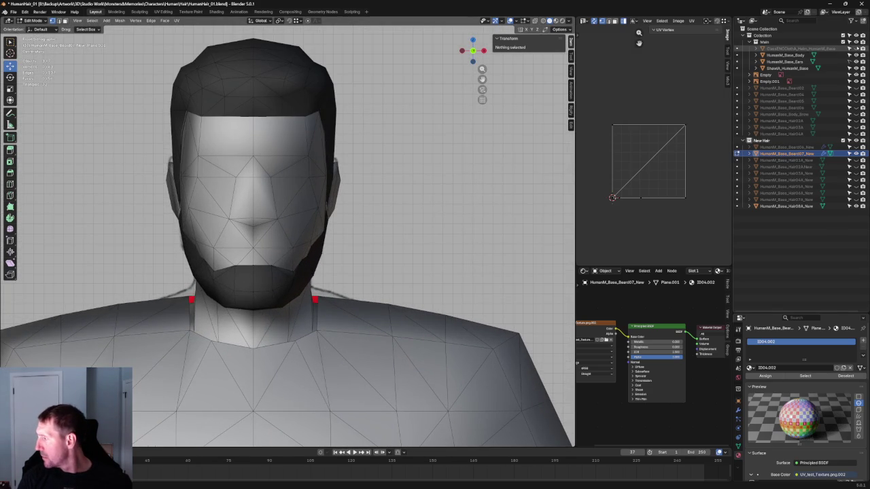
left_click(862, 48)
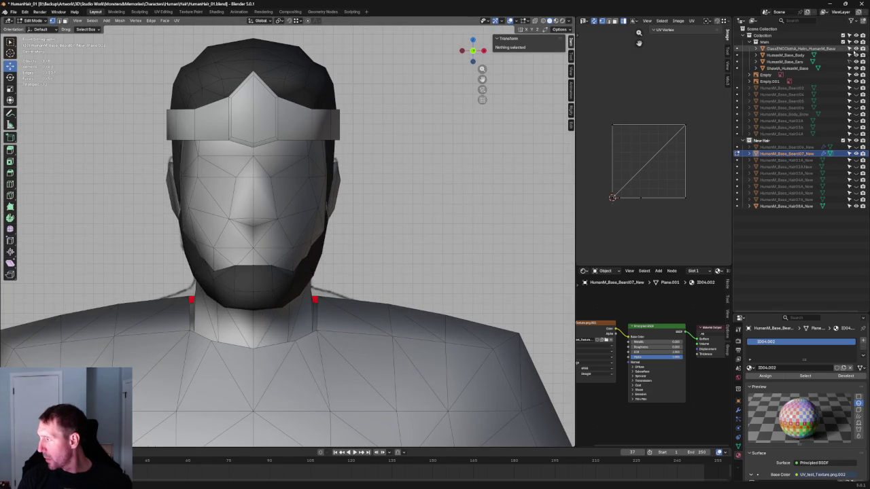
left_click(861, 48)
left_click(862, 54)
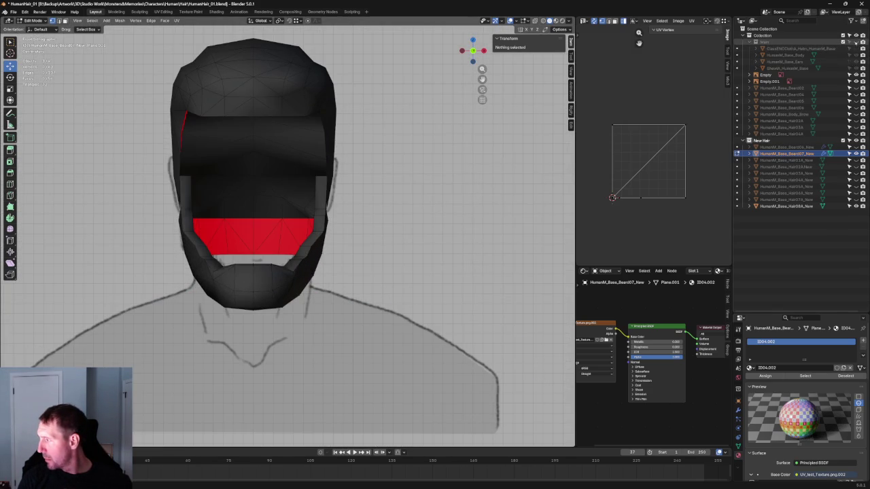
scroll(296, 290, "up", 2)
Step: Extrude a new vertex from the beard along the X axis
mouse_move(272, 286)
middle_mouse_down()
mouse_move(301, 293)
mouse_move(297, 281)
middle_mouse_up()
mouse_move(339, 118)
middle_mouse_down()
mouse_move(353, 174)
mouse_move(330, 174)
middle_mouse_up()
left_click(296, 203)
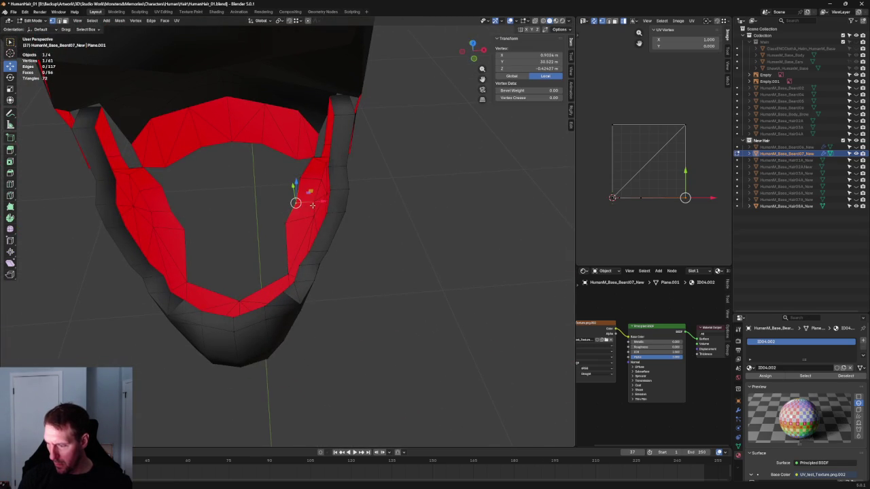
left_click(295, 226)
left_click(286, 220)
key("e")
key("x")
left_click(289, 221)
Step: Move the selected beard vertices along X toward the centre line
mouse_move(291, 220)
middle_mouse_down()
mouse_move(342, 138)
mouse_move(353, 142)
mouse_move(320, 158)
mouse_move(346, 152)
mouse_move(291, 204)
mouse_move(288, 253)
middle_mouse_up()
key("l")
key("ctrl+z")
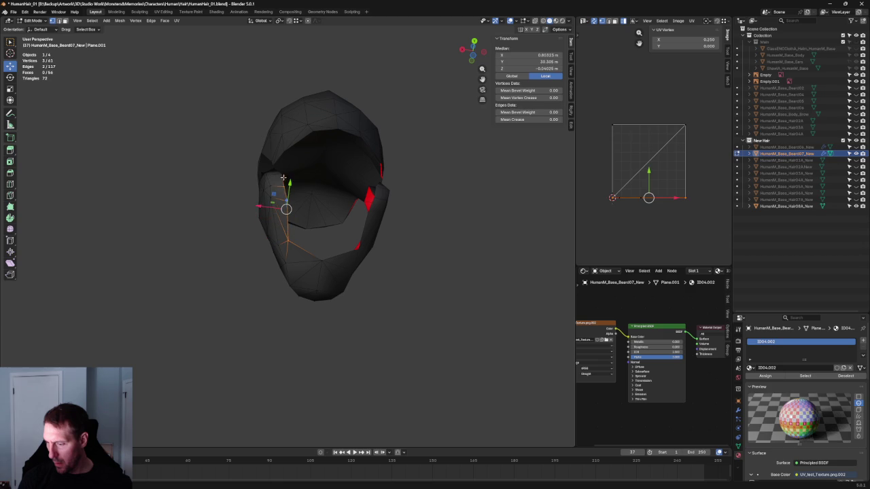
middle_click_drag(279, 178, 361, 281)
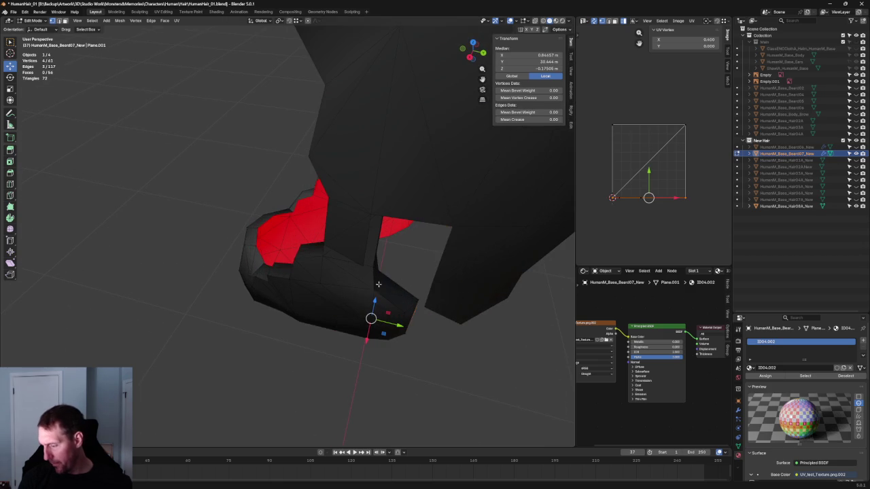
mouse_move(416, 292)
middle_mouse_down()
mouse_move(394, 272)
mouse_move(501, 276)
mouse_move(398, 190)
mouse_move(426, 198)
mouse_move(403, 172)
mouse_move(273, 217)
middle_mouse_up()
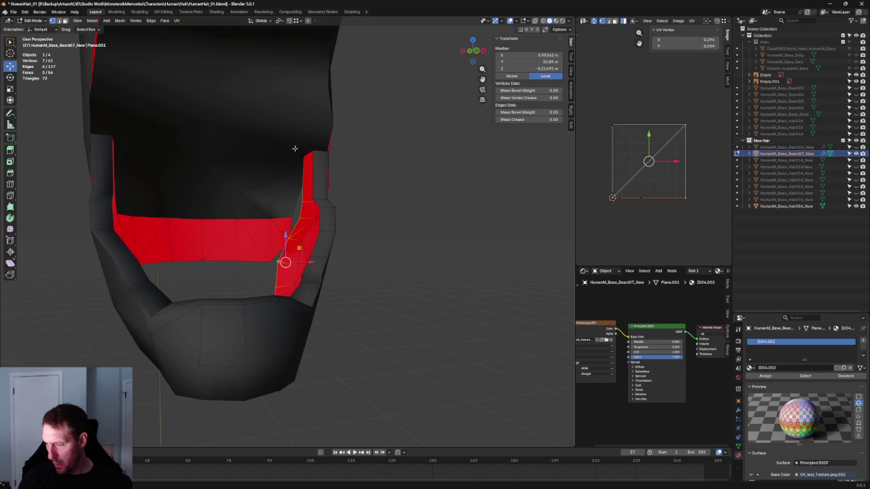
mouse_move(316, 164)
middle_mouse_down()
mouse_move(308, 212)
mouse_move(342, 250)
middle_mouse_up()
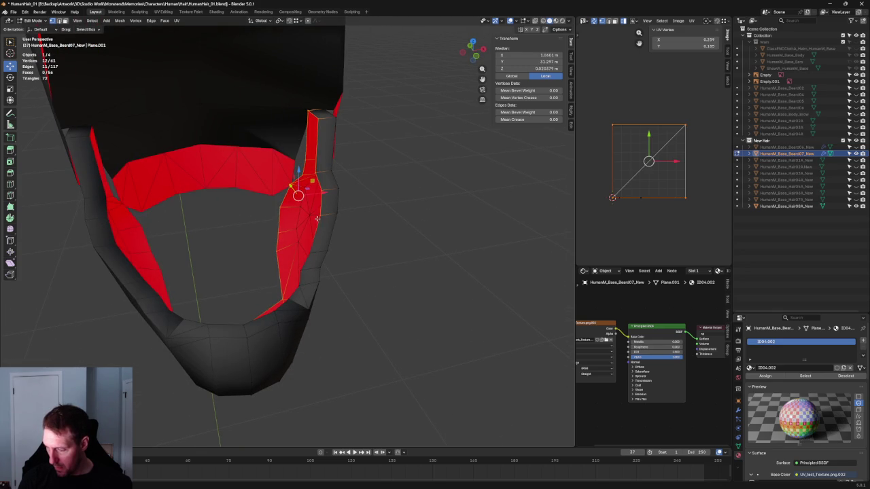
mouse_move(321, 255)
middle_mouse_down()
mouse_move(340, 270)
mouse_move(311, 170)
mouse_move(323, 225)
middle_mouse_up()
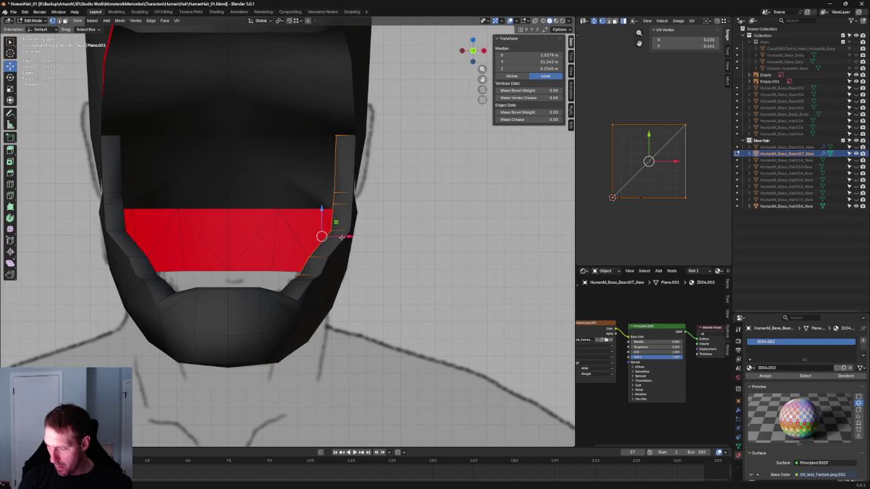
key("g")
key("x")
left_click(298, 223)
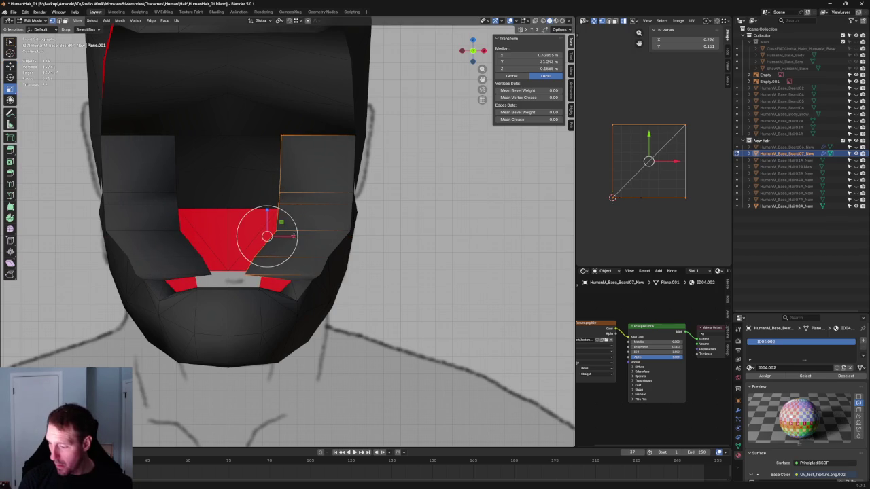
Step: Scale the vertices flat along X and set their Median X to 0
key("s")
key("x")
left_click(268, 231)
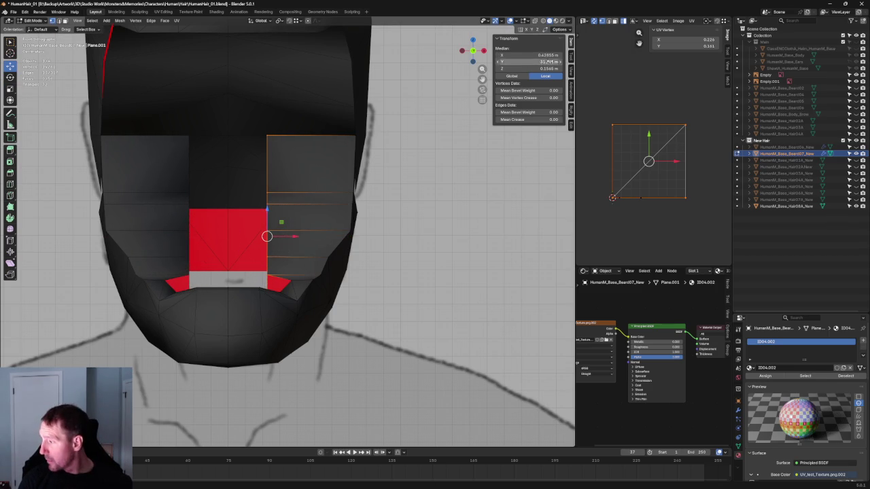
type("0")
key("Return")
scroll(373, 228, "down", 2)
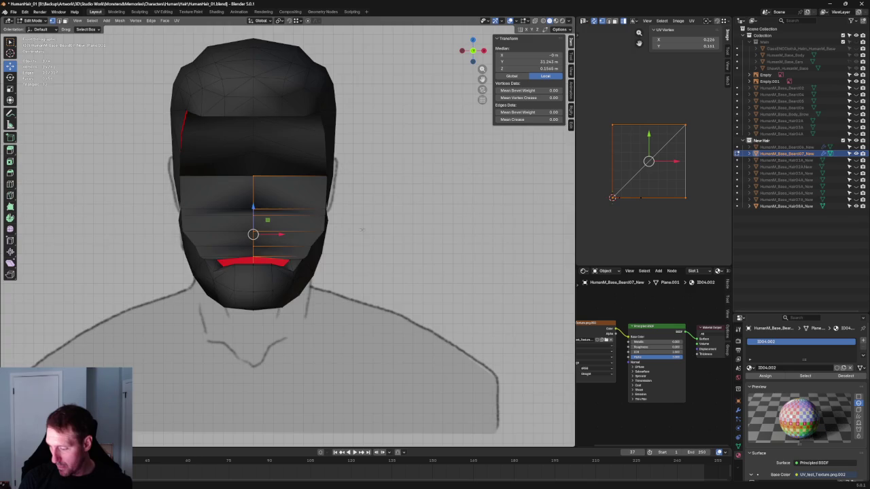
scroll(372, 227, "down", 2)
middle_click_drag(373, 227, 415, 244)
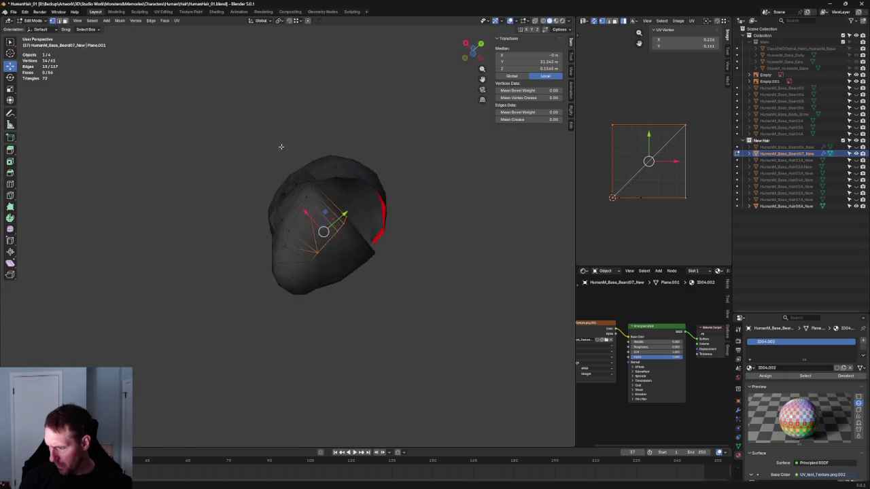
Step: Select a centre vertex on the lower mouth edge and set its X to 0
scroll(415, 244, "up", 5)
scroll(415, 243, "up", 3)
left_click(334, 206)
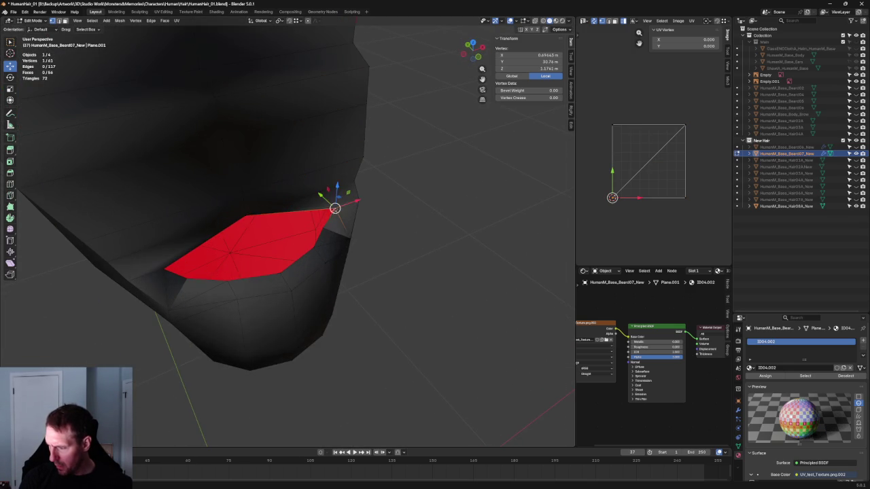
scroll(285, 255, "up", 2)
middle_click_drag(285, 254, 311, 241)
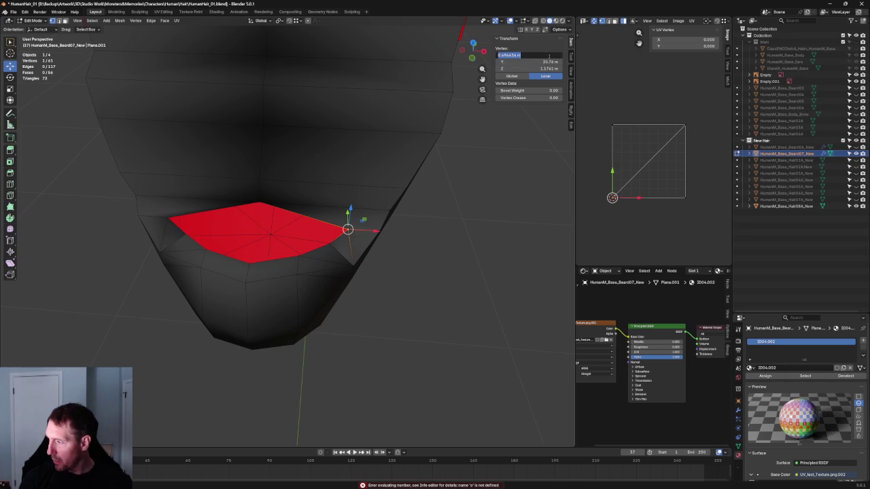
middle_click_drag(398, 254, 382, 233)
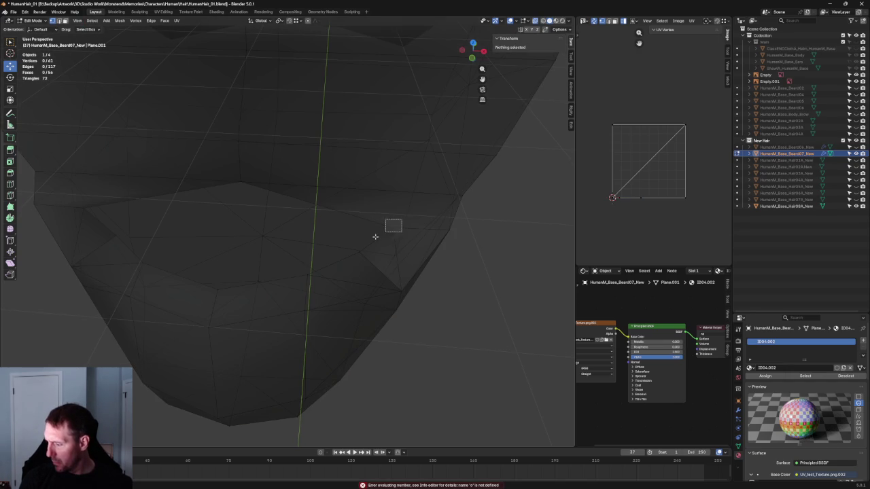
key("ctrl+KP_1")
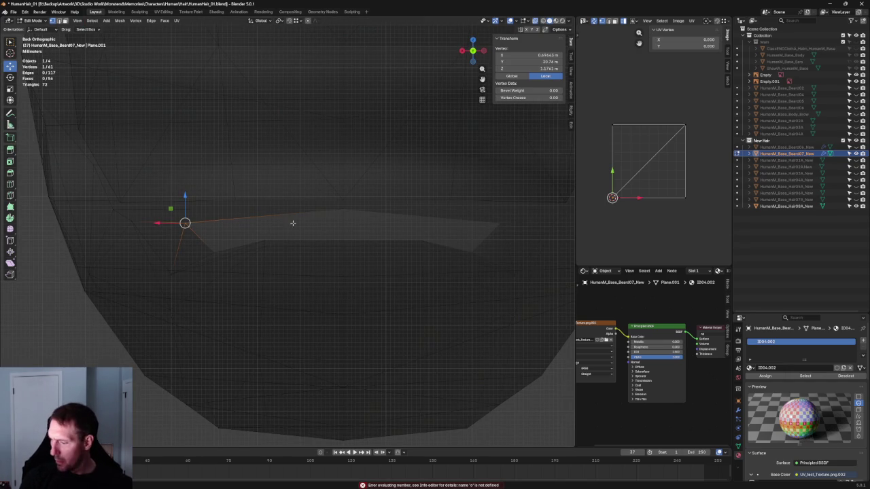
key("KP_1")
middle_click_drag(261, 243, 368, 240)
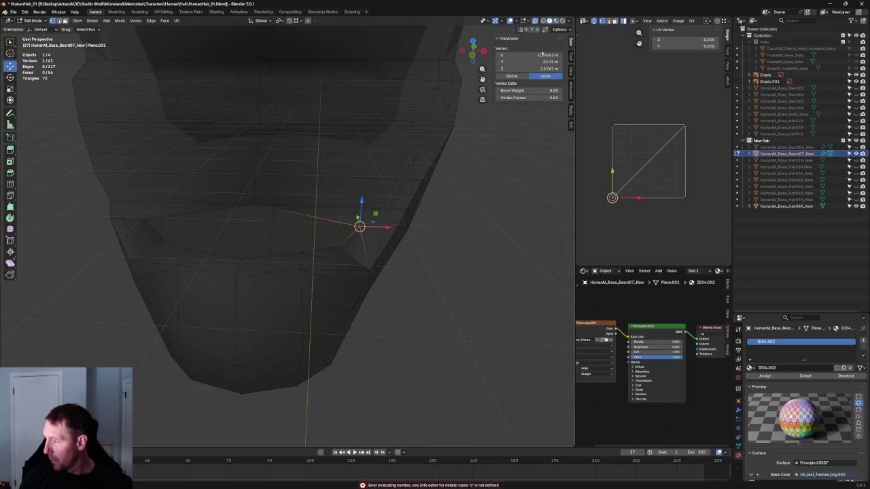
type("0")
key("Return")
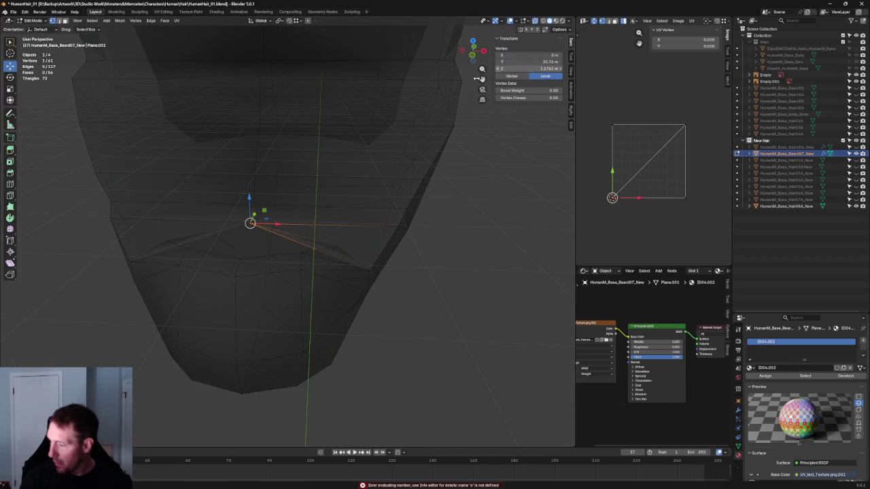
Step: Using X-ray, set a second mouth-edge vertex's X to 0 and select the next one
key("alt+z")
key("alt+z")
left_click(339, 246)
key("alt+z")
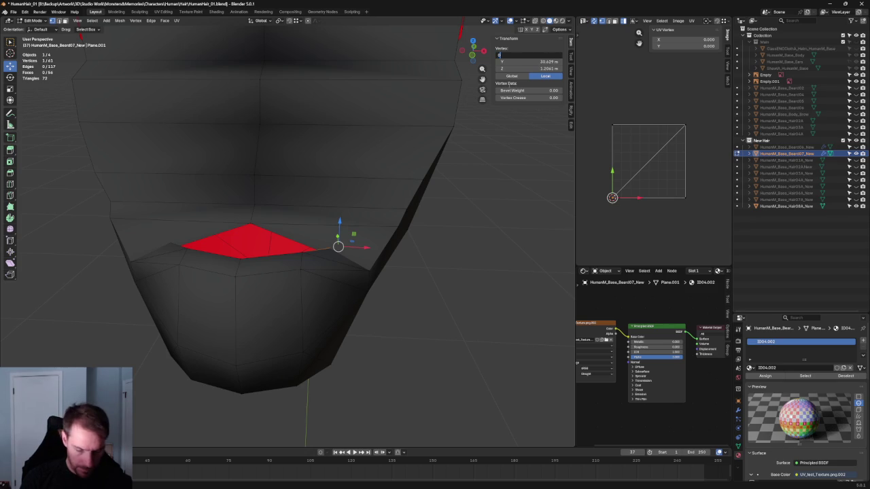
key("Return")
key("alt+z")
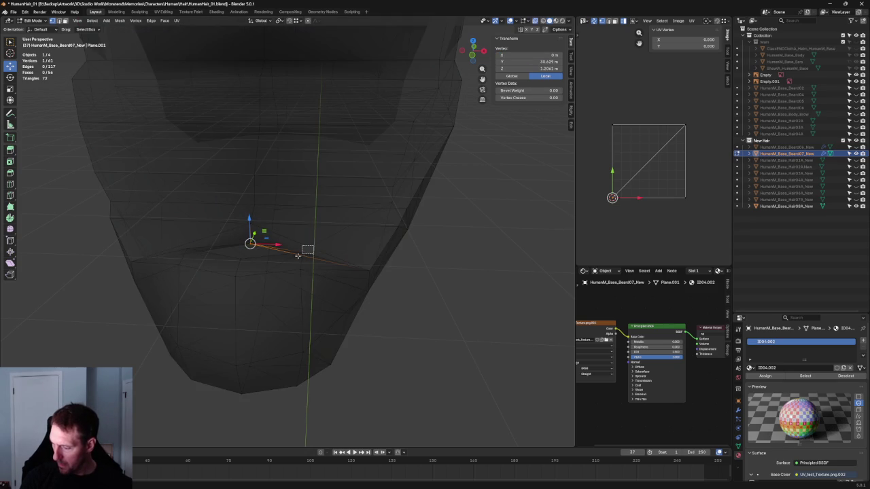
left_click(302, 252)
key("alt+z")
mouse_move(302, 253)
middle_mouse_down()
mouse_move(258, 252)
mouse_move(257, 240)
middle_mouse_up()
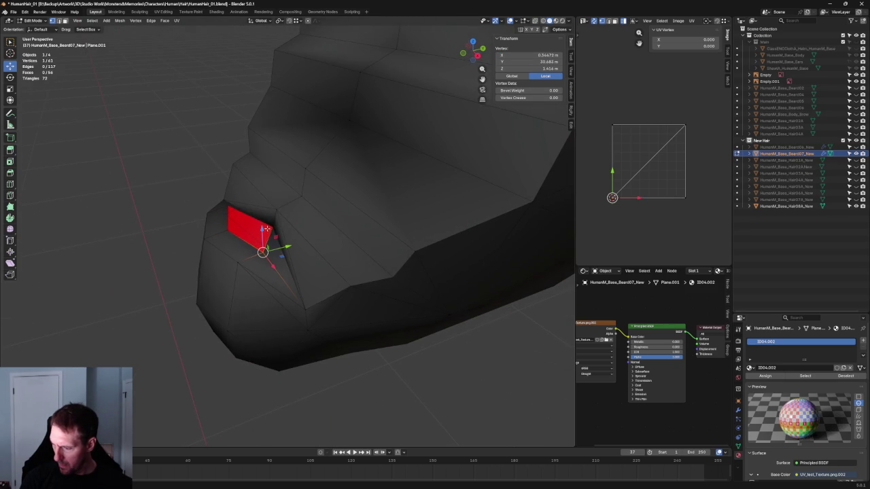
Step: Nudge the jaw-corner vertices along Y and then along Z
left_click_drag(301, 204, 333, 201)
mouse_move(333, 201)
middle_mouse_down()
mouse_move(343, 229)
mouse_move(360, 239)
mouse_move(305, 211)
mouse_move(285, 234)
mouse_move(285, 210)
middle_mouse_up()
left_click(284, 227, "shift")
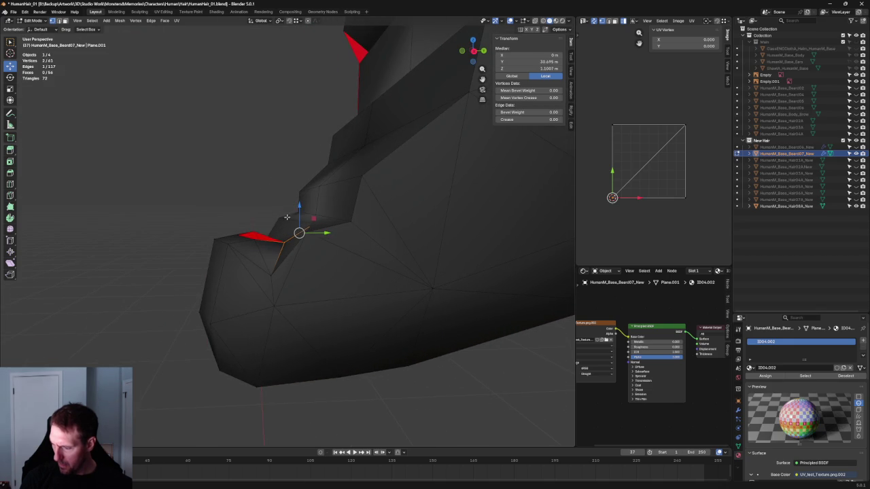
left_click(282, 242)
left_click_drag(284, 219, 283, 223)
left_click(283, 229)
middle_click_drag(283, 229, 275, 261)
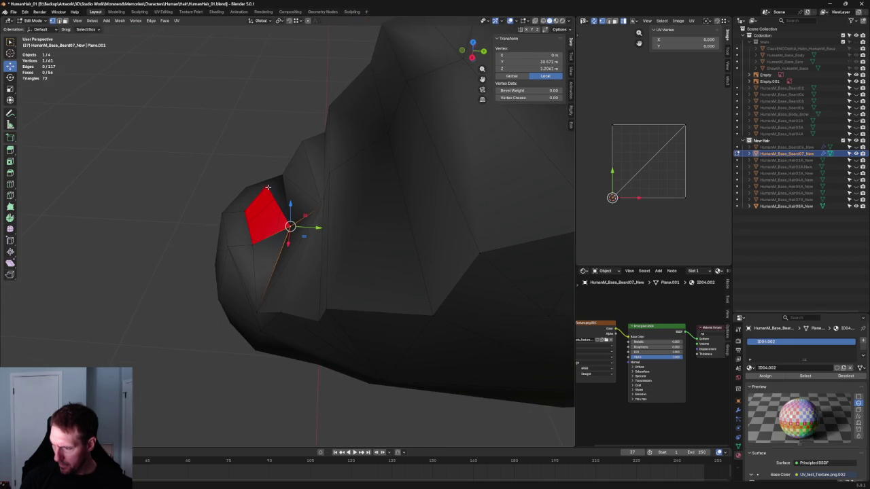
Step: Slide the mouth-corner edge along the Y axis
key("alt+a")
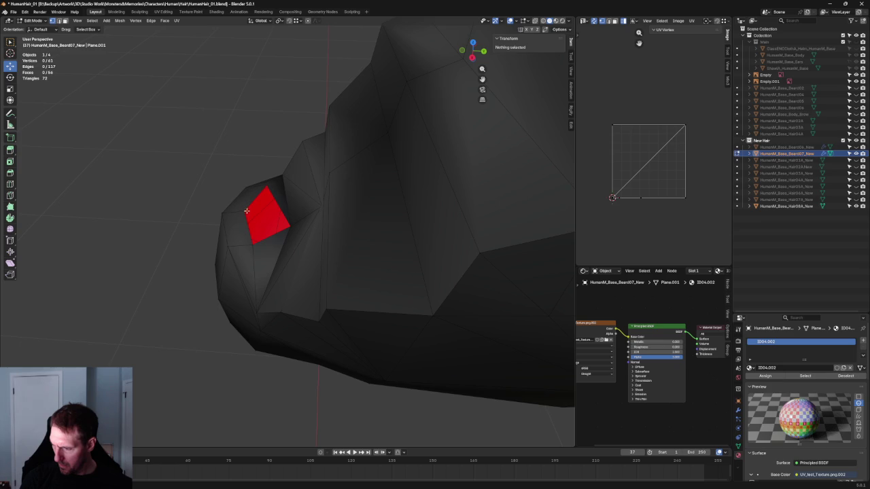
left_click(247, 211)
mouse_move(247, 212)
middle_mouse_down()
mouse_move(273, 262)
mouse_move(229, 208)
mouse_move(243, 229)
mouse_move(269, 223)
middle_mouse_up()
left_click(190, 228, "shift")
key("g")
key("y")
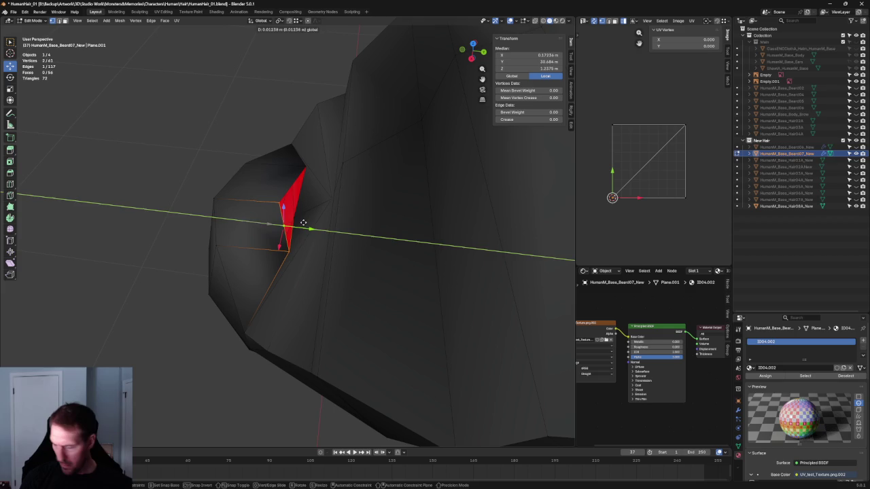
left_click(303, 223)
mouse_move(297, 247)
middle_mouse_down()
mouse_move(292, 231)
mouse_move(323, 273)
middle_mouse_up()
Step: Reposition a single jaw-corner vertex, then move the selected vertices along Y
left_click(290, 229)
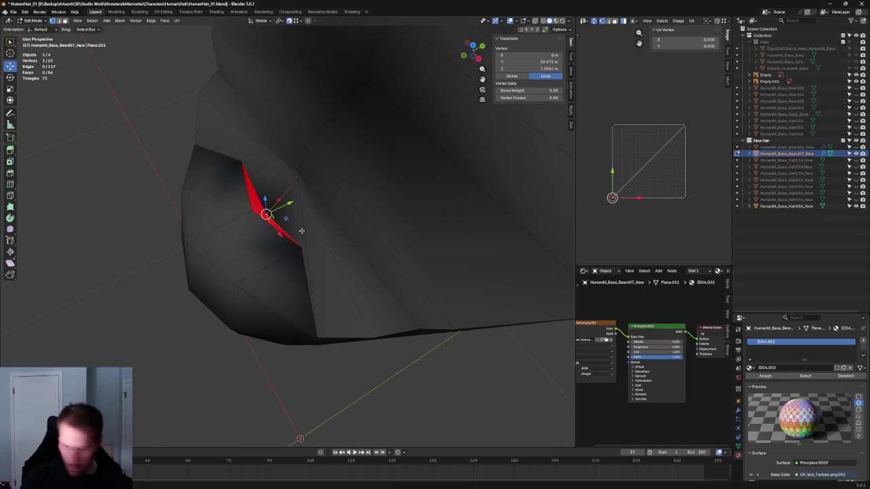
mouse_move(266, 214)
middle_mouse_down()
mouse_move(320, 219)
mouse_move(350, 234)
mouse_move(355, 248)
mouse_move(322, 254)
mouse_move(282, 219)
middle_mouse_up()
key("g")
left_click(301, 247)
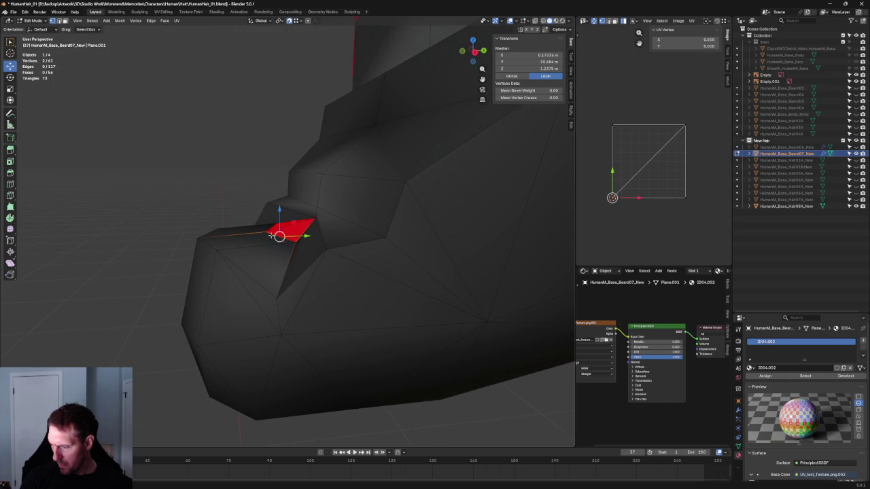
key("g")
key("y")
left_click(294, 237)
Step: Merge two jaw-corner vertices at center, then shift the neighbouring pair along Y
key("alt+z")
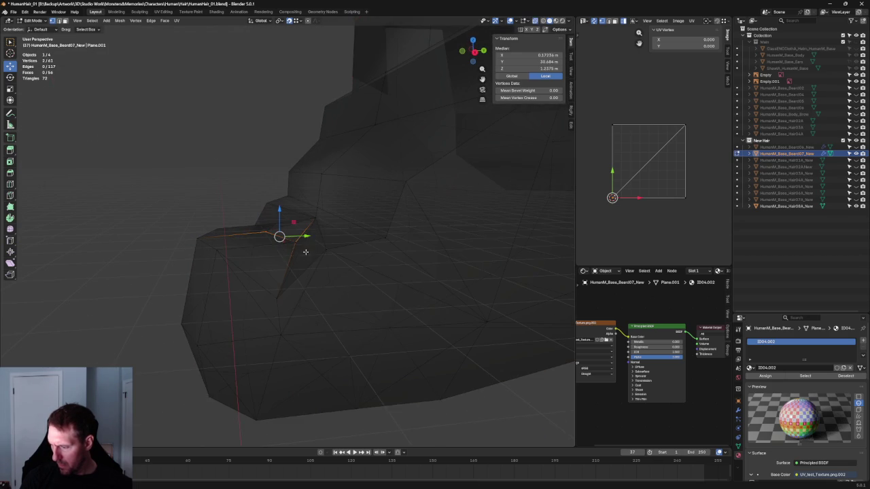
key("f")
key("m")
left_click(272, 234)
key("alt+z")
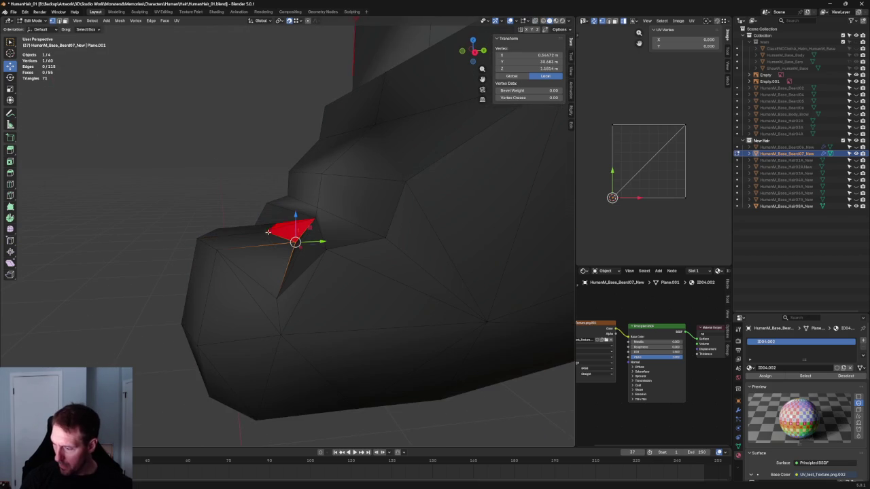
left_click(264, 233, "shift")
key("g")
key("y")
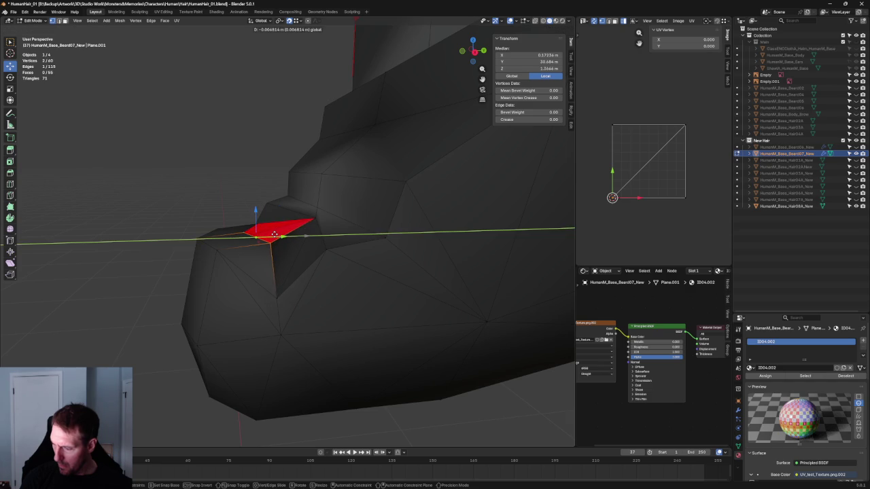
left_click(274, 233)
Step: Try connecting a jaw-edge vertex to the red face's tip with J, which fails
mouse_move(275, 234)
middle_mouse_down()
mouse_move(300, 249)
mouse_move(311, 278)
mouse_move(379, 264)
middle_mouse_up()
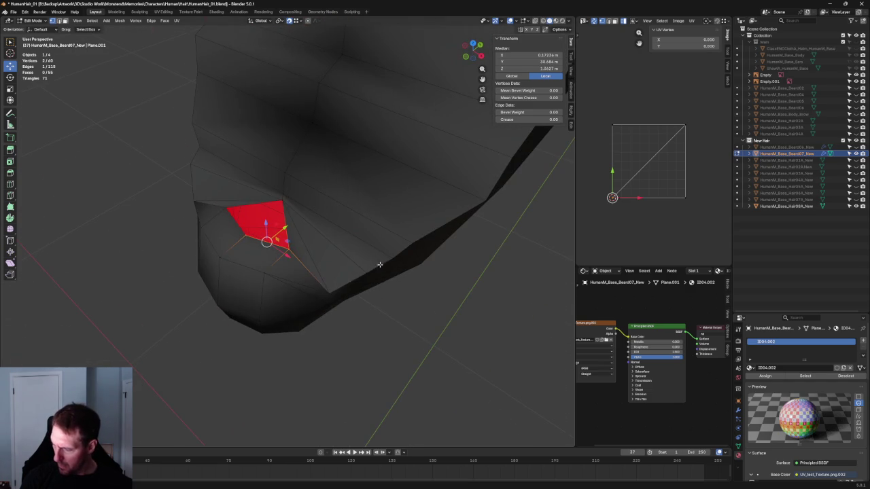
left_click(355, 274)
left_click(277, 257, "shift")
middle_click_drag(276, 257, 307, 230)
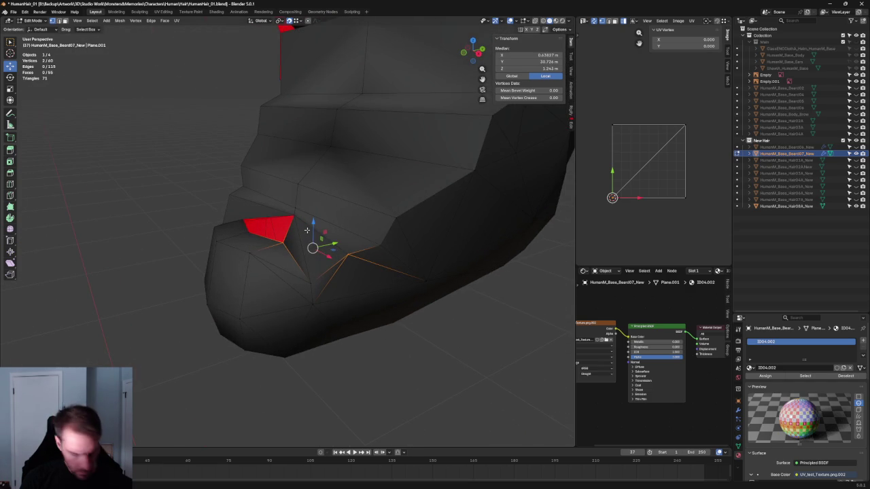
key("j")
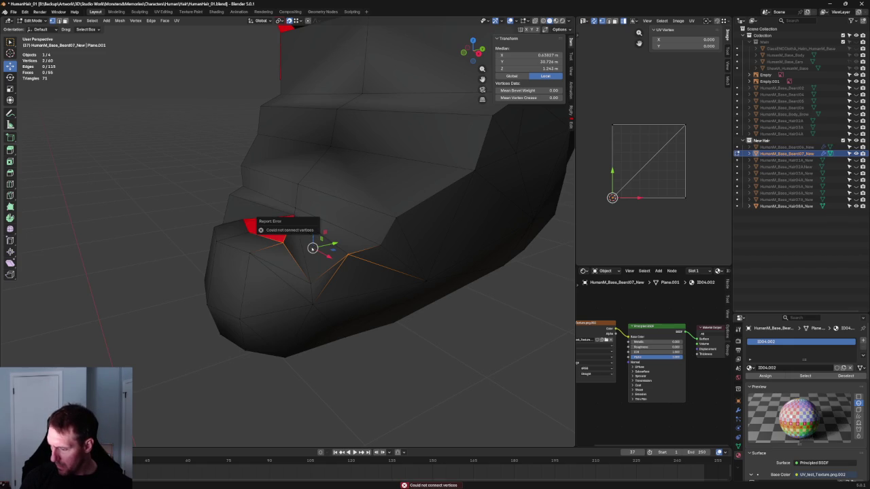
key("alt+z")
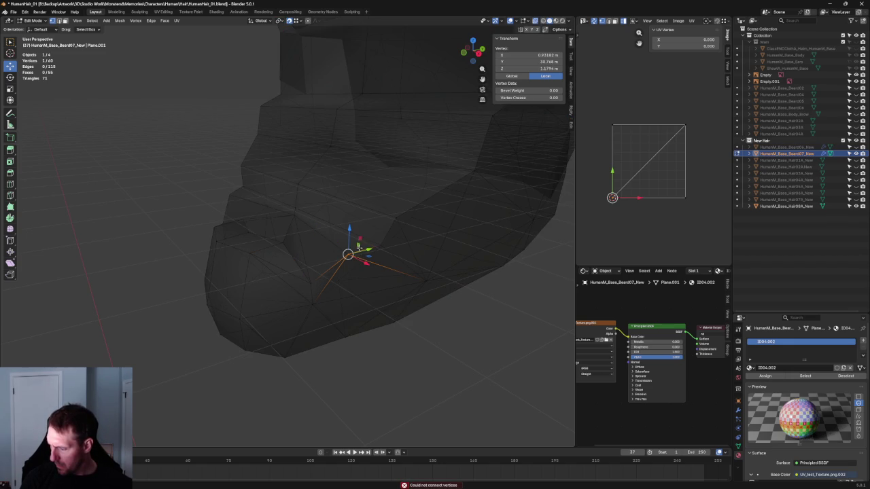
right_click(285, 245)
Step: Select the vertex beside the red face together with the hidden vertex behind it
key("Escape")
key("alt+z")
key("alt+a")
scroll(319, 255, "up", 2)
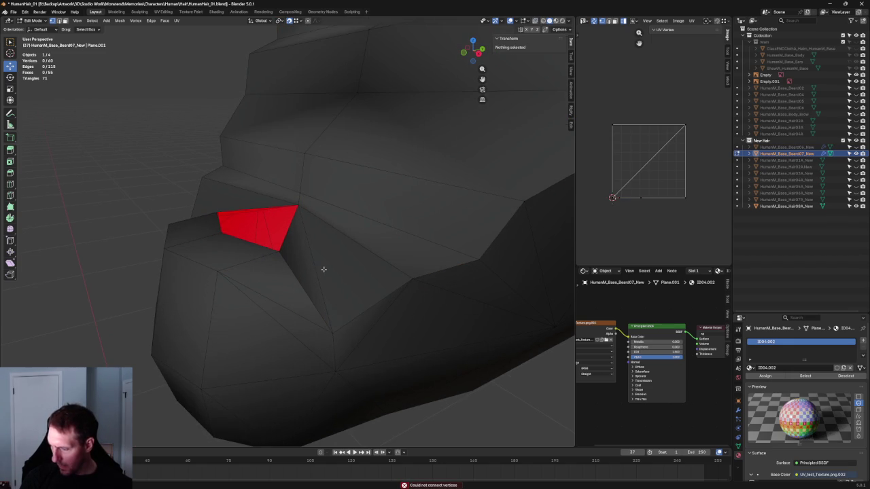
left_click(411, 277)
key("alt+z")
mouse_move(375, 257)
left_mouse_down()
mouse_move(425, 290)
mouse_move(414, 289)
mouse_move(414, 264)
mouse_move(412, 279)
left_mouse_up()
key("alt+z")
key("alt+z")
key("alt+z")
Step: Split the faces through the crease-centre vertex using the vertex connect operation
right_click(278, 253)
key("alt+a")
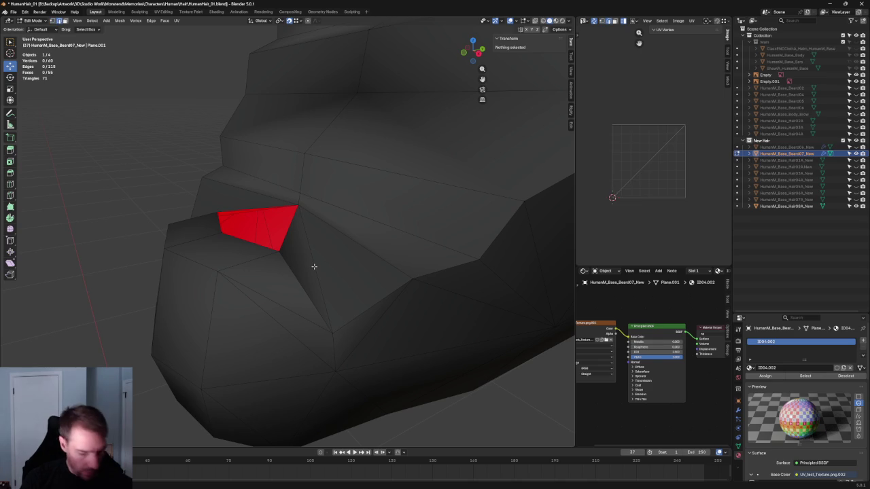
right_click(311, 256, "ctrl")
key("j")
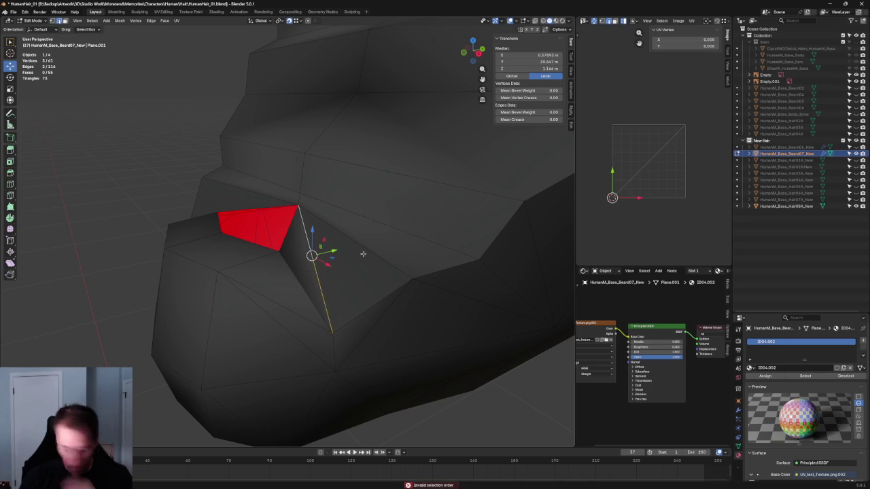
key("alt+z")
left_click(401, 294)
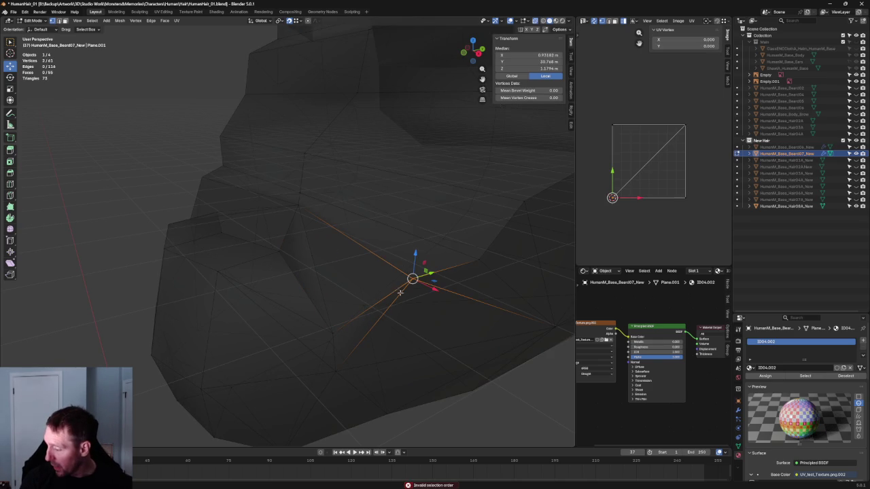
right_click(287, 248)
left_click(287, 251)
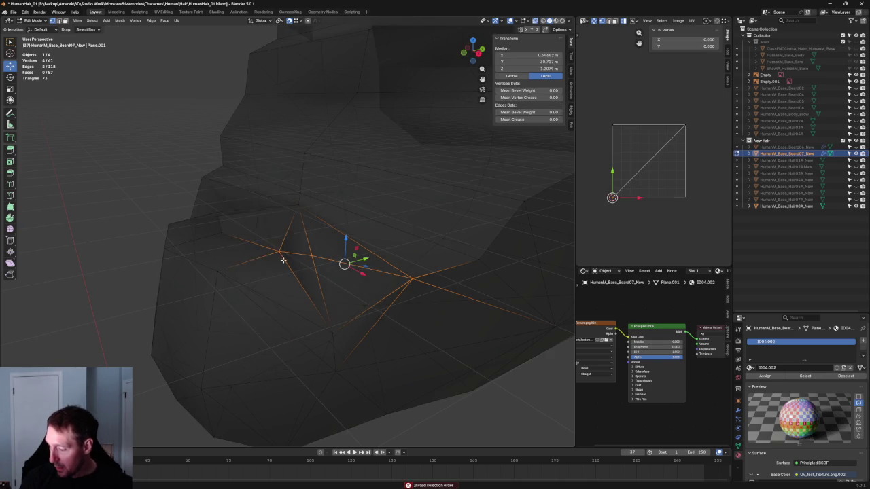
key("alt+z")
Step: Merge two vertices and set the resulting vertex's X to 0.087
mouse_move(301, 263)
middle_mouse_down()
mouse_move(281, 268)
mouse_move(335, 271)
mouse_move(319, 253)
middle_mouse_up()
left_click(277, 244, "shift")
key("m")
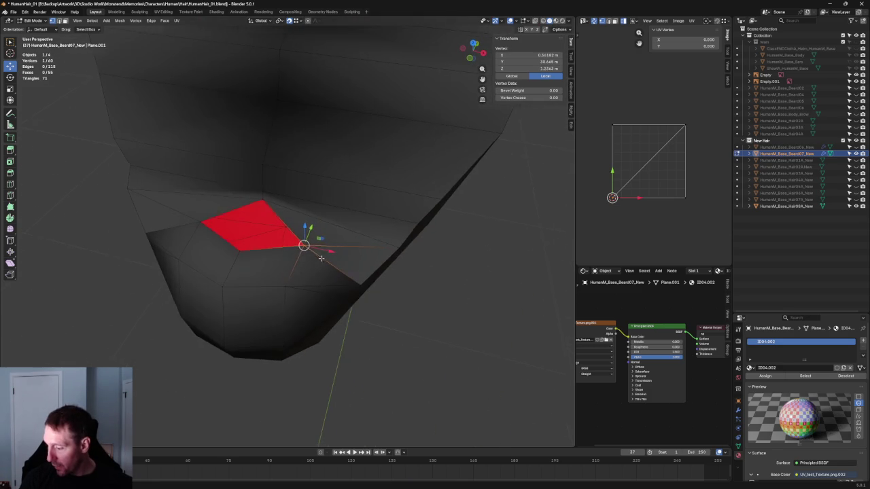
left_click_drag(325, 253, 280, 234)
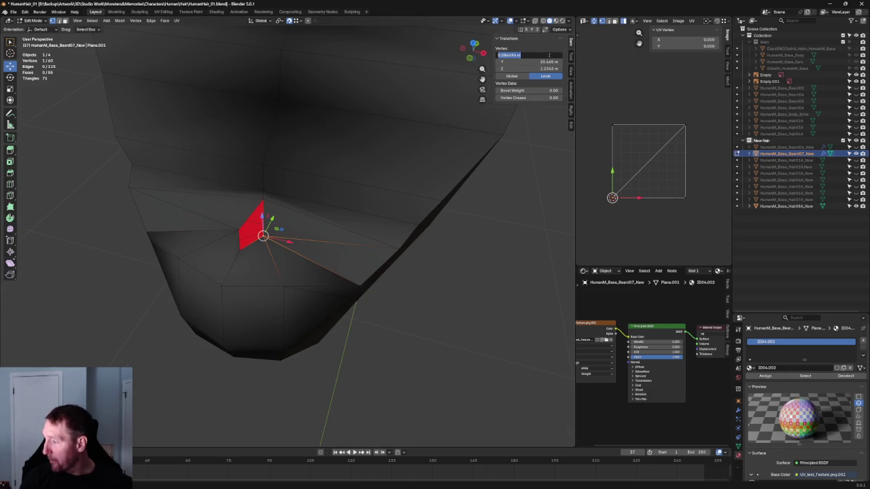
key("Return")
Step: Delete the stray vertex near the chin and fill the resulting hole with F
key("alt+a")
middle_click_drag(272, 258, 235, 251)
mouse_move(234, 252)
left_mouse_down()
mouse_move(173, 271)
mouse_move(181, 271)
left_mouse_up()
key("x")
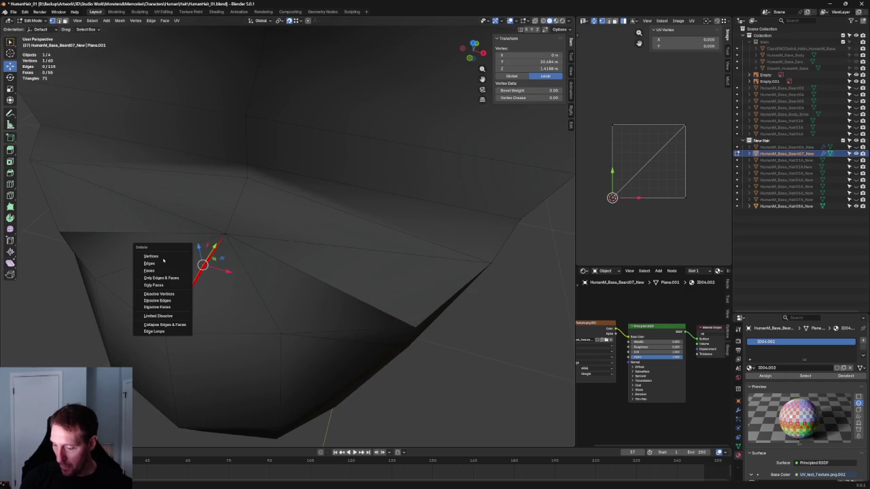
left_click(151, 256)
left_click(258, 263, "alt")
key("f")
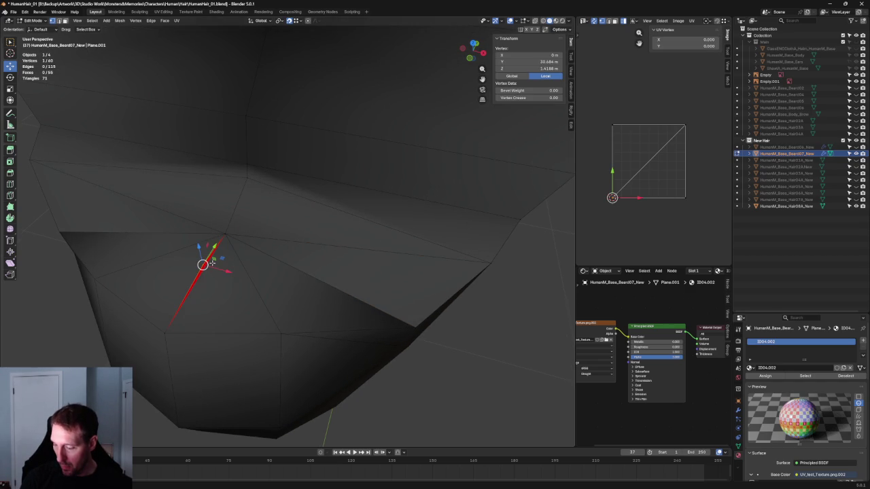
key("alt+a")
scroll(222, 263, "down", 5)
Step: In side view, slide the jawline corner vertex along Y to match the reference sketch
mouse_move(417, 301)
middle_mouse_down()
mouse_move(373, 266)
mouse_move(328, 271)
middle_mouse_up()
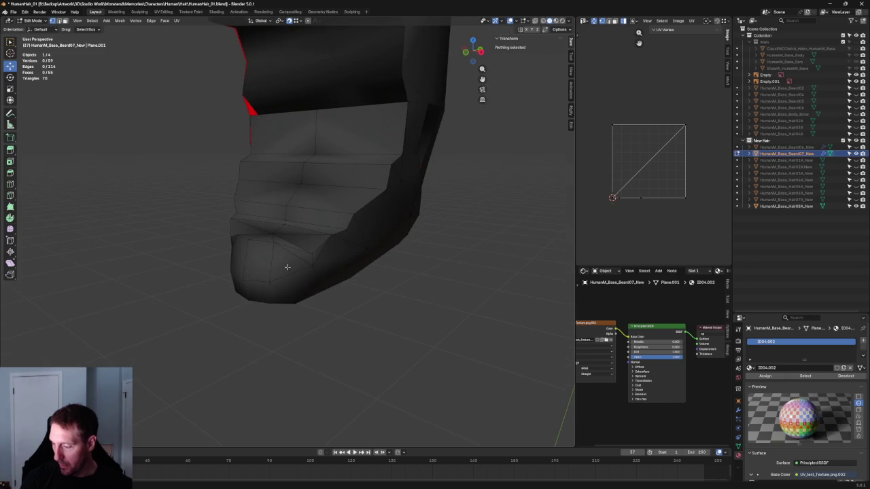
mouse_move(281, 236)
middle_mouse_down()
mouse_move(290, 305)
mouse_move(291, 291)
mouse_move(242, 243)
mouse_move(283, 252)
middle_mouse_up()
scroll(282, 253, "up", 1)
scroll(287, 247, "up", 4)
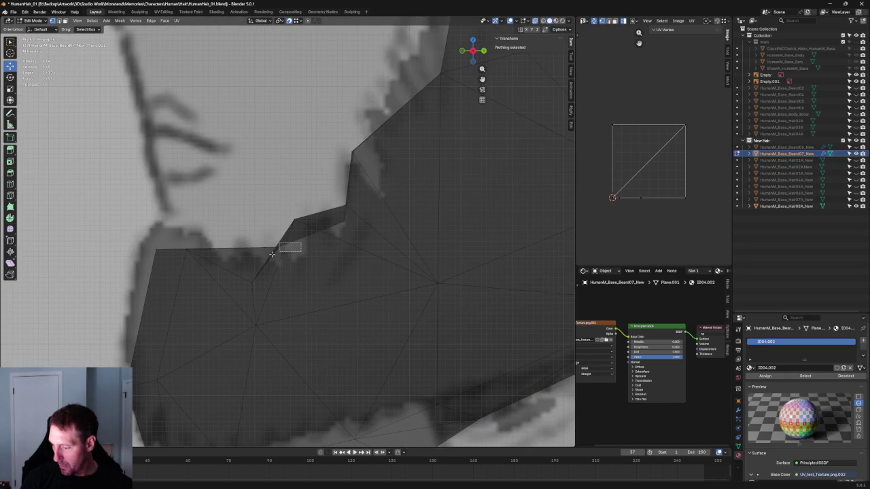
left_click(280, 249)
left_click_drag(304, 249, 303, 247)
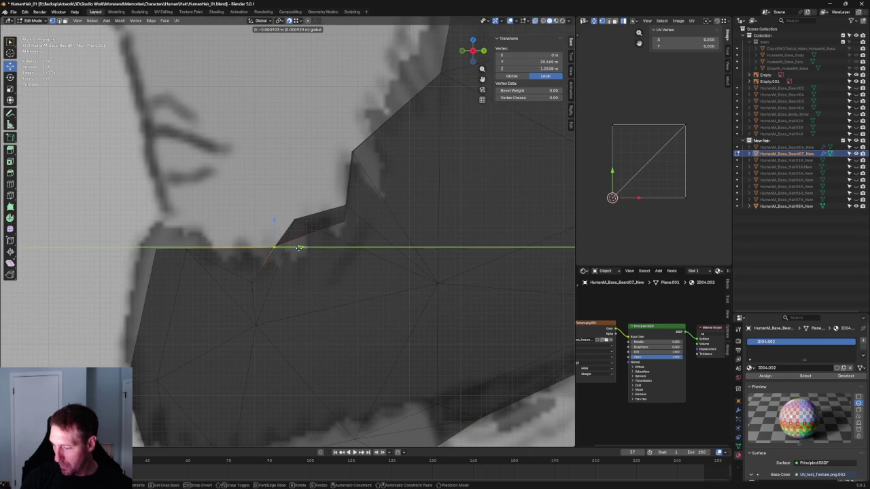
left_click_drag(371, 222, 324, 227)
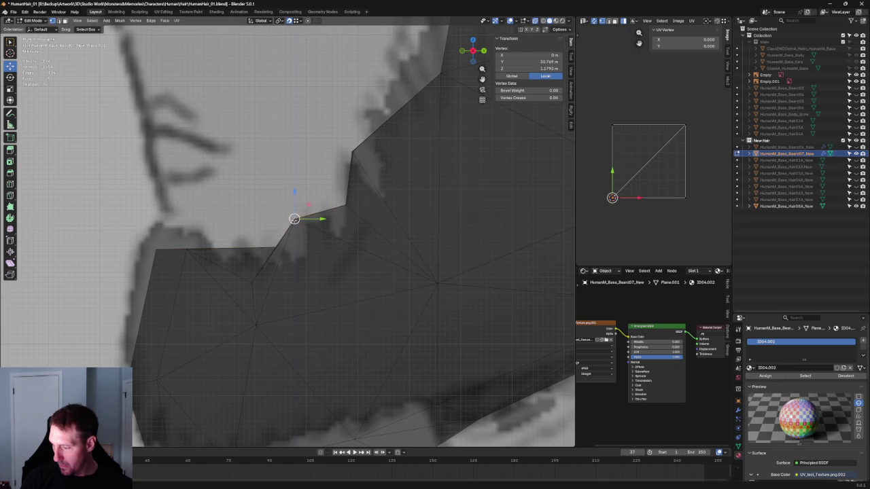
scroll(295, 265, "down", 5)
scroll(172, 274, "down", 5)
mouse_move(172, 274)
middle_mouse_down()
mouse_move(272, 274)
mouse_move(274, 319)
mouse_move(264, 266)
middle_mouse_up()
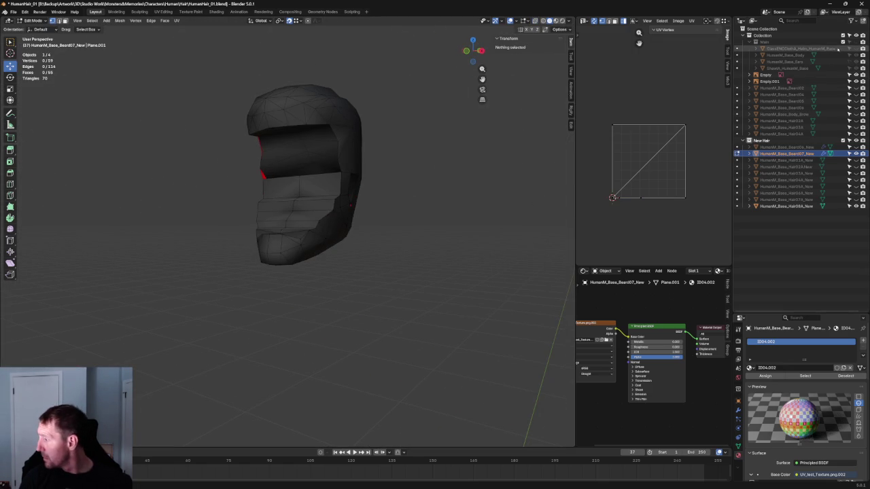
Step: Unhide the body, head and ears objects and inspect the beard around chin and neck
left_click(855, 41)
middle_click_drag(511, 188, 398, 218)
scroll(399, 217, "up", 5)
scroll(348, 292, "up", 3)
mouse_move(348, 292)
middle_mouse_down()
mouse_move(365, 267)
mouse_move(292, 258)
mouse_move(334, 281)
middle_mouse_up()
scroll(332, 281, "down", 4)
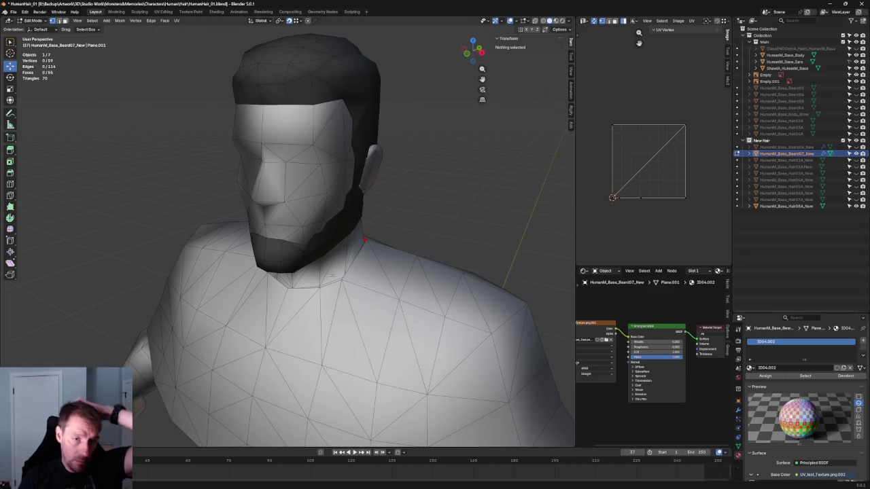
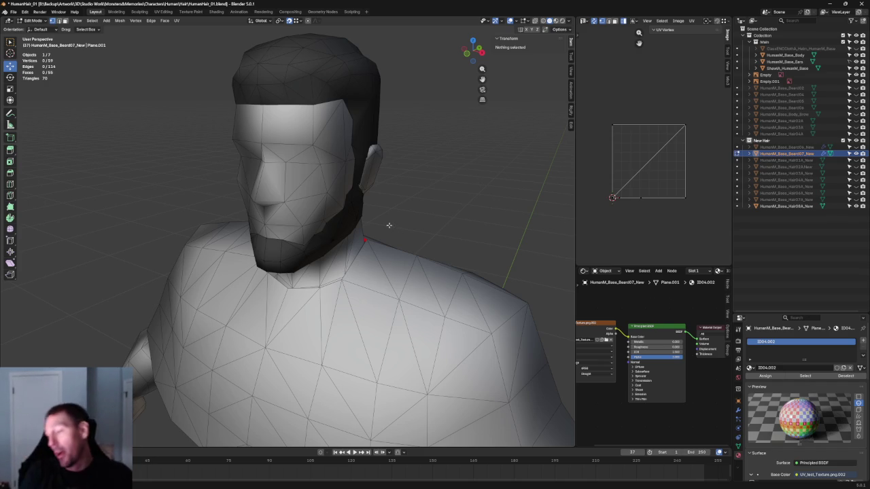
Step: In front orthographic view, select a beard jaw vertex and try an X-axis move
scroll(423, 198, "up", 2)
scroll(411, 210, "up", 2)
scroll(373, 200, "up", 2)
scroll(389, 249, "up", 1)
key("KP_1")
scroll(335, 243, "up", 5)
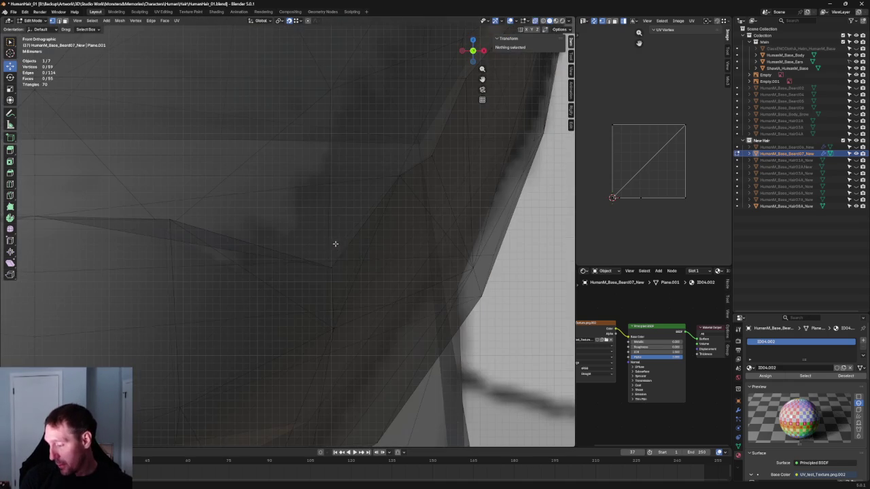
left_click(324, 268)
key("alt+z")
key("g")
key("x")
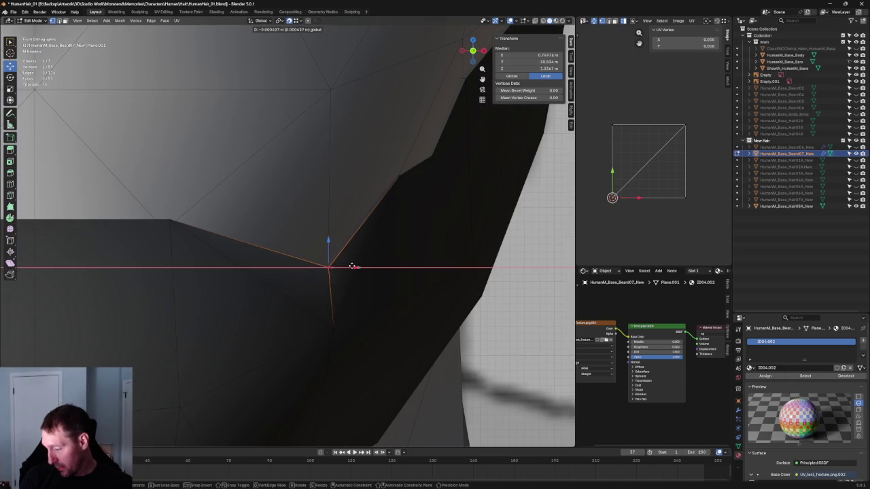
key("Escape")
scroll(351, 267, "up", 2)
Step: In side view with X-ray, move the jaw vertex along Y onto the reference beard
key("KP_3")
scroll(277, 260, "up", 2)
key("alt+z")
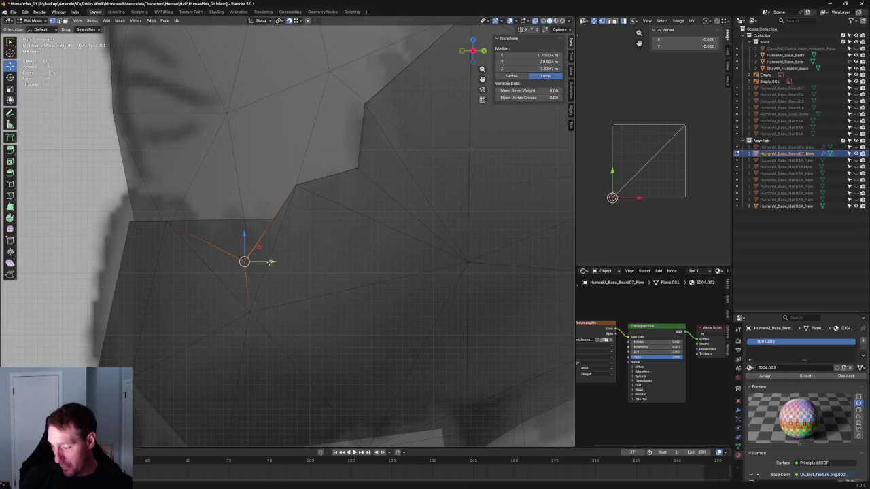
key("g")
key("y")
left_click(275, 260)
scroll(276, 260, "down", 4)
mouse_move(275, 260)
middle_mouse_down()
mouse_move(365, 220)
mouse_move(333, 204)
middle_mouse_up()
left_click(365, 219)
Step: Back in front view, select the chin edges and a beard vertex, then switch to side view
scroll(217, 224, "up", 3)
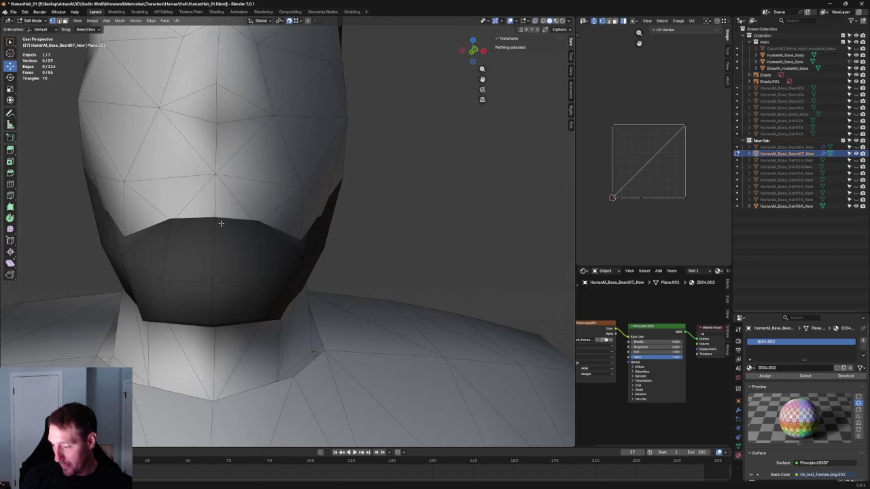
key("KP_1")
key("alt+z")
key("alt+z")
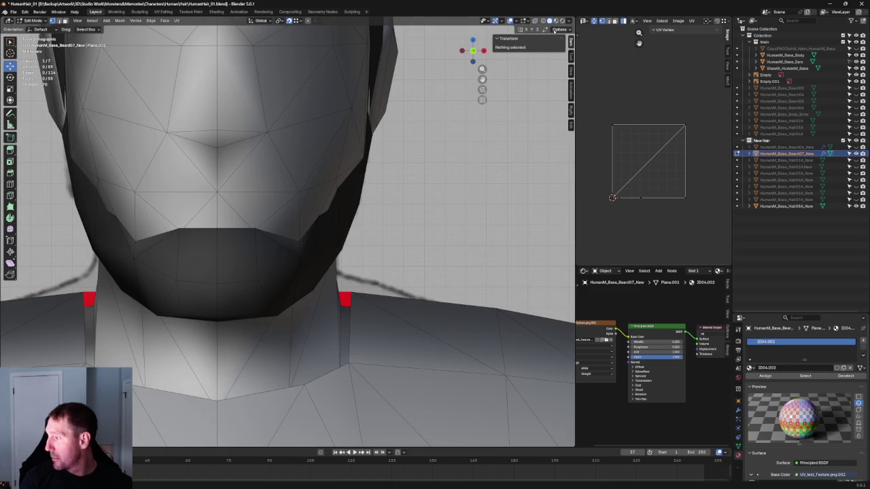
key("alt+z")
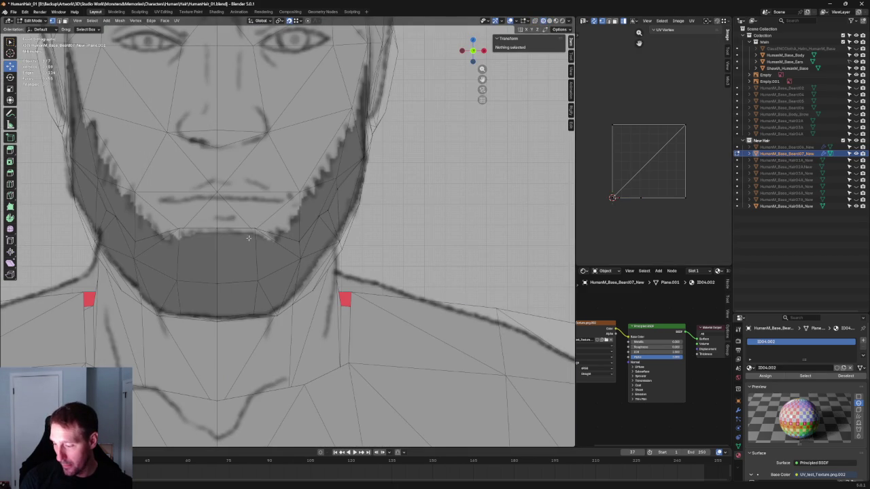
scroll(248, 237, "up", 3)
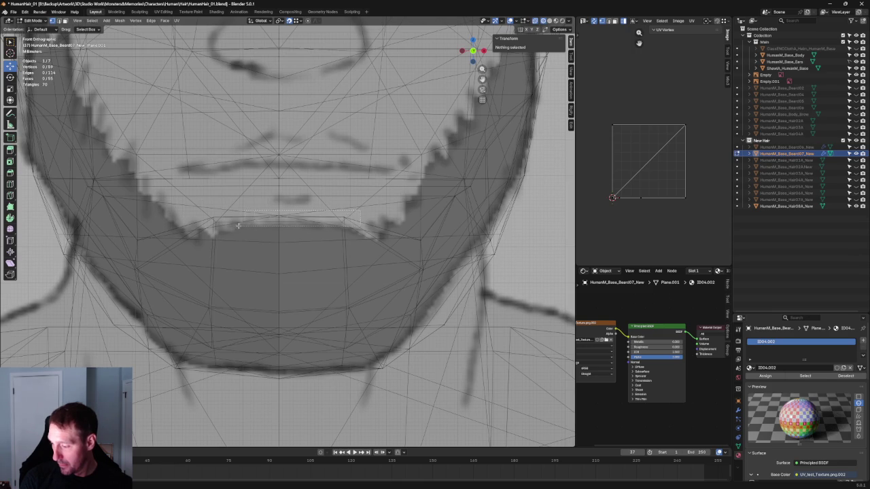
left_click_drag(360, 213, 240, 226)
key("shift+z")
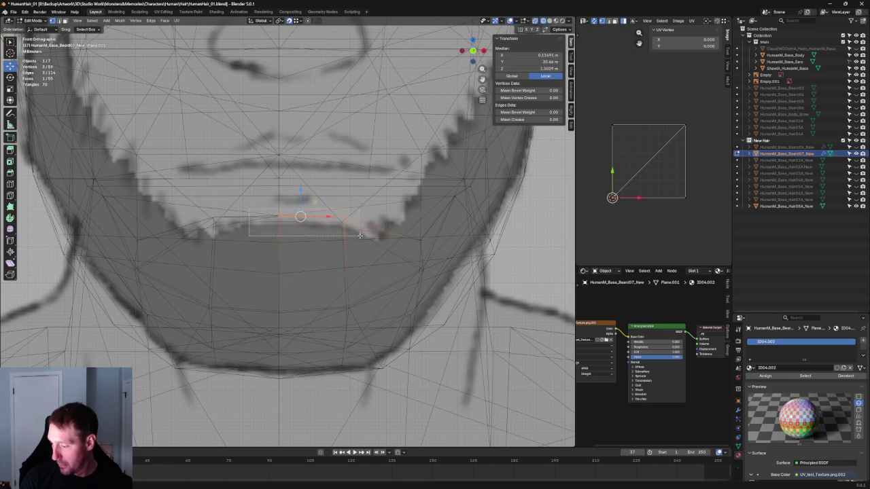
key("shift+z")
left_click(354, 219)
scroll(354, 219, "down", 5)
middle_click_drag(355, 218, 352, 211)
key("KP_3")
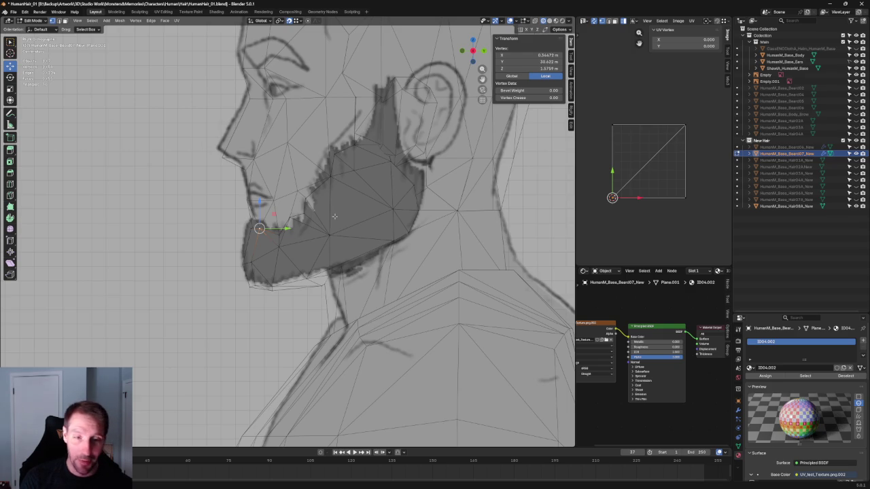
scroll(333, 216, "up", 4)
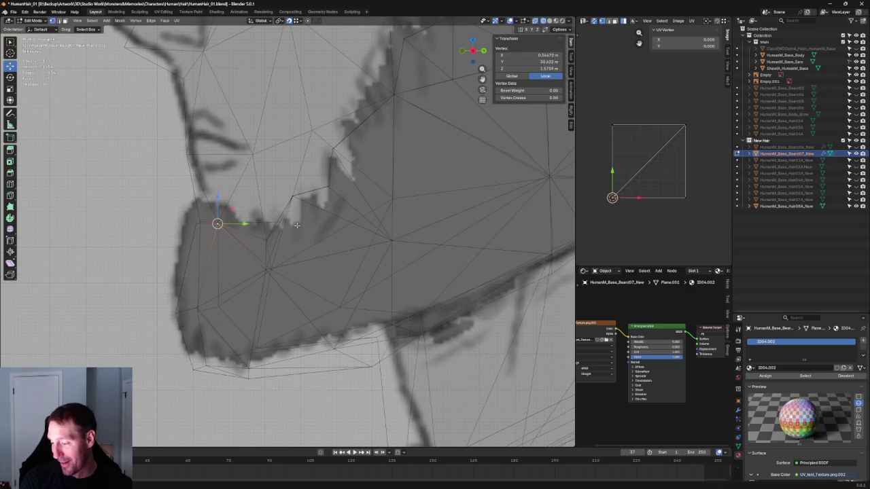
Step: Slide the chin vertex to match the side-profile reference and orbit to check it
left_click_drag(306, 224, 286, 222)
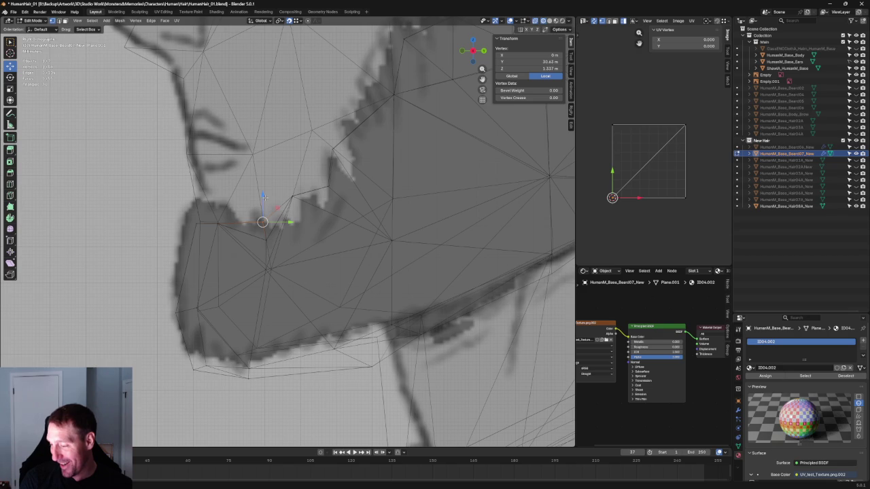
scroll(315, 231, "down", 5)
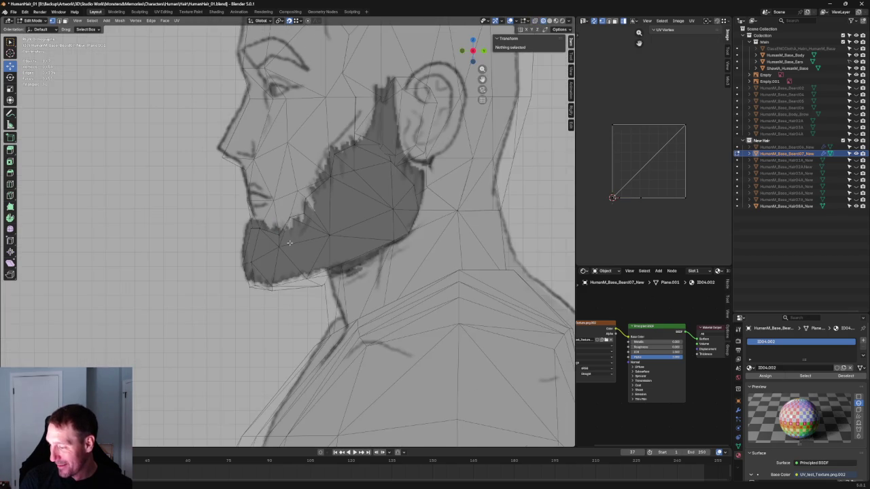
scroll(315, 230, "down", 3)
mouse_move(315, 230)
middle_mouse_down()
mouse_move(353, 245)
mouse_move(388, 233)
mouse_move(382, 246)
mouse_move(427, 256)
mouse_move(350, 260)
mouse_move(412, 244)
mouse_move(429, 195)
mouse_move(484, 210)
mouse_move(446, 252)
mouse_move(491, 231)
mouse_move(341, 165)
mouse_move(338, 178)
mouse_move(380, 204)
middle_mouse_up()
key("shift+z")
scroll(411, 244, "down", 4)
scroll(338, 178, "up", 6)
scroll(338, 178, "down", 6)
scroll(339, 229, "up", 6)
Step: With X-ray on, raise a vertex on the beard's chin edge slightly
key("alt+z")
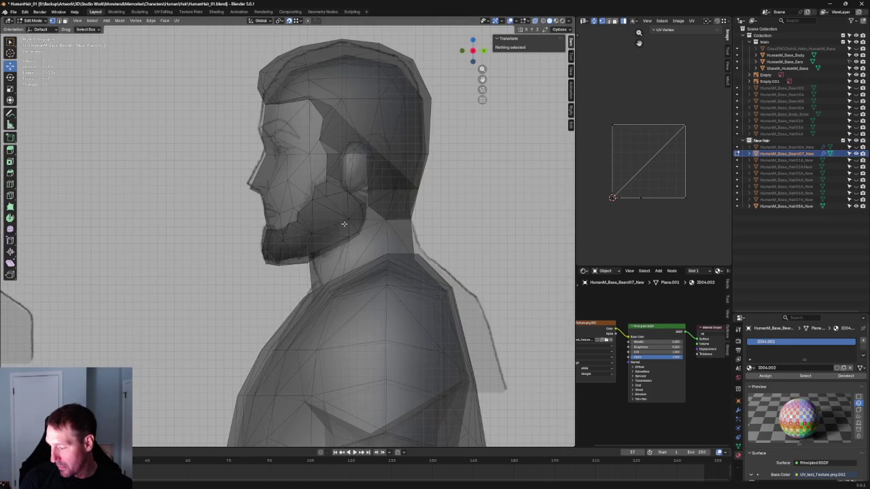
scroll(343, 224, "up", 3)
scroll(340, 231, "up", 3)
scroll(333, 242, "up", 3)
left_click(325, 252)
left_click_drag(325, 252, 328, 233)
scroll(328, 233, "down", 5)
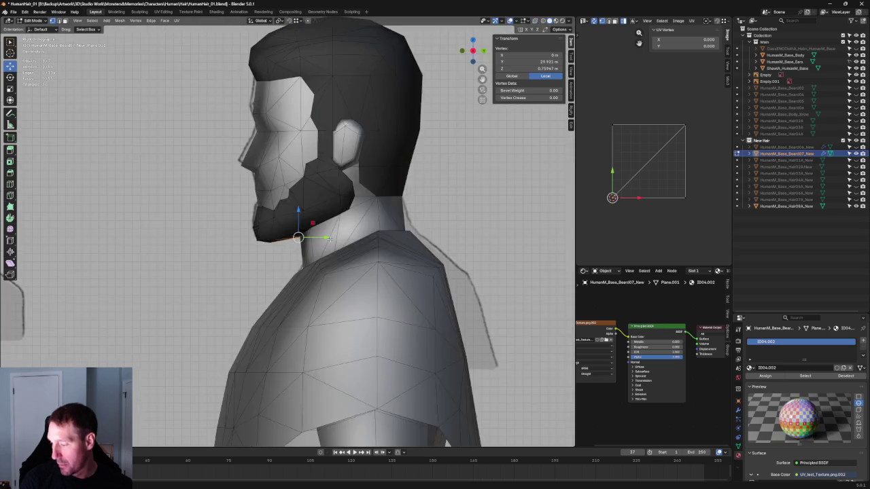
scroll(326, 238, "down", 3)
key("alt+a")
scroll(323, 246, "up", 5)
scroll(323, 246, "down", 2)
Step: Move a vertex on the beard's underside below the chin in toward the neck
mouse_move(323, 246)
middle_mouse_down()
mouse_move(429, 225)
mouse_move(434, 240)
middle_mouse_up()
left_click(299, 198)
key("KP_Decimal")
middle_click_drag(346, 253, 341, 246)
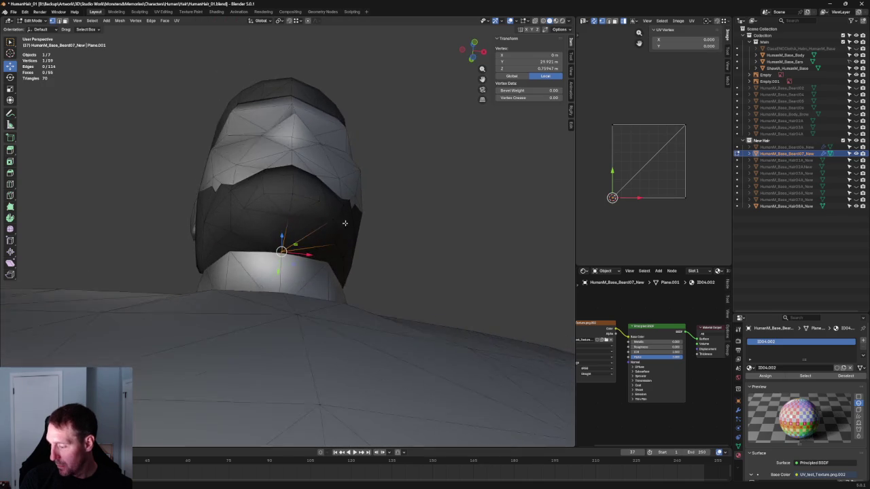
key("g")
key("x")
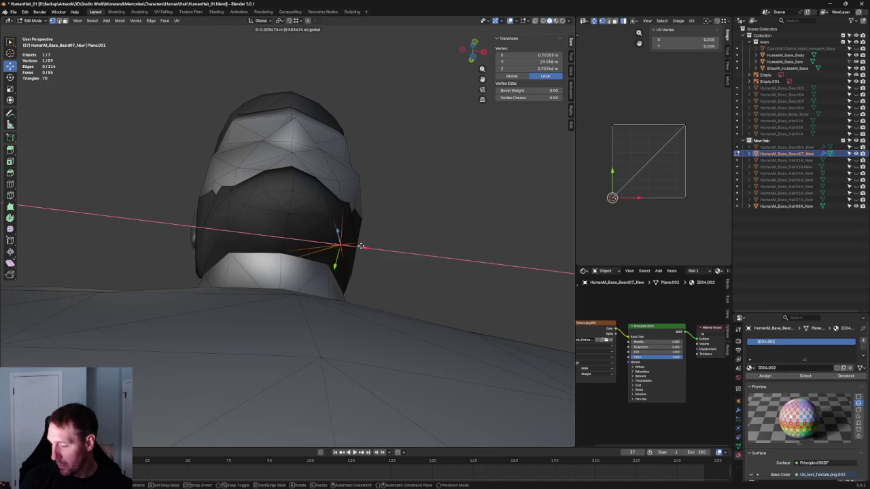
key("Escape")
left_click(447, 184)
mouse_move(446, 184)
middle_mouse_down()
mouse_move(402, 243)
mouse_move(307, 233)
mouse_move(427, 242)
mouse_move(364, 283)
mouse_move(326, 255)
mouse_move(402, 165)
mouse_move(417, 181)
middle_mouse_up()
key("KP_1")
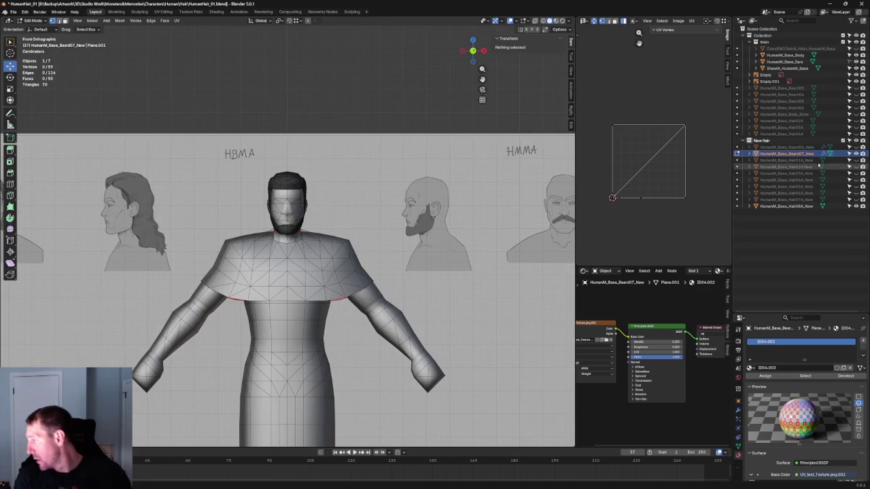
Step: Return to object mode and move the reference-sheet empty to a new position
left_click(788, 153)
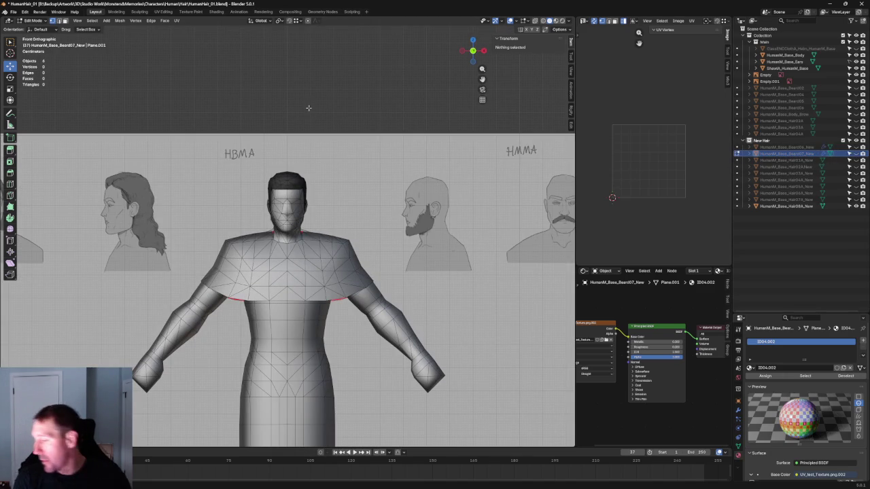
scroll(271, 134, "down", 3)
scroll(271, 134, "down", 1)
scroll(271, 134, "down", 1)
middle_click_drag(271, 134, 424, 120, "shift")
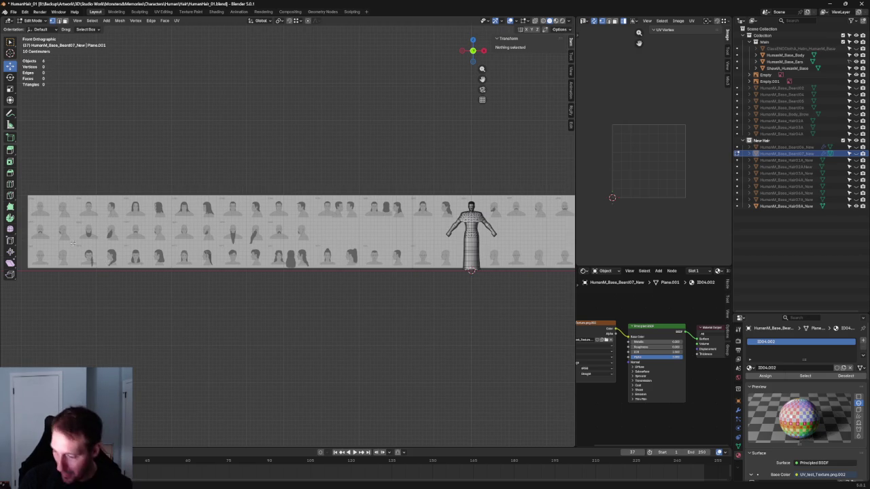
key("Tab")
left_click(116, 225)
scroll(114, 231, "down", 3)
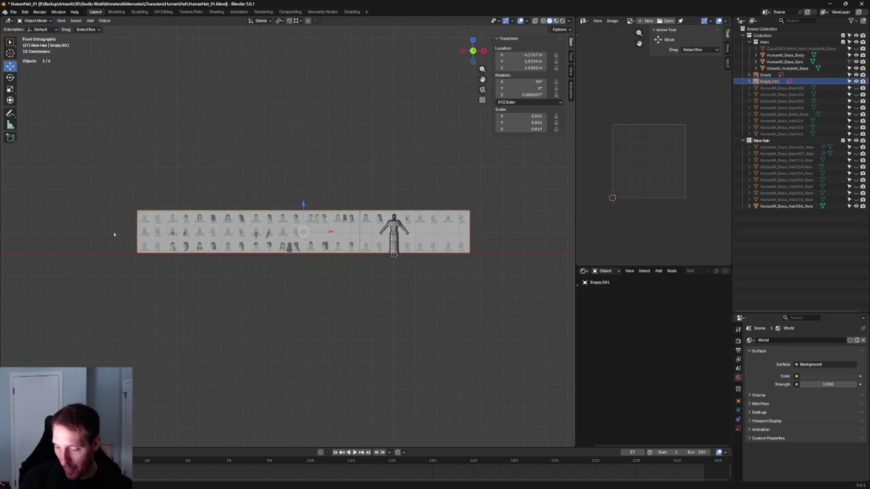
key("g")
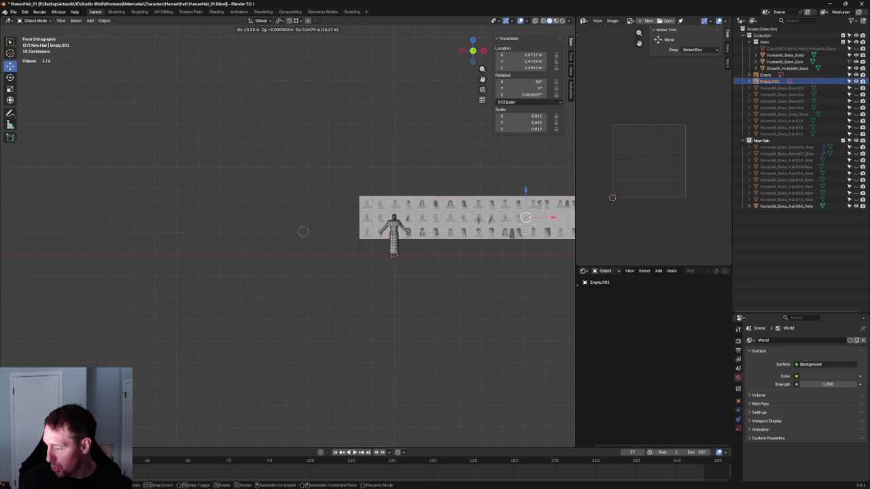
left_click(504, 227)
scroll(504, 227, "up", 5)
key("Home")
scroll(151, 280, "up", 4)
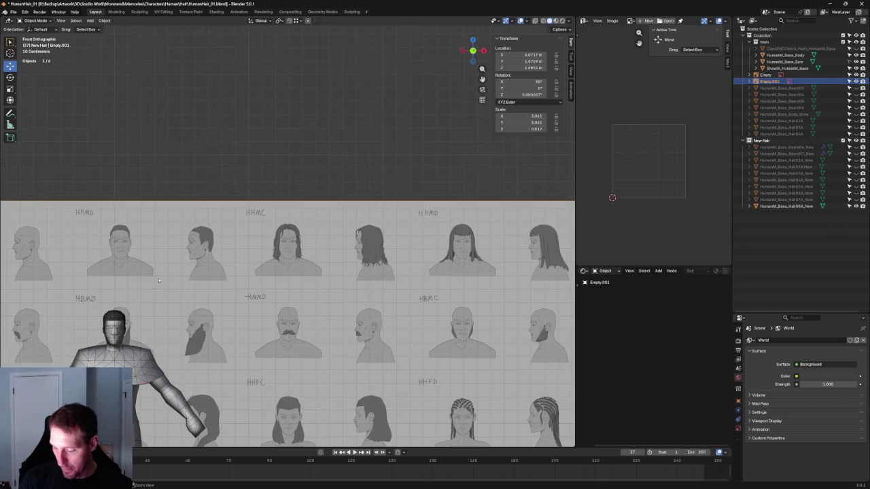
scroll(157, 280, "down", 4)
scroll(423, 302, "down", 2)
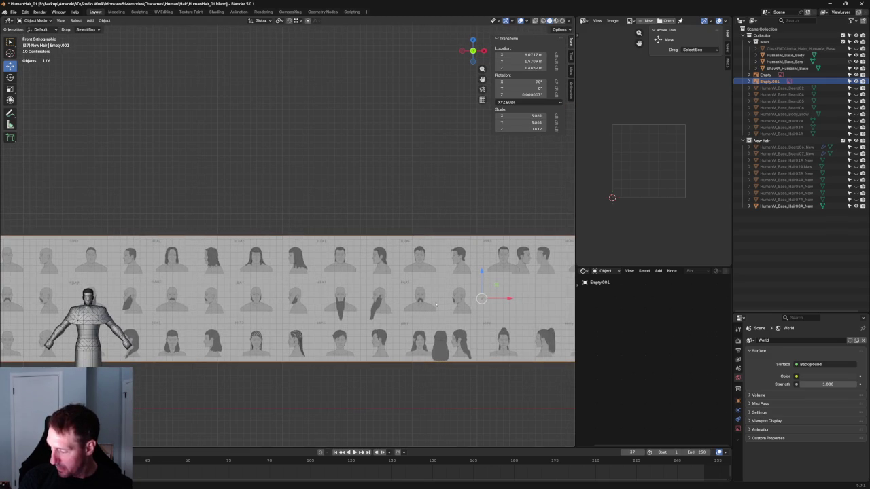
Step: Nudge the reference sheet twice more with the character shown as see-through wireframe
key("g")
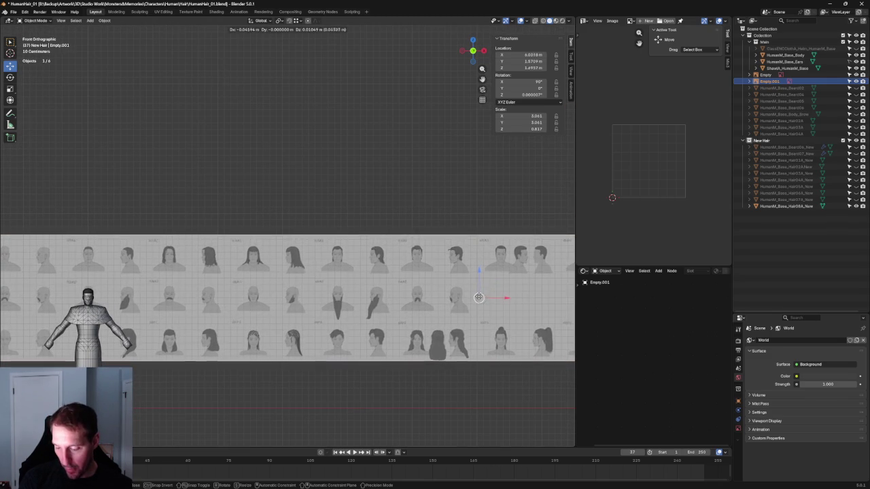
left_click(478, 299)
left_click(543, 20)
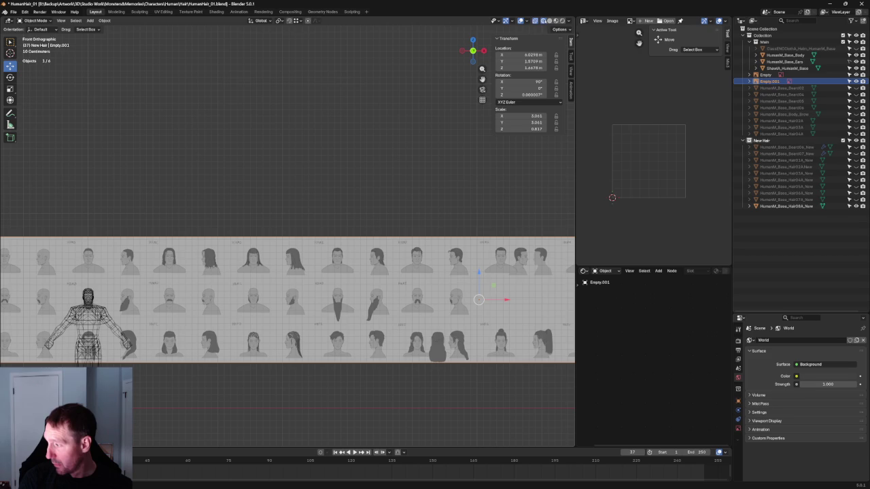
key("g")
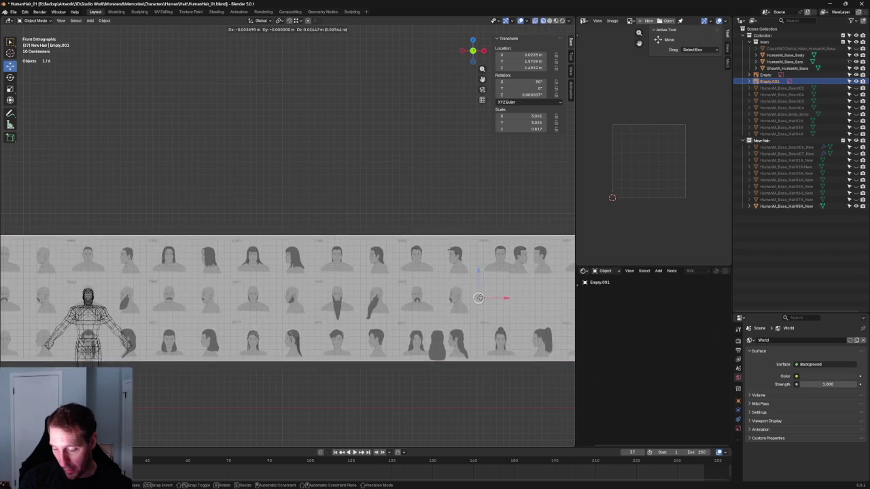
left_click(480, 301)
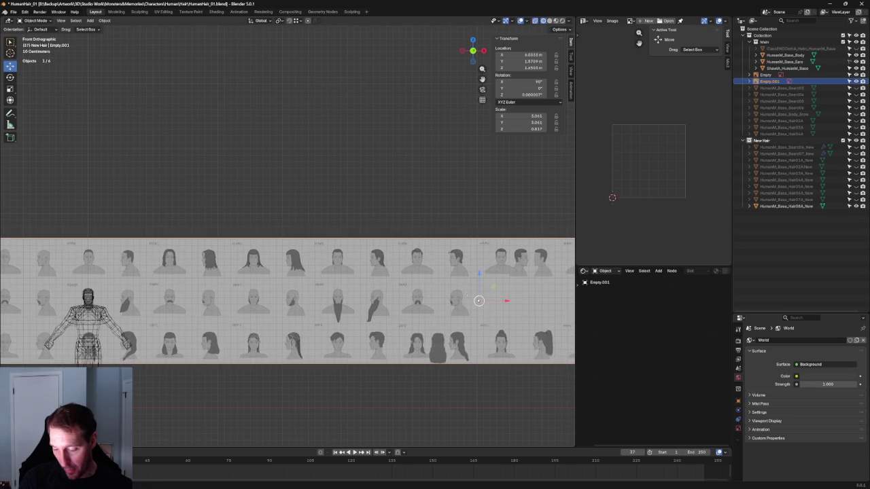
scroll(275, 269, "up", 7)
scroll(275, 269, "up", 2)
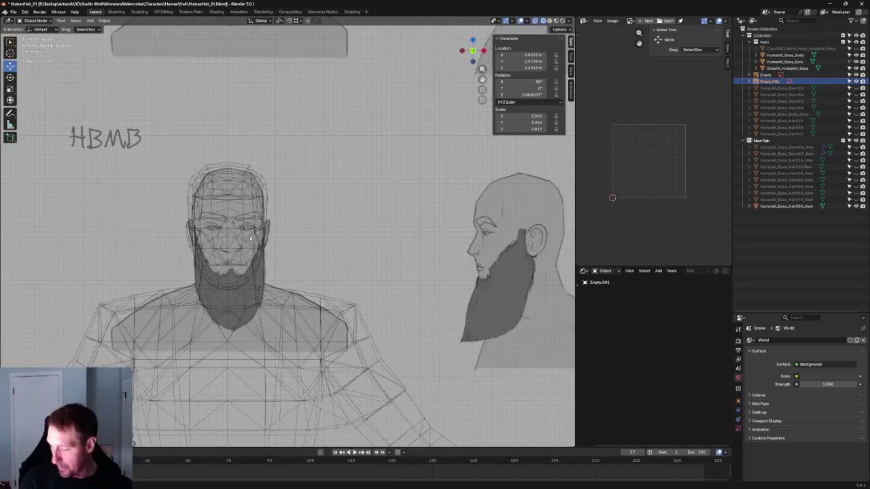
scroll(566, 266, "down", 8)
scroll(566, 265, "up", 1)
middle_click_drag(548, 267, 524, 275, "shift")
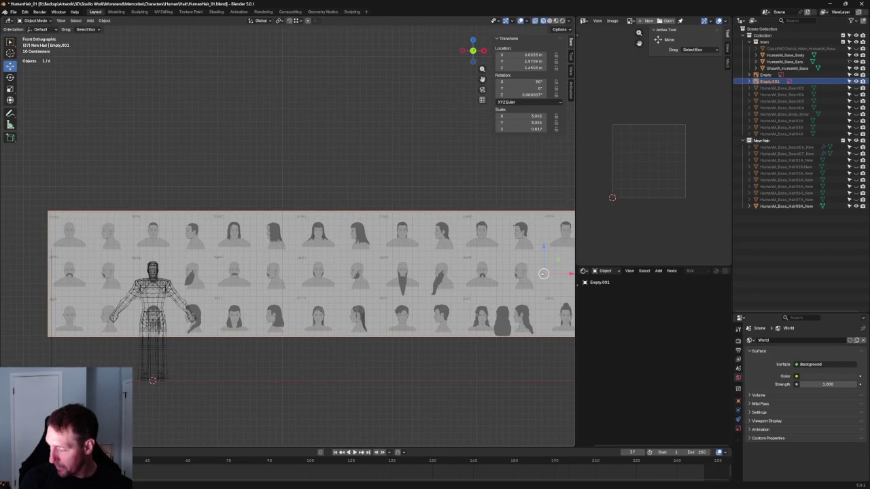
Step: Reposition the front reference image behind the character
key("g")
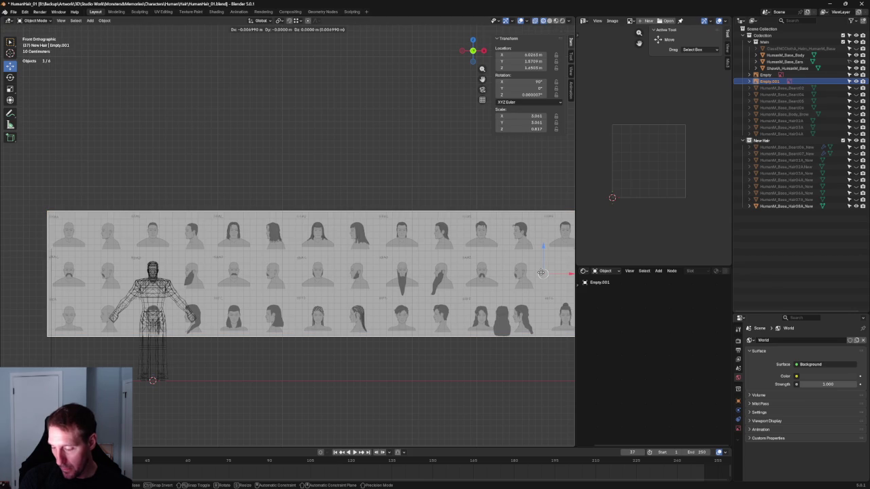
left_click(541, 272)
scroll(320, 303, "up", 5)
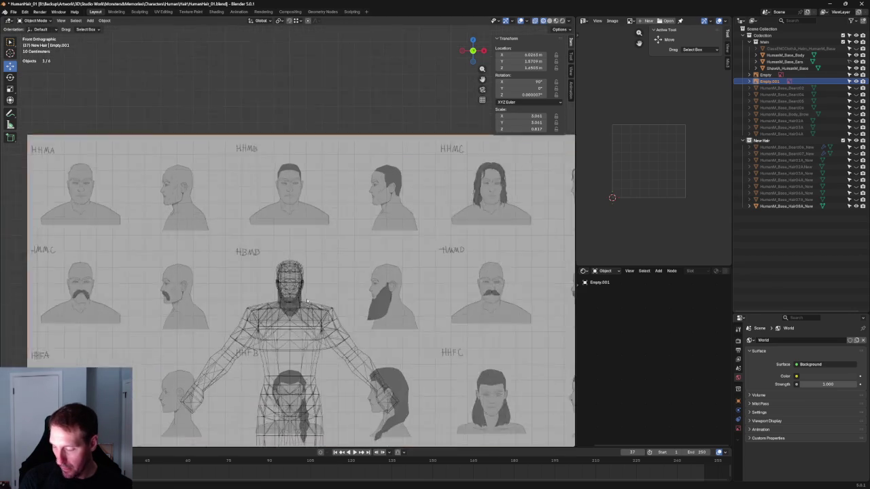
scroll(312, 299, "up", 2)
scroll(299, 289, "up", 2)
scroll(286, 279, "up", 2)
scroll(274, 272, "up", 1)
scroll(275, 270, "down", 3)
scroll(277, 266, "down", 4)
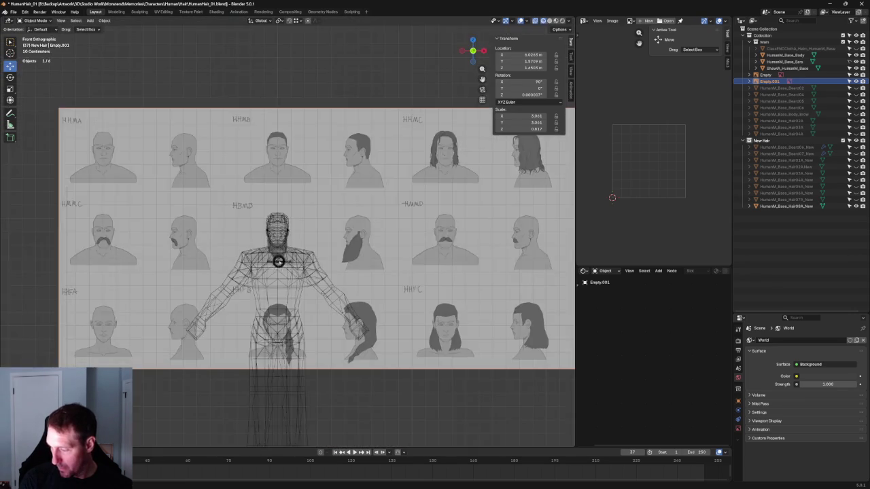
Step: In Right Orthographic view, slide the side reference sheet right and up
key("KP_3")
key("KP_1")
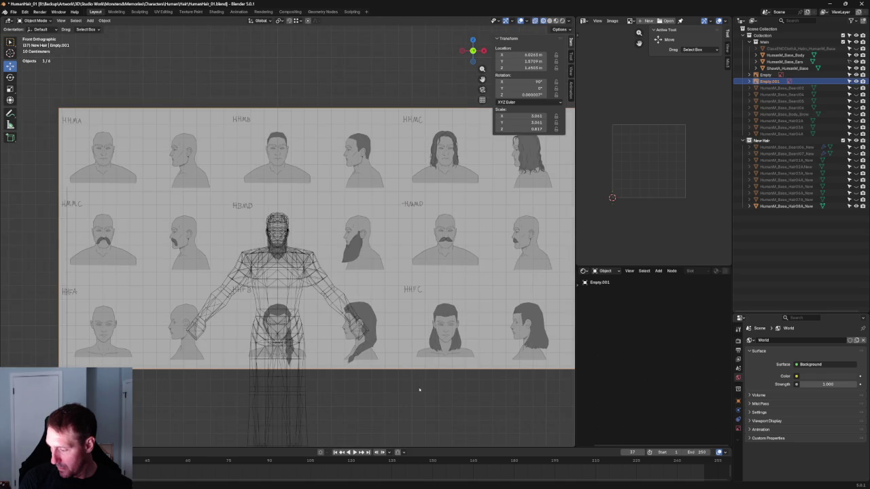
key("KP_3")
scroll(291, 251, "down", 4)
scroll(291, 252, "down", 2)
left_click(253, 243)
mouse_move(181, 246)
left_mouse_down()
mouse_move(426, 237)
mouse_move(406, 238)
left_mouse_up()
Step: Widen the 3D viewport and settle the side sheet into alignment with the model
scroll(402, 243, "up", 2)
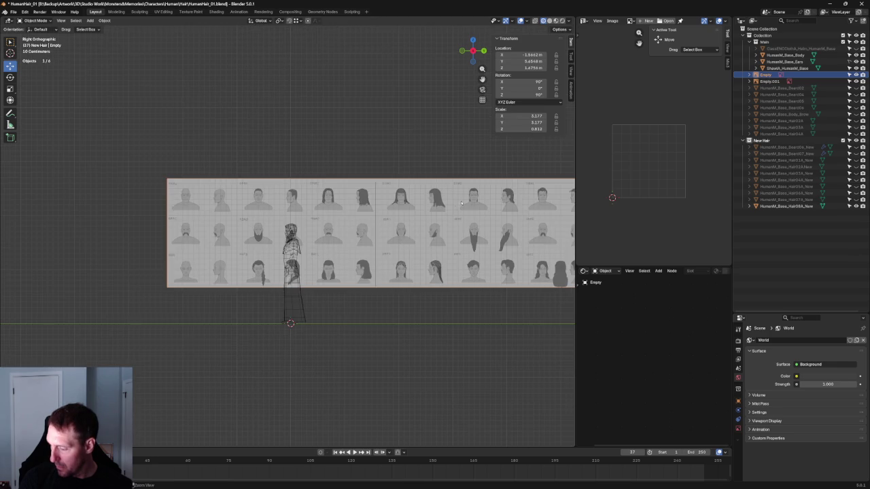
scroll(435, 224, "up", 2)
scroll(407, 245, "up", 1)
scroll(385, 266, "down", 1)
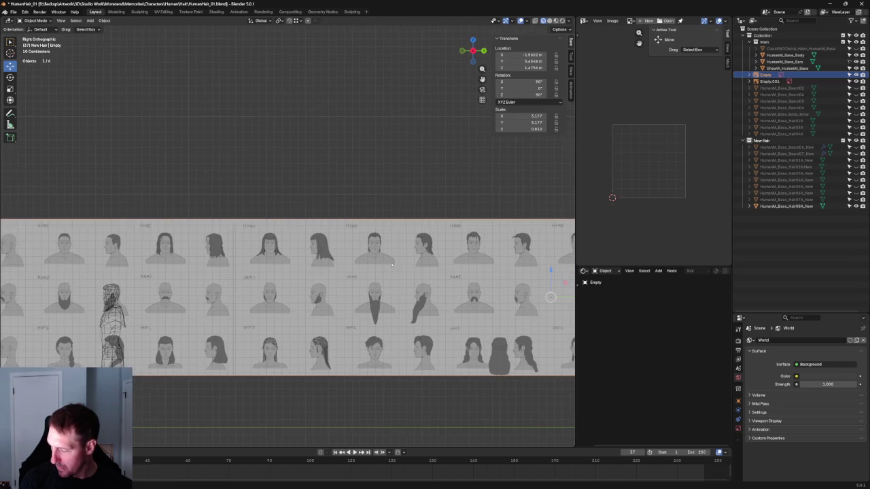
scroll(550, 297, "up", 1)
mouse_move(576, 303)
left_mouse_down()
mouse_move(651, 302)
mouse_move(621, 305)
left_mouse_up()
scroll(558, 300, "down", 1)
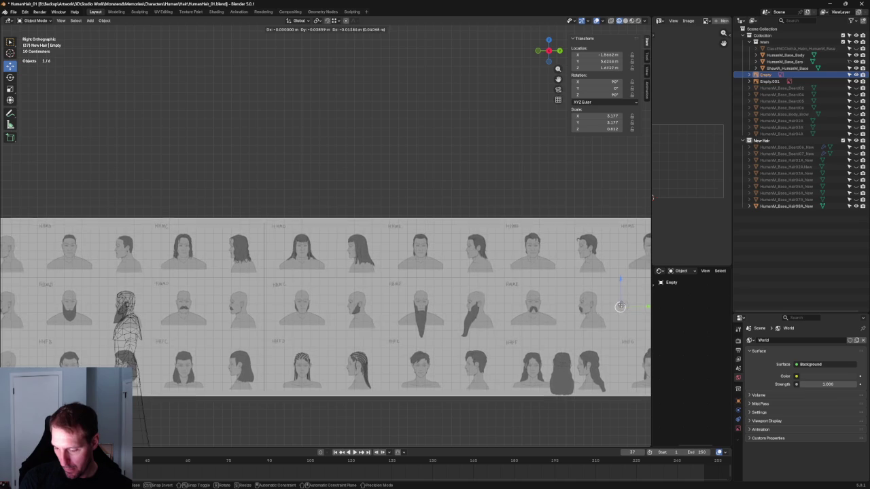
left_click_drag(620, 305, 621, 305)
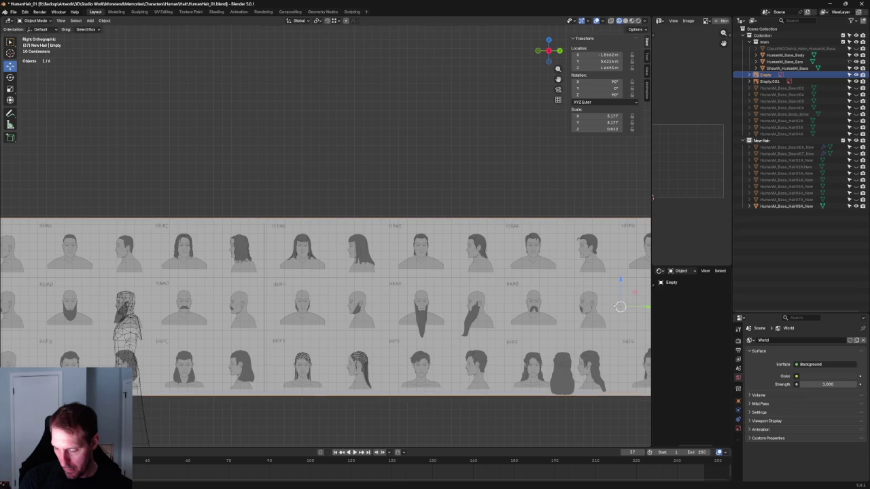
left_click(156, 164)
Step: Zoom and pan to compare the model's bearded head with the sheet's beard profile drawings
scroll(278, 285, "up", 2)
scroll(278, 286, "up", 5)
middle_click_drag(278, 285, 421, 141, "shift")
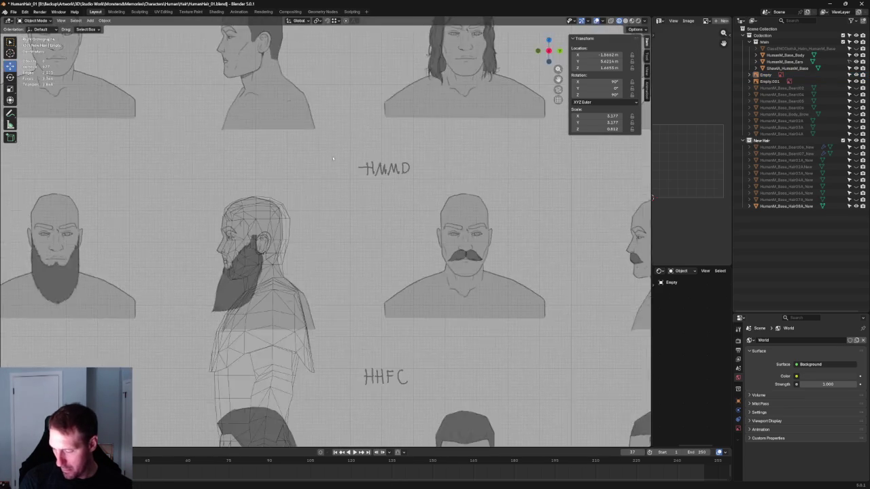
scroll(226, 299, "up", 4)
scroll(226, 299, "down", 6)
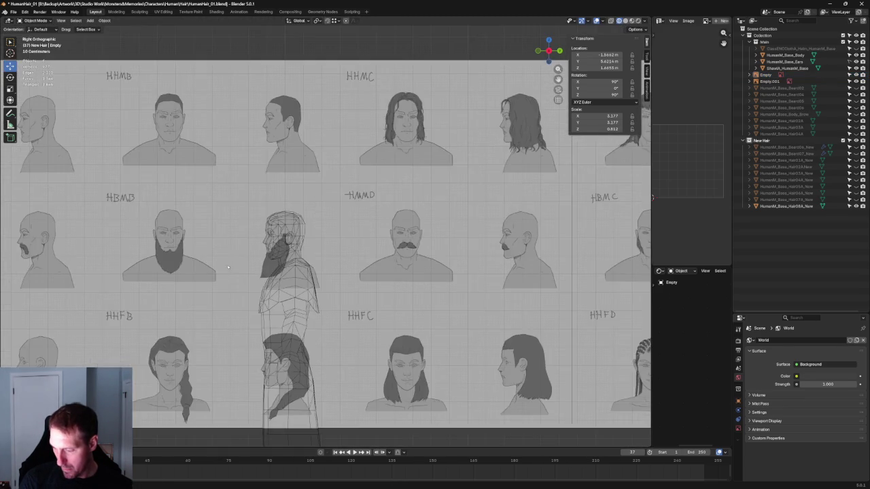
middle_click_drag(407, 272, 326, 285, "shift")
scroll(476, 245, "up", 2)
scroll(532, 235, "down", 2)
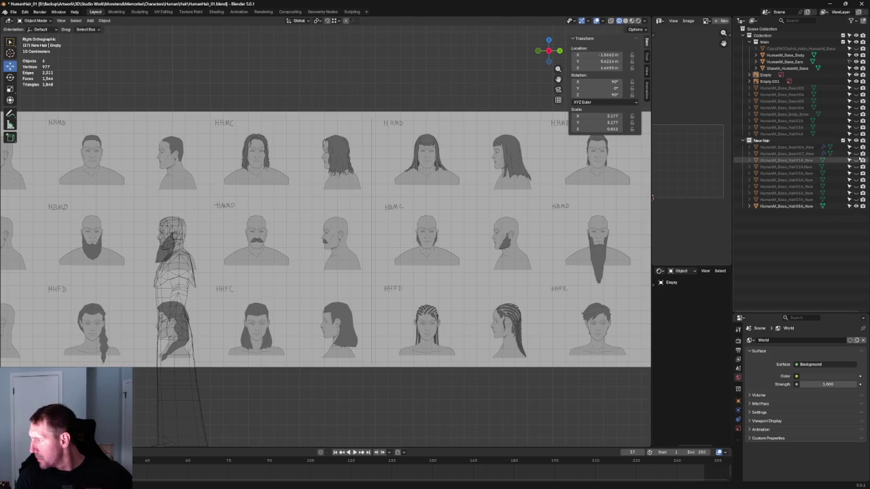
left_click(855, 154)
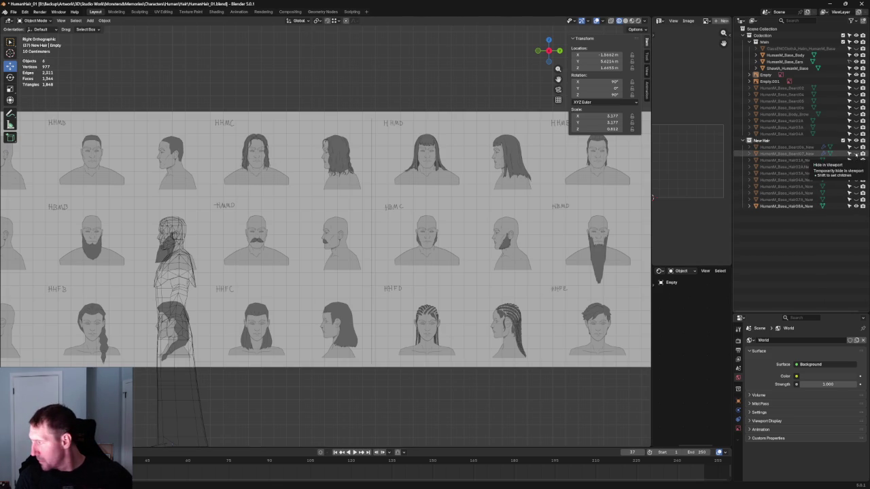
Step: Unhide Beard07_New, frame the side reference sheet, and hide the last New Hair object
left_click(855, 161)
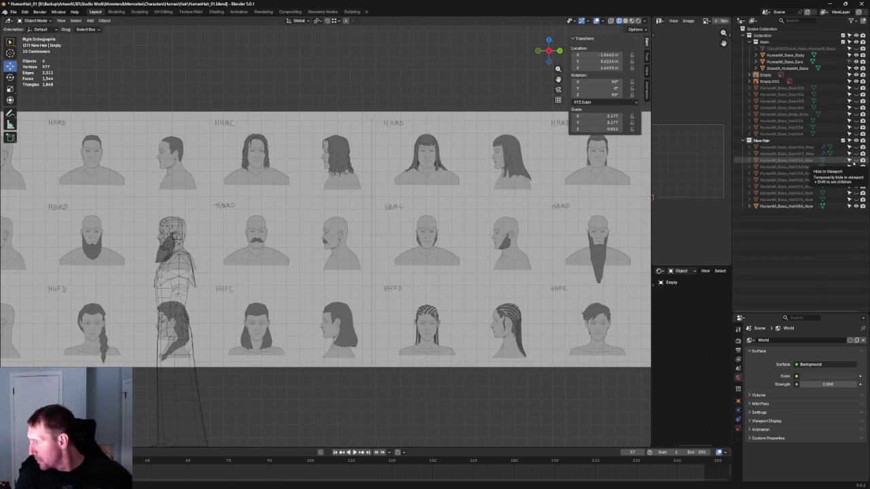
left_click(855, 153)
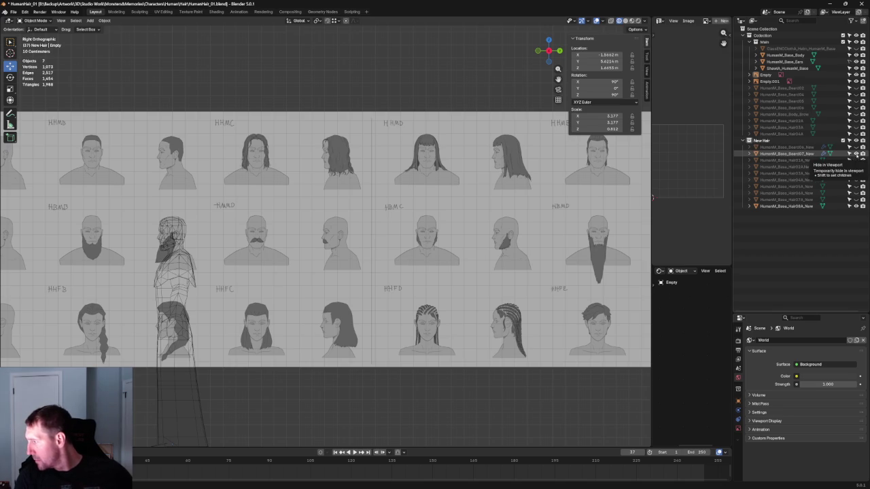
left_click(413, 256)
key("KP_Decimal")
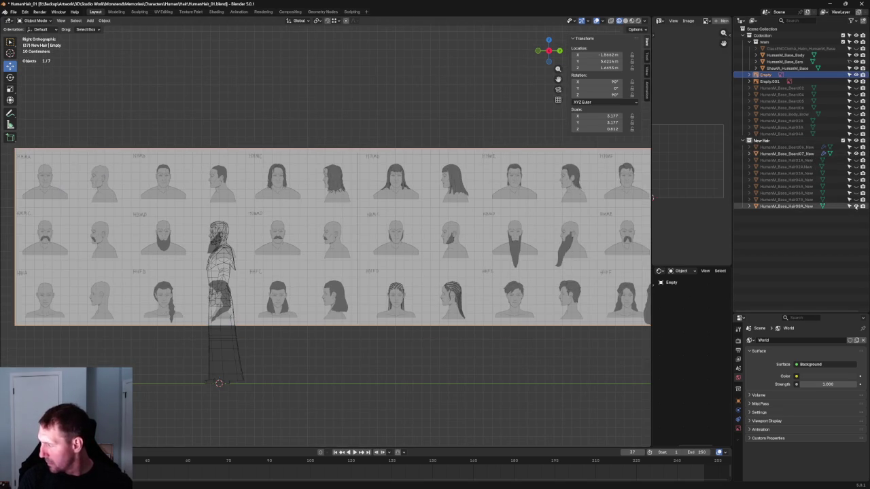
left_click(854, 206)
scroll(445, 226, "up", 2)
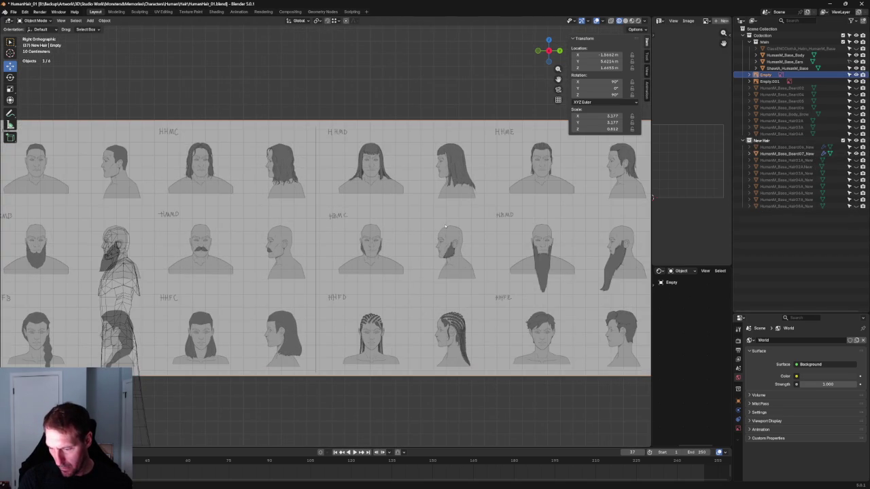
scroll(596, 252, "down", 3)
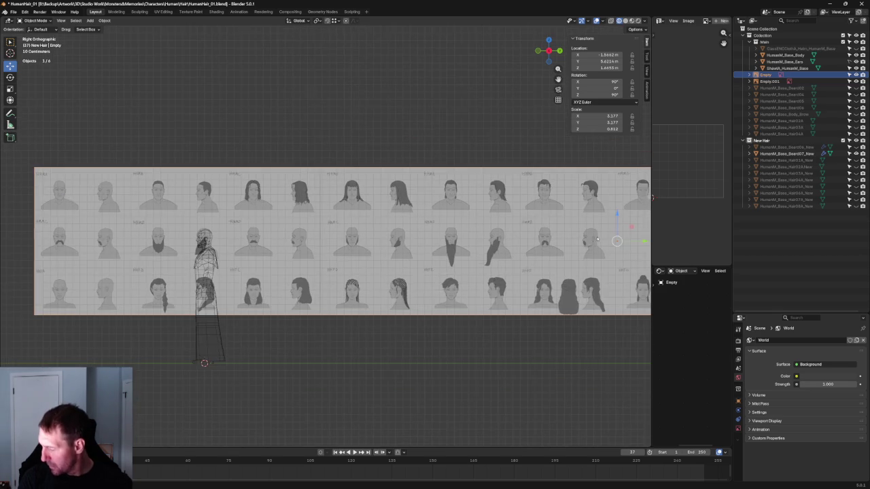
scroll(496, 256, "up", 1)
scroll(496, 255, "up", 1)
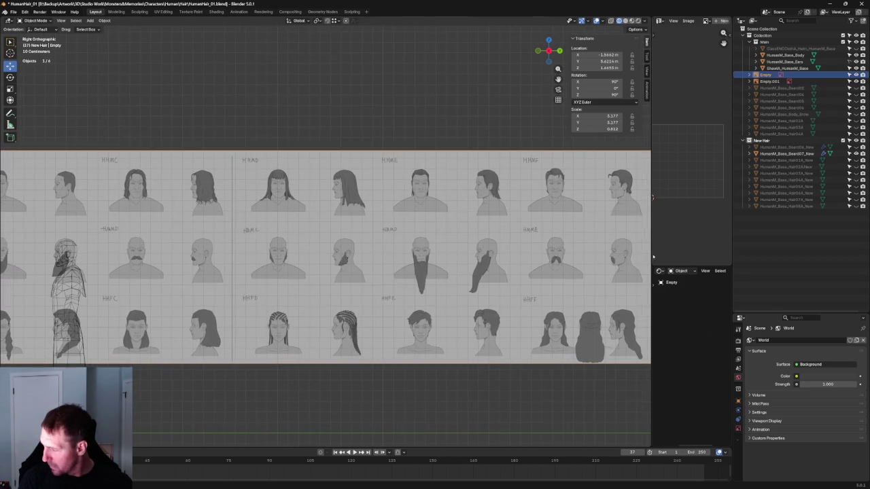
scroll(639, 248, "down", 1, "ctrl")
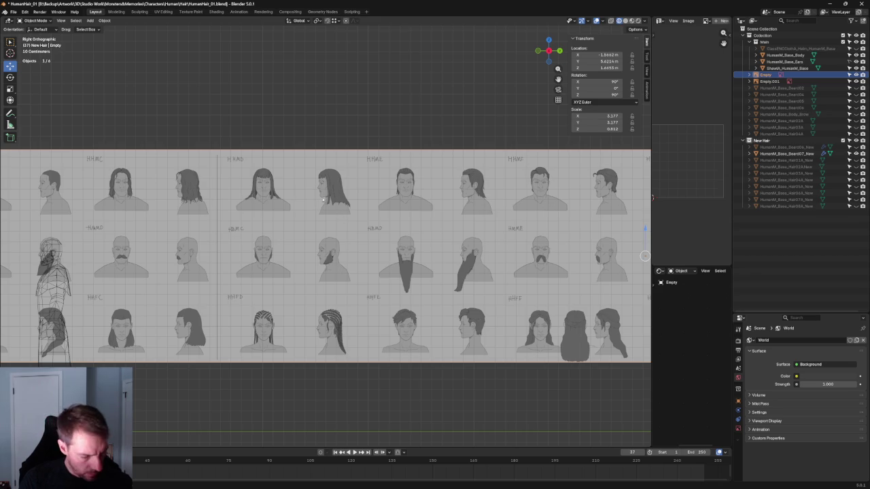
key("alt+a")
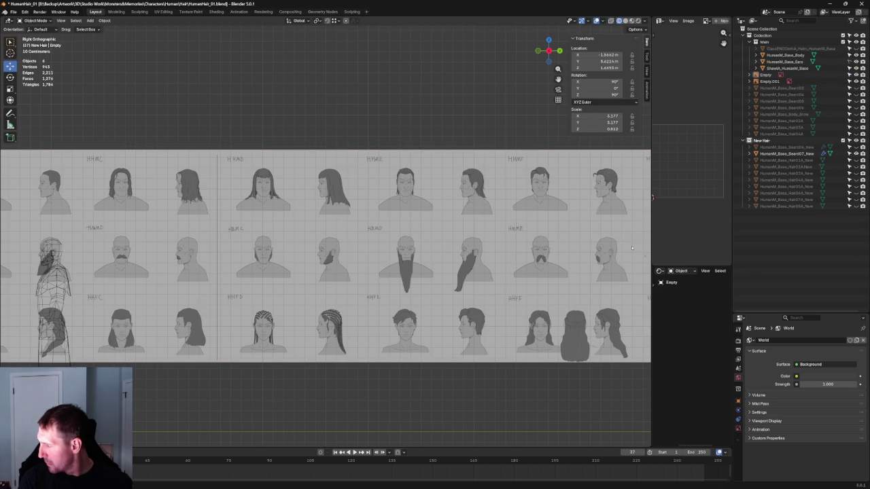
left_click(632, 248)
scroll(618, 249, "down", 1)
key("g")
key("z")
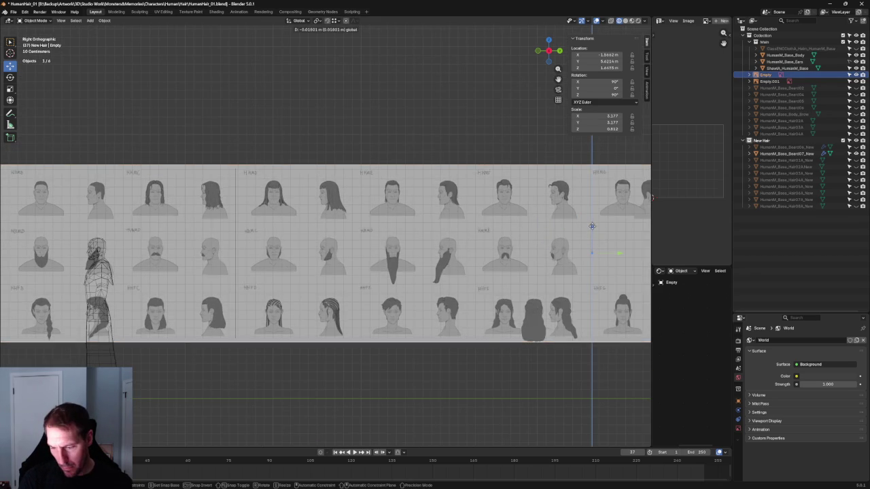
left_click(591, 225)
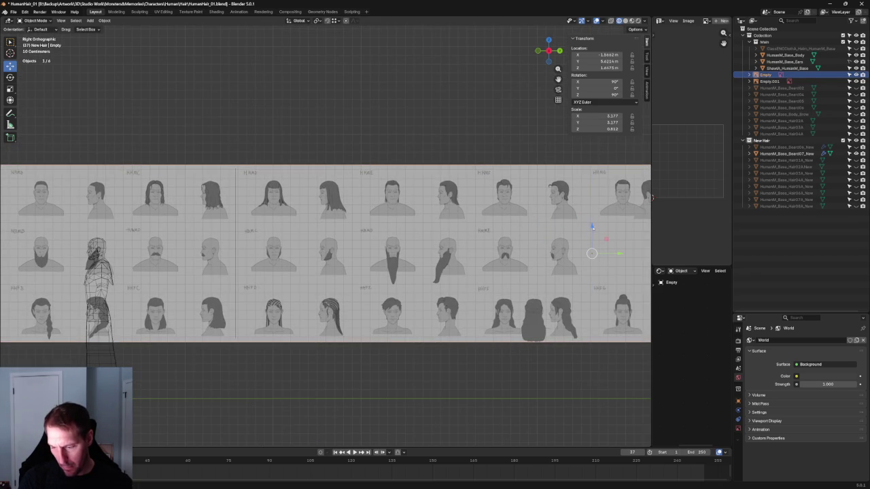
key("g")
key("y")
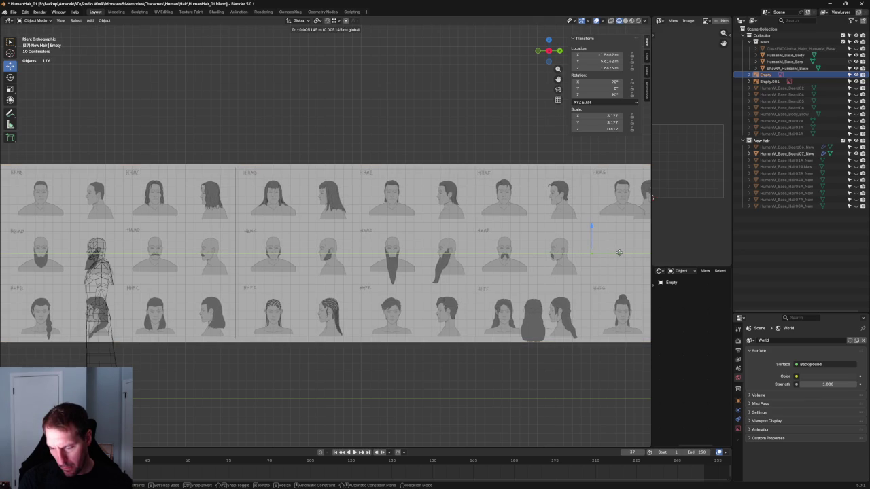
left_click(619, 253)
left_click(304, 414)
scroll(204, 271, "up", 2)
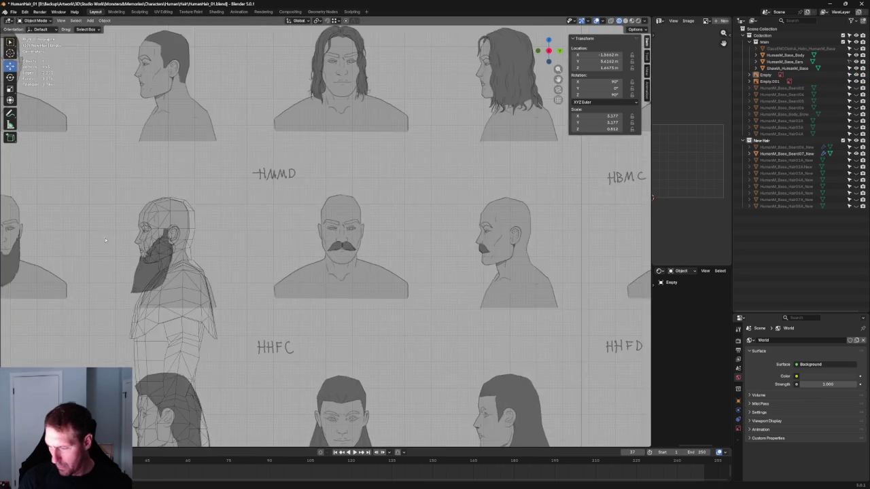
scroll(183, 251, "up", 4)
scroll(173, 234, "up", 3)
middle_click_drag(172, 234, 285, 248, "shift")
scroll(272, 251, "up", 3)
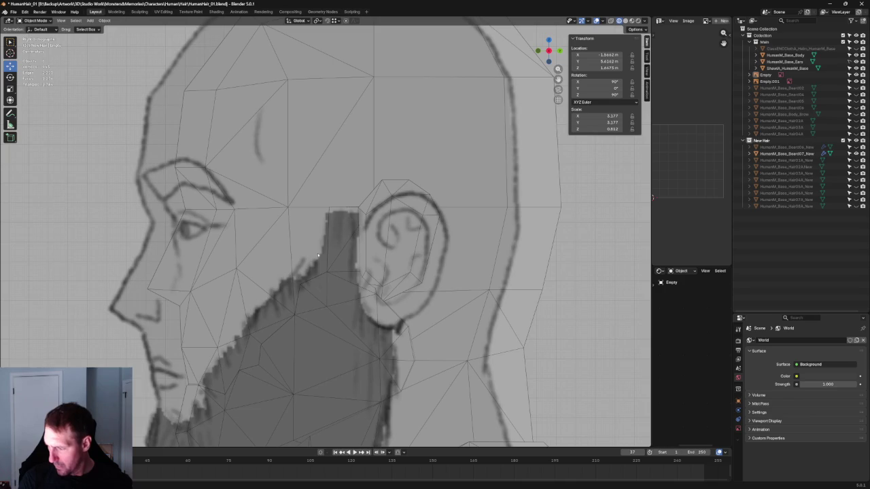
scroll(320, 254, "down", 6)
scroll(322, 251, "down", 4)
scroll(329, 278, "down", 5)
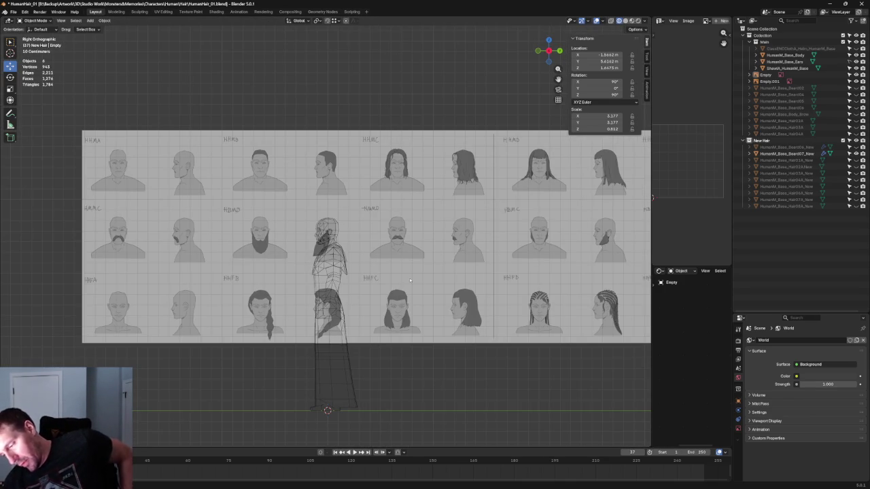
scroll(320, 245, "up", 2)
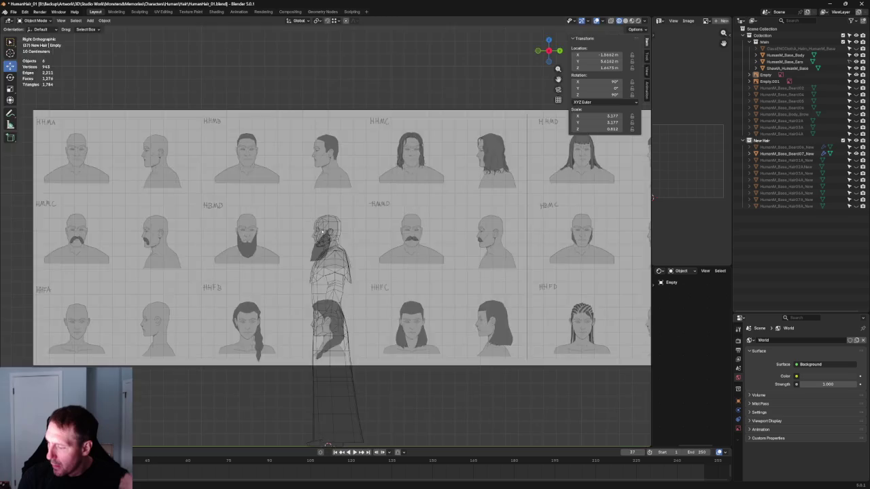
scroll(314, 239, "up", 7)
scroll(314, 239, "down", 2)
scroll(296, 252, "down", 6)
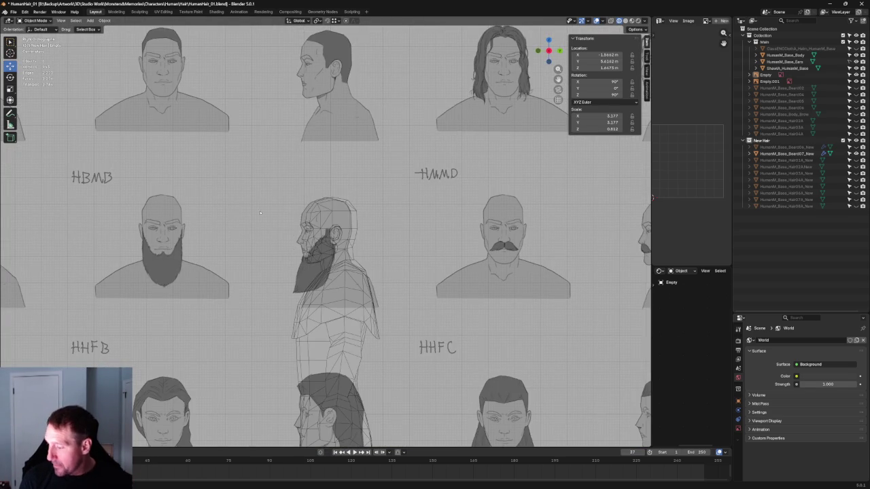
scroll(333, 231, "up", 6)
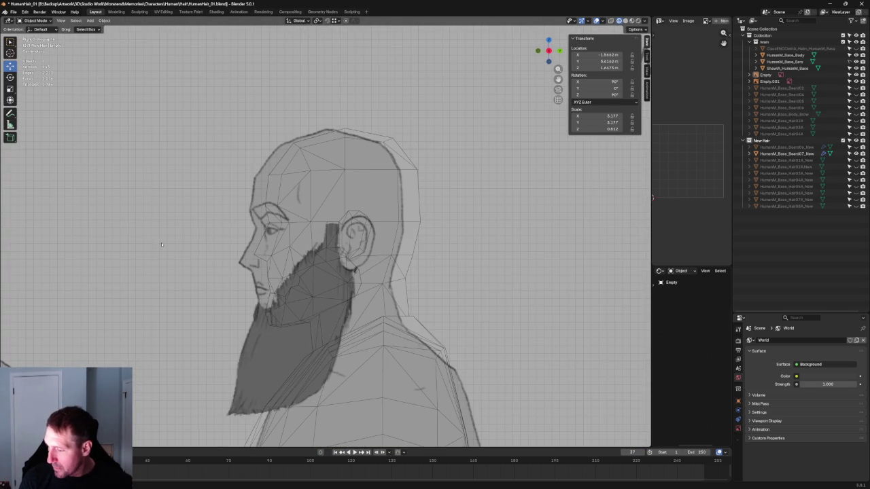
scroll(204, 252, "down", 3)
scroll(331, 270, "down", 5)
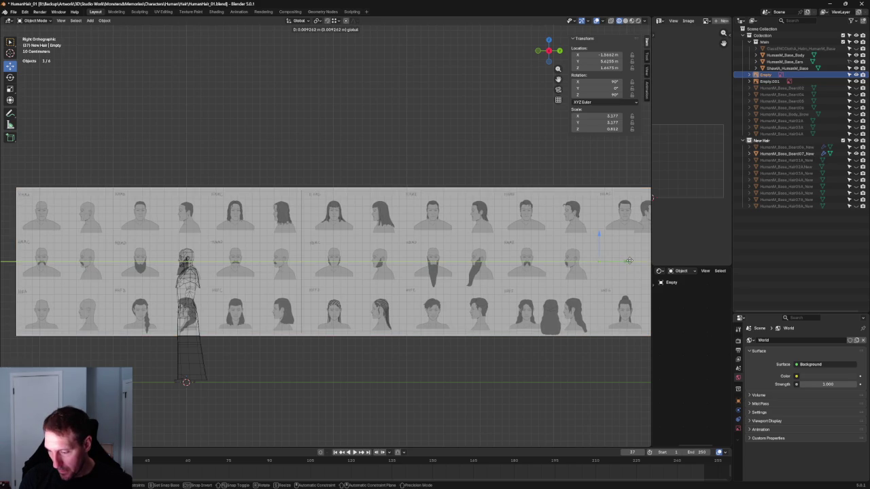
left_click(170, 120)
scroll(176, 249, "up", 1)
scroll(176, 247, "up", 5)
scroll(176, 247, "up", 4)
scroll(176, 247, "up", 2)
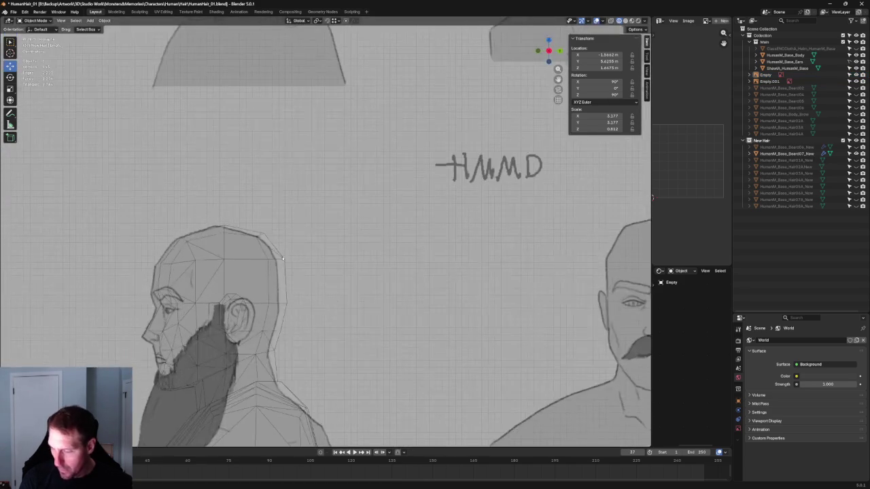
middle_click_drag(258, 253, 320, 221, "shift")
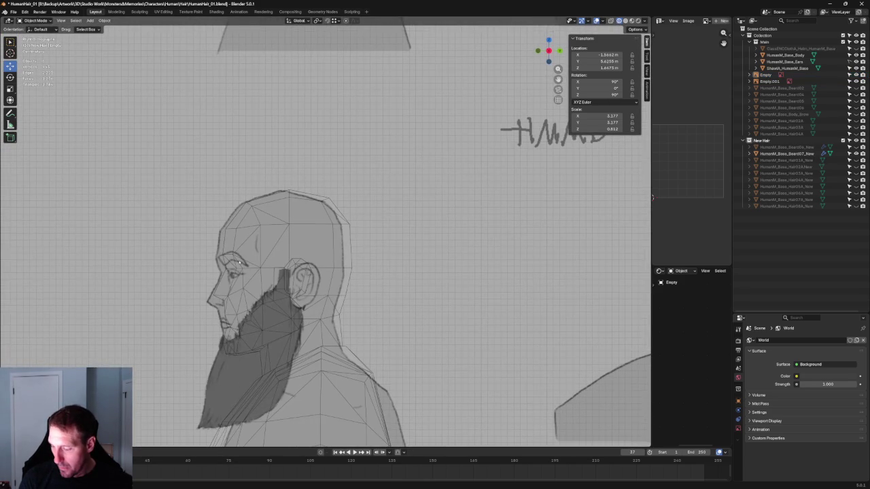
scroll(241, 258, "down", 3)
scroll(240, 258, "down", 2)
scroll(242, 257, "down", 1)
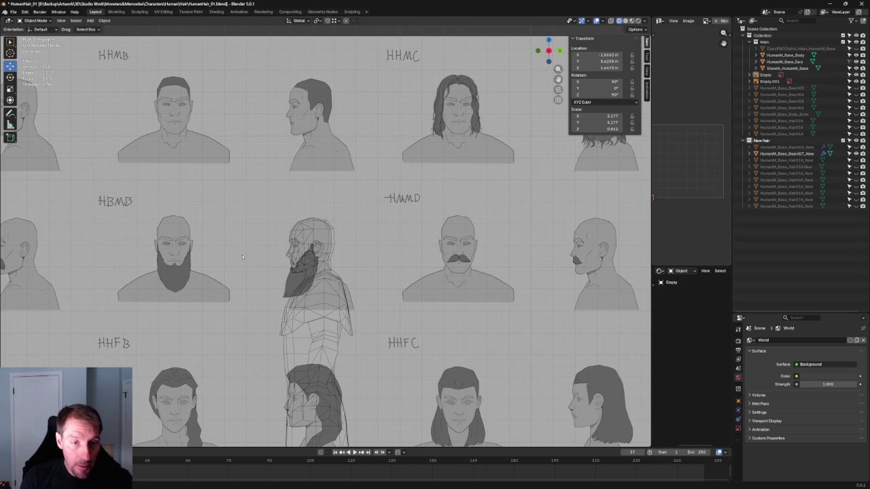
key("KP_Decimal")
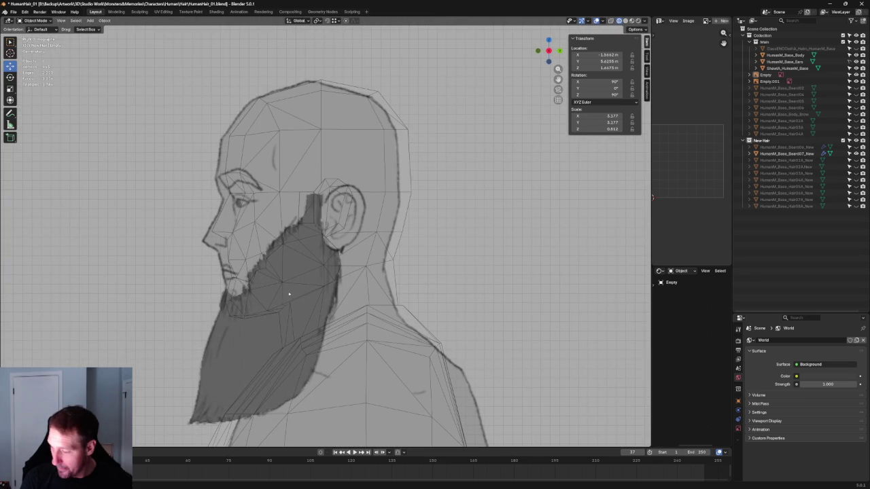
left_click(291, 294)
scroll(291, 293, "down", 1)
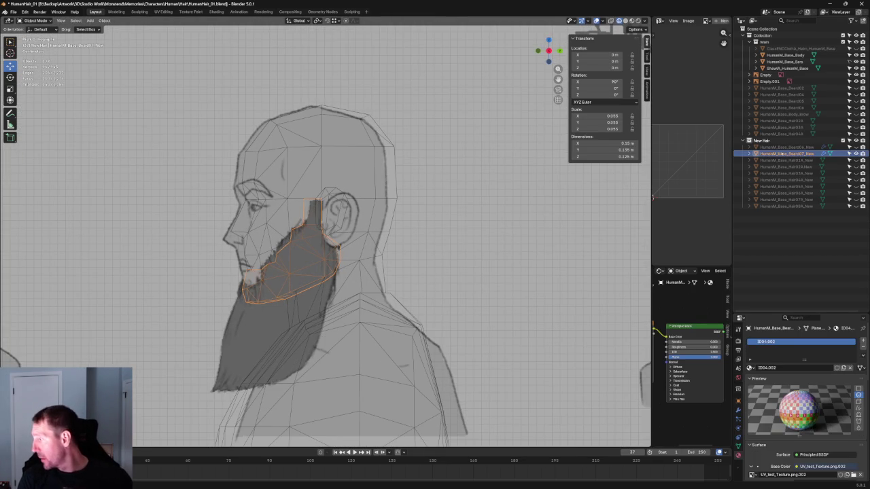
Step: Duplicate the Beard07 object and rename the copy HumanM_Base_Beard08_New
key("ctrl+c")
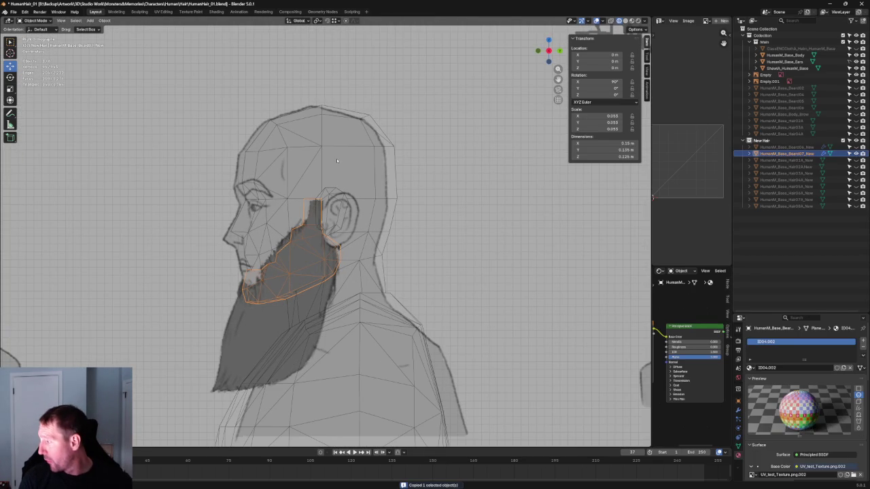
key("ctrl+v")
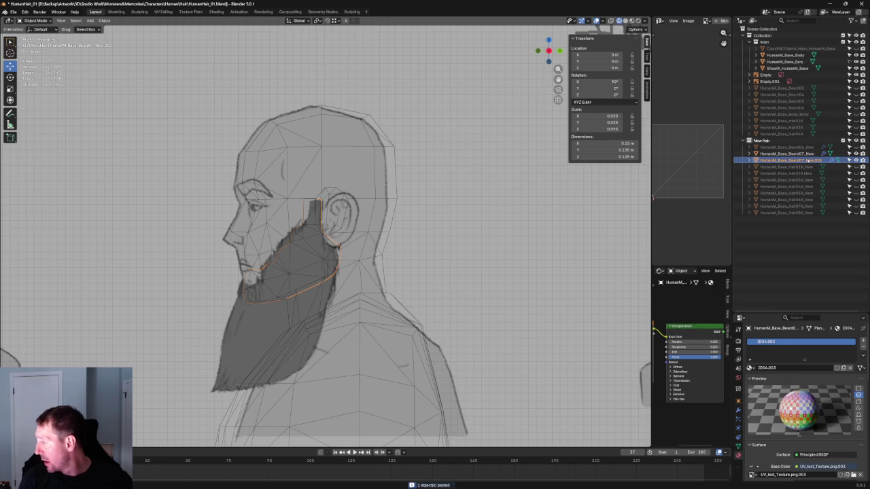
double_click(801, 159)
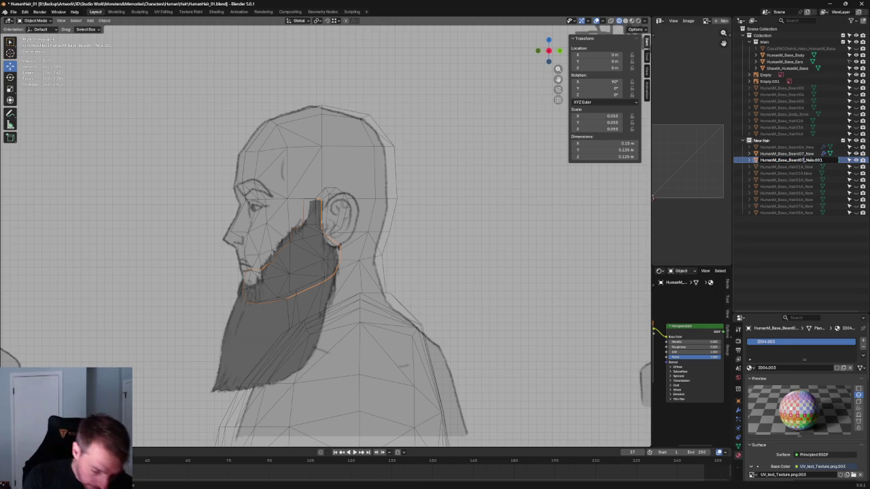
key("BackSpace")
type("8")
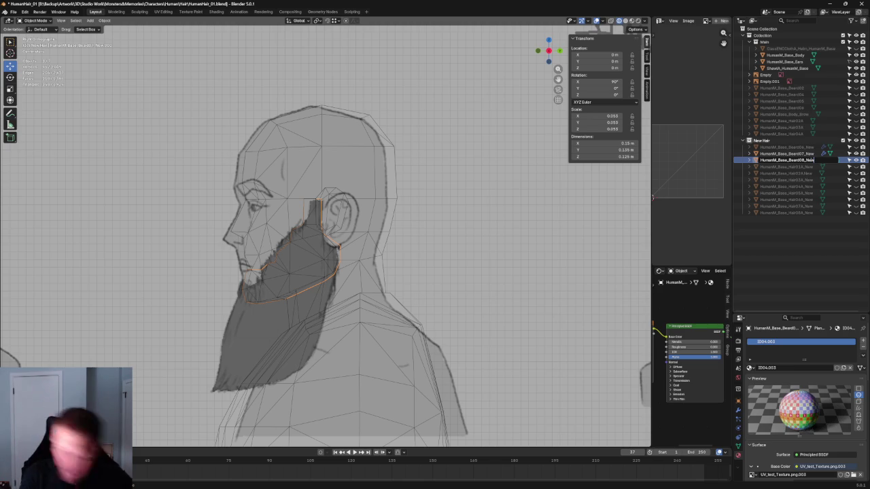
key("Return")
Step: Hide the original beard so only the new copy shows around the head
scroll(317, 269, "up", 3)
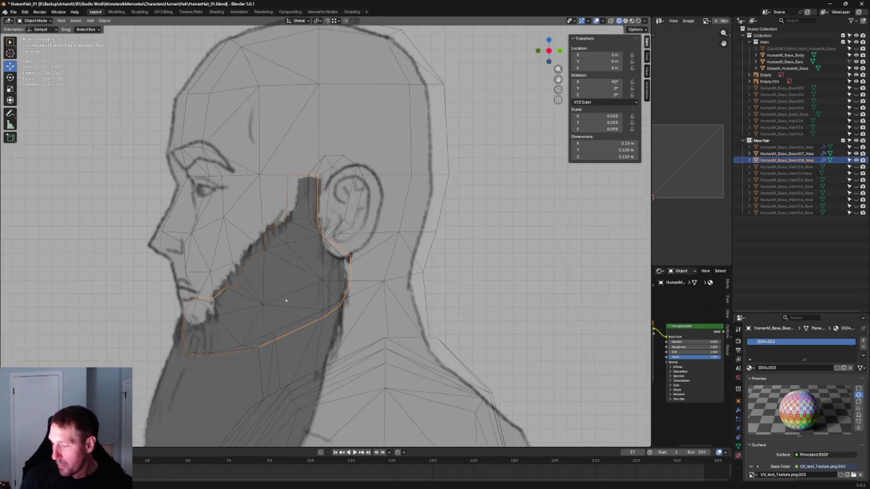
scroll(317, 268, "up", 1)
left_click(849, 154)
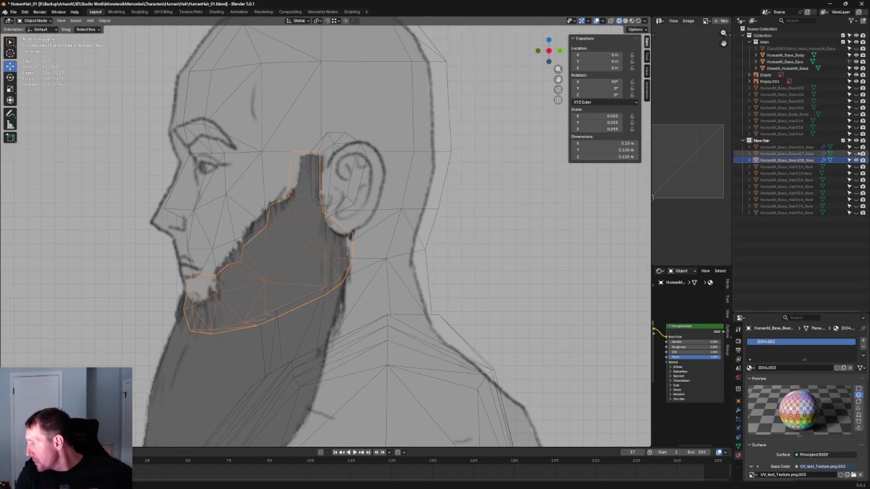
middle_click_drag(231, 285, 246, 221)
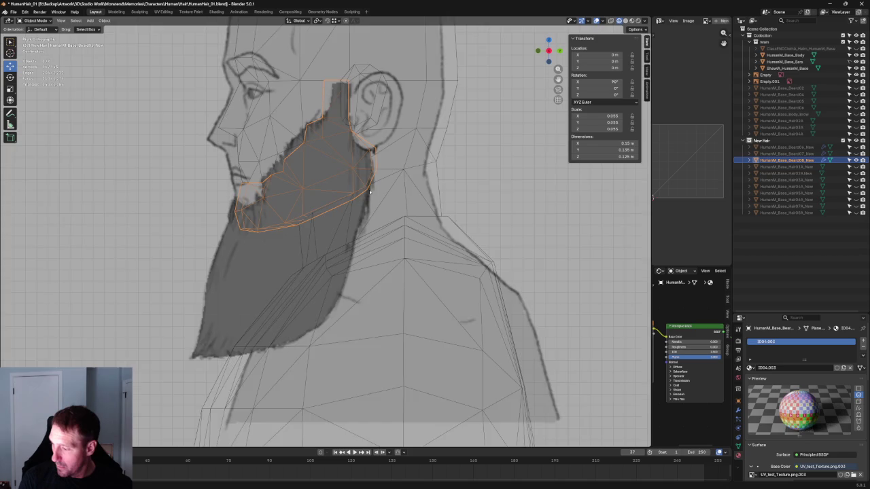
scroll(369, 192, "up", 1)
scroll(363, 217, "up", 2)
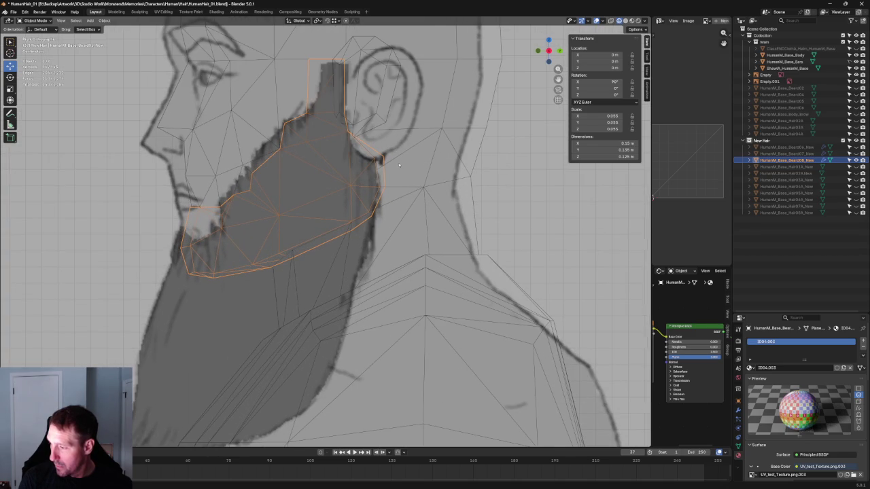
scroll(399, 165, "down", 2)
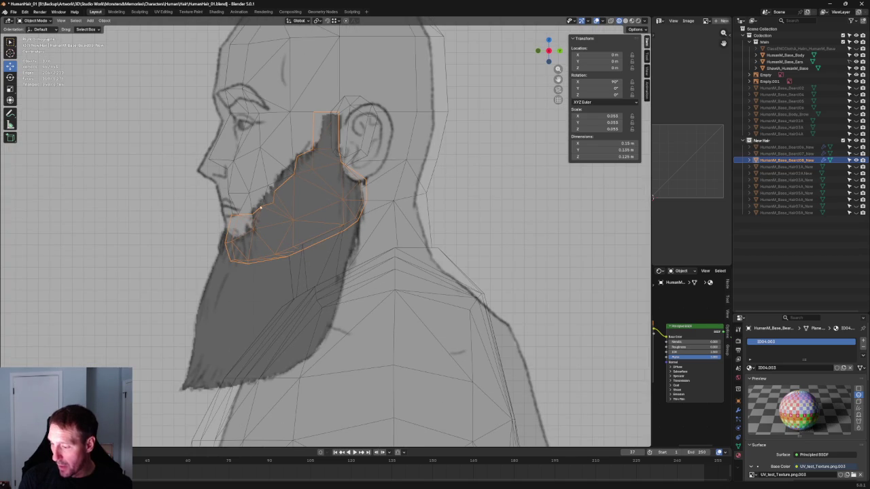
middle_click_drag(221, 280, 245, 220)
scroll(246, 221, "down", 1)
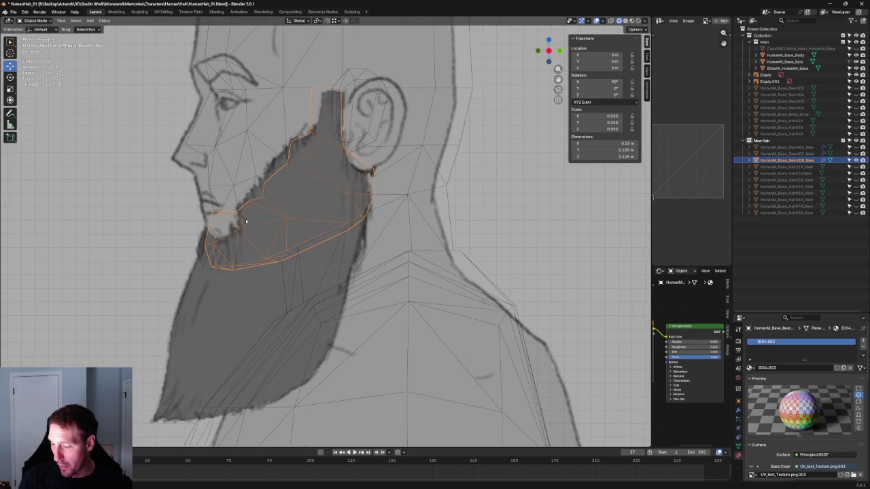
Step: Compare the beard copy in front and right-side views, then enter Edit Mode
key("KP_1")
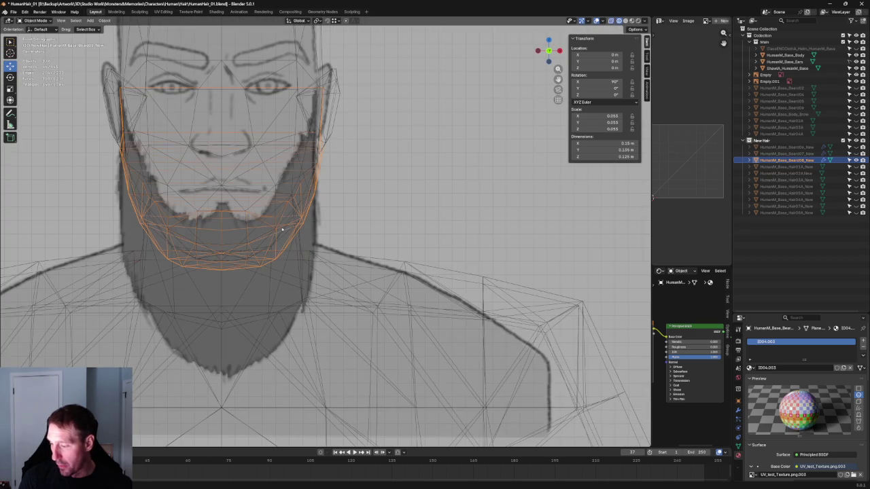
key("grave")
left_click(294, 215)
scroll(243, 233, "up", 2)
scroll(252, 215, "down", 2)
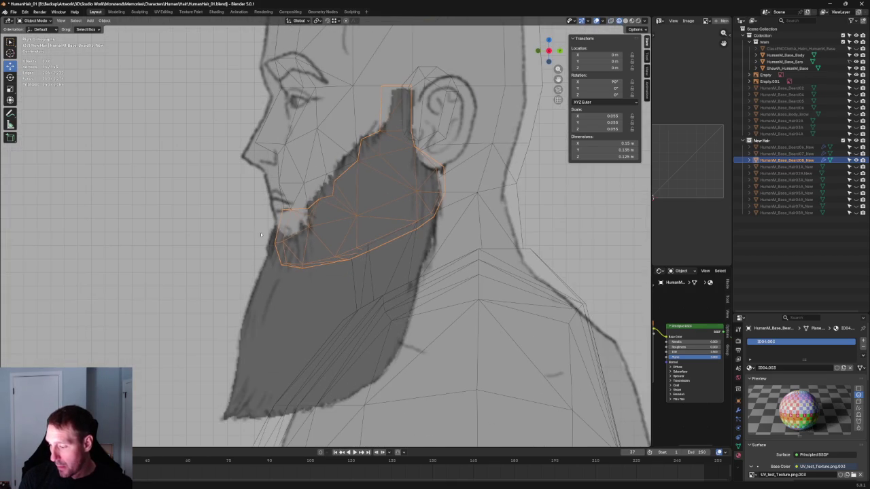
key("grave")
left_click(348, 231)
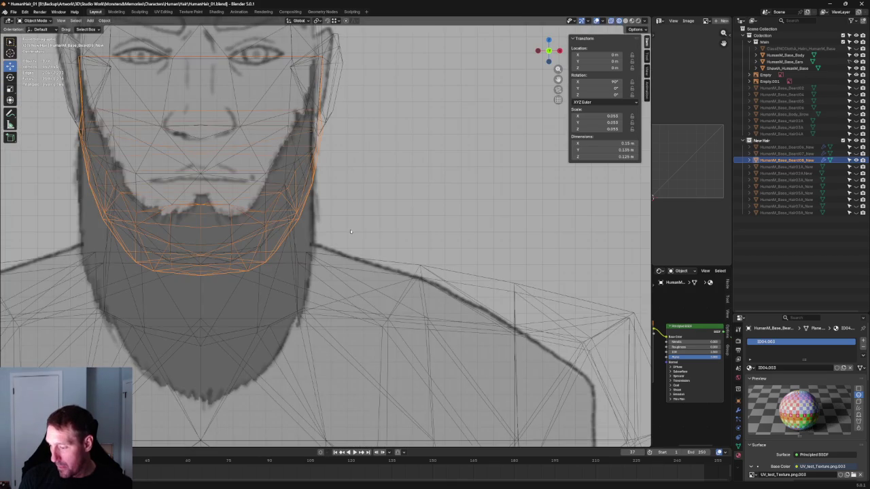
key("KP_3")
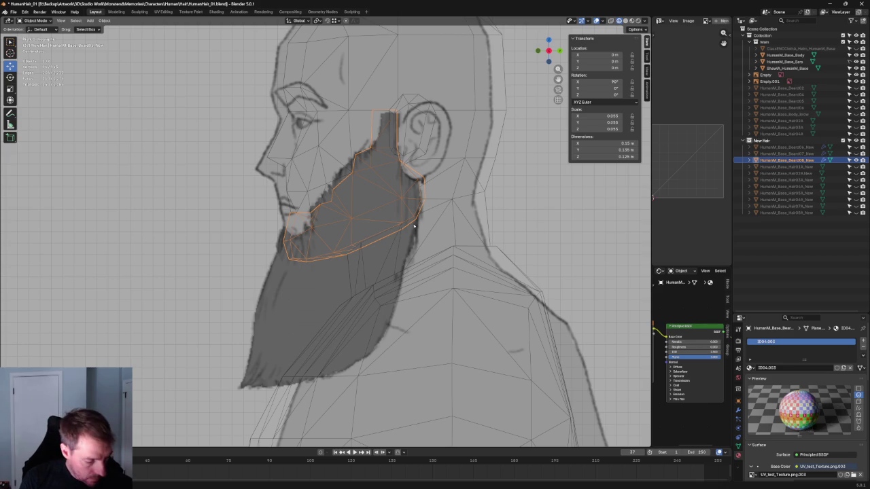
key("Tab")
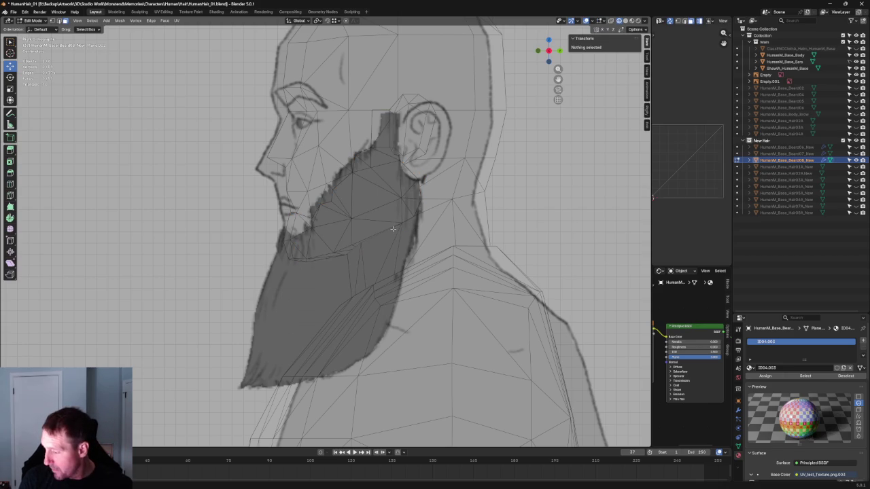
Step: Isolate the beard copy in local view and delete eight selected faces
left_click(398, 246)
mouse_move(399, 246)
middle_mouse_down()
mouse_move(403, 214)
mouse_move(455, 208)
middle_mouse_up()
key("KP_Divide")
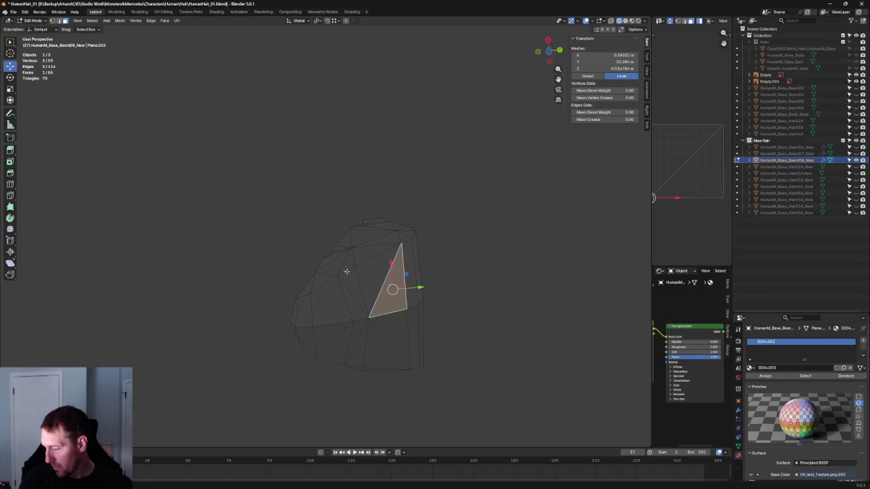
left_click(350, 301, "shift")
left_click(326, 310, "shift")
left_click(311, 321, "shift")
left_click(323, 311, "shift")
key("x")
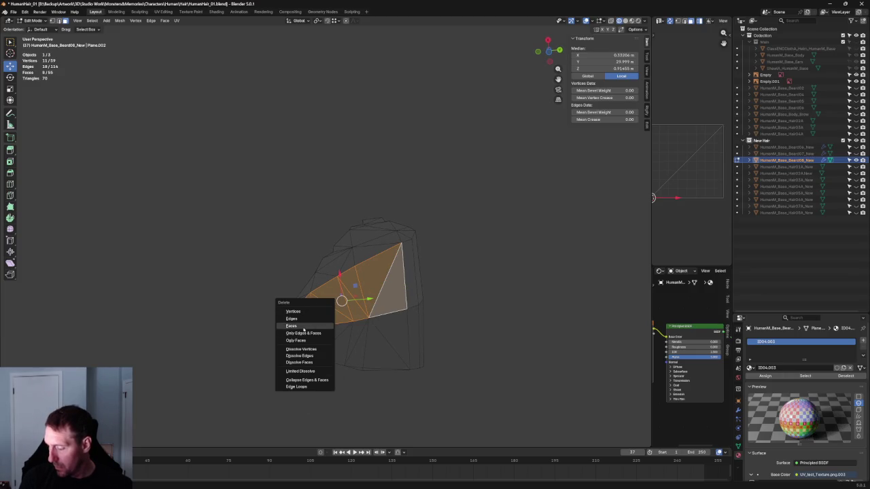
left_click(304, 327)
Step: In side view, extrude the beard's bottom edge down to the drawn beard tip
middle_click_drag(456, 258, 444, 297)
middle_click_drag(371, 266, 346, 261)
key("KP_3")
scroll(381, 251, "up", 2)
scroll(400, 243, "down", 1)
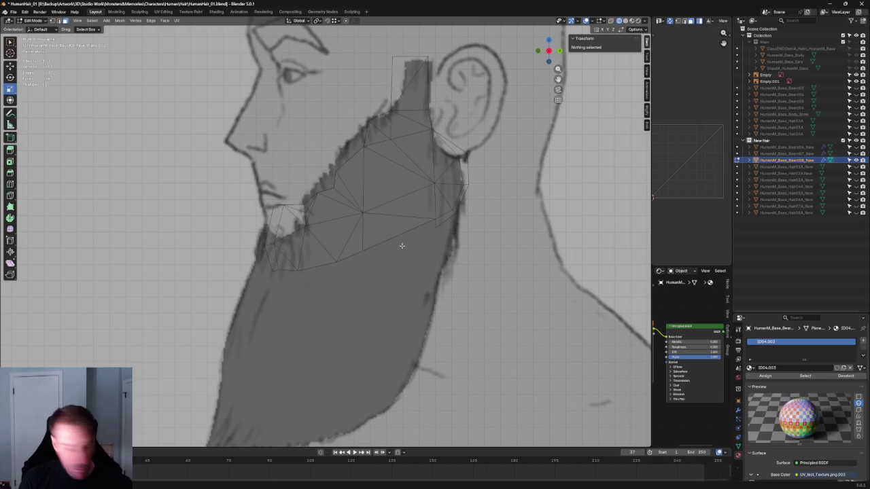
left_click(399, 235)
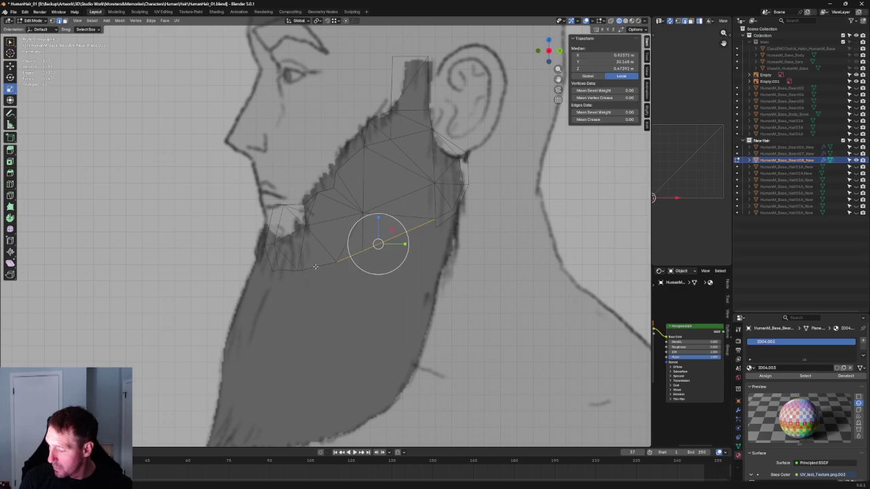
left_click(288, 269, "shift")
left_click(274, 267, "shift")
scroll(319, 258, "down", 3)
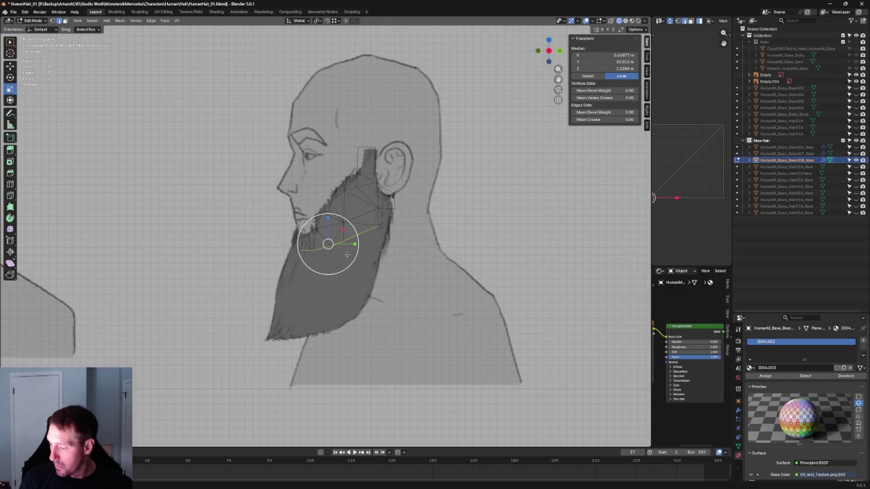
key("w")
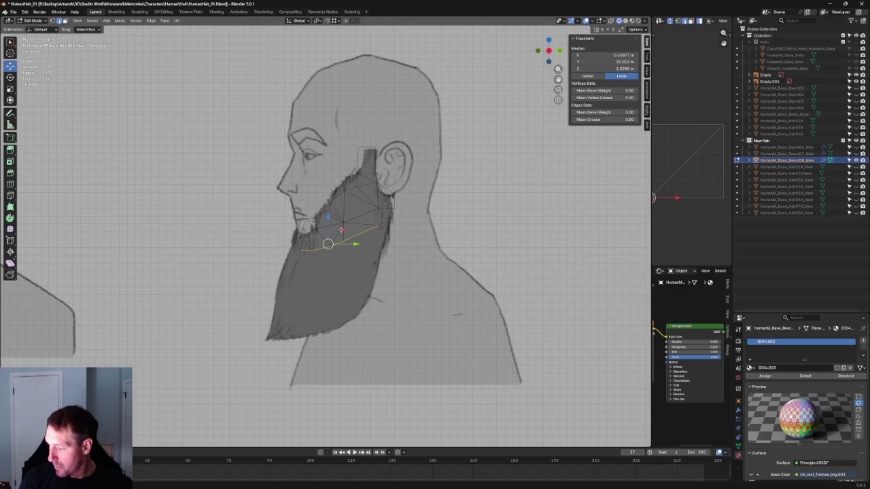
key("e")
left_click(312, 316)
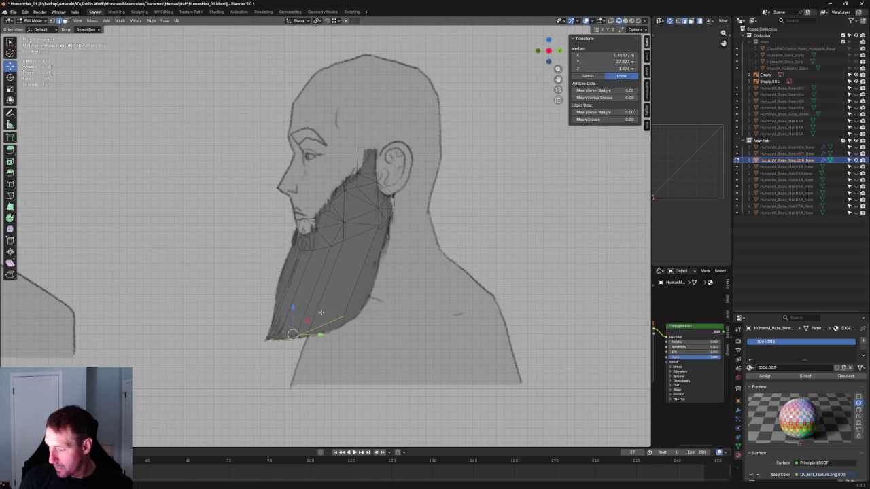
Step: Move the tip vertices and a front-edge vertex along Y to match the reference outline
scroll(312, 316, "up", 4)
left_click_drag(221, 270, 318, 316)
key("g")
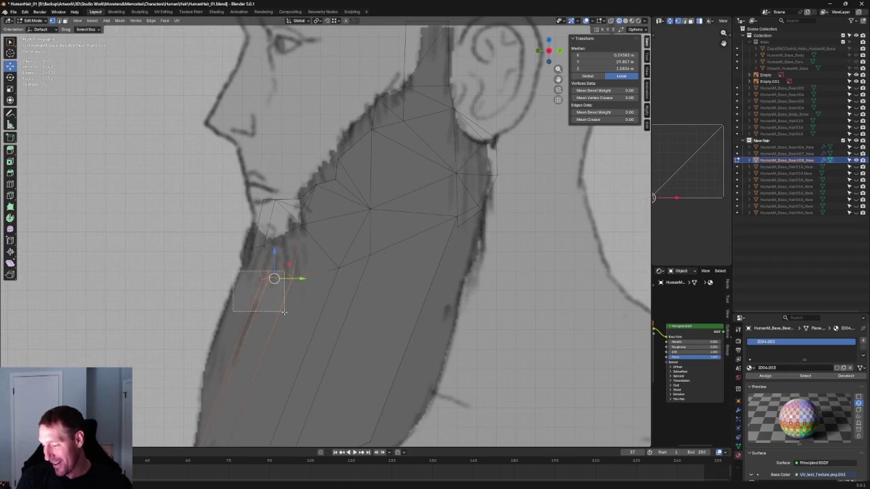
key("y")
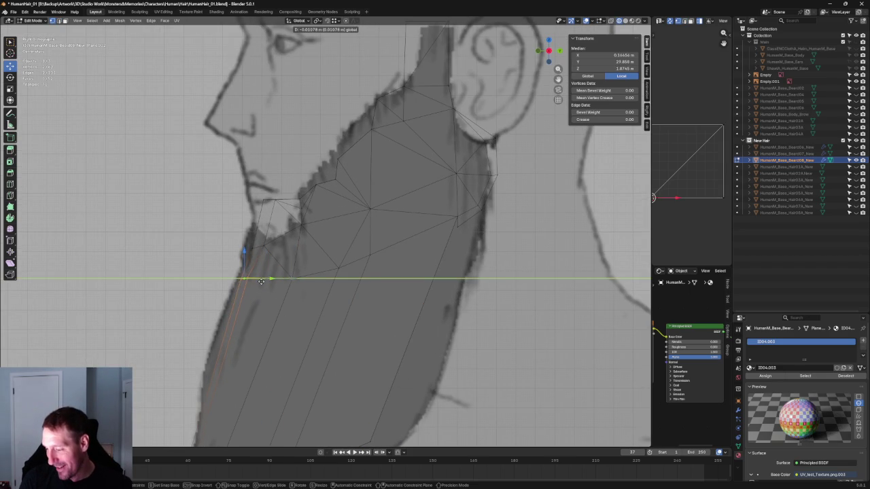
left_click(261, 281)
key("alt+a")
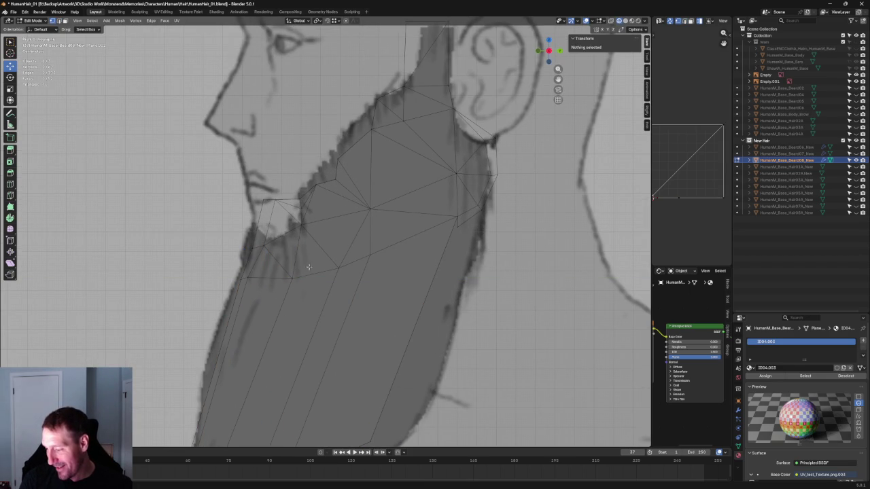
left_click(292, 278)
key("g")
key("y")
left_click(291, 240)
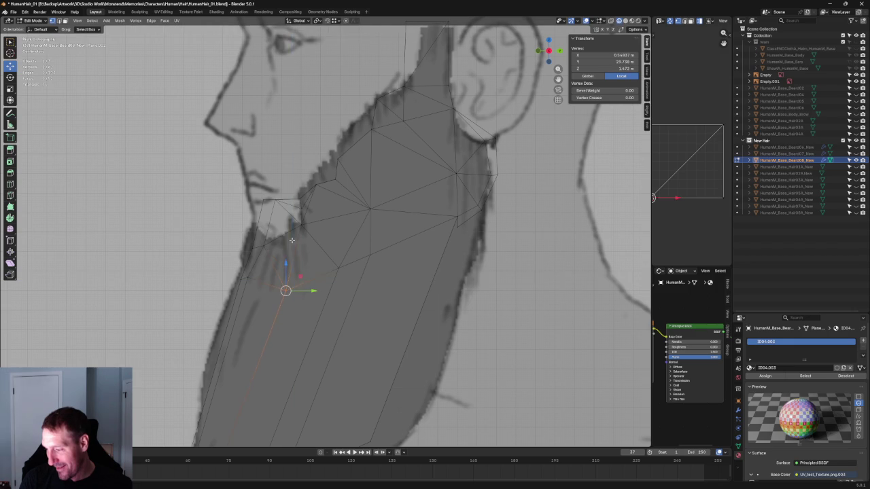
key("alt+a")
scroll(291, 240, "down", 5)
Step: In front view, slide chin vertices along their edges to the outline, then turn off X-ray
key("KP_1")
scroll(250, 211, "up", 3)
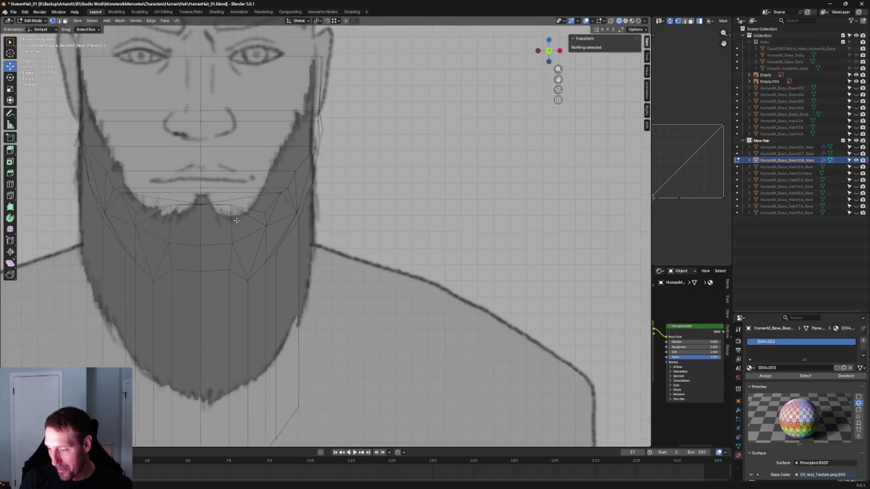
scroll(265, 238, "up", 1)
scroll(288, 274, "up", 1)
left_click(310, 281)
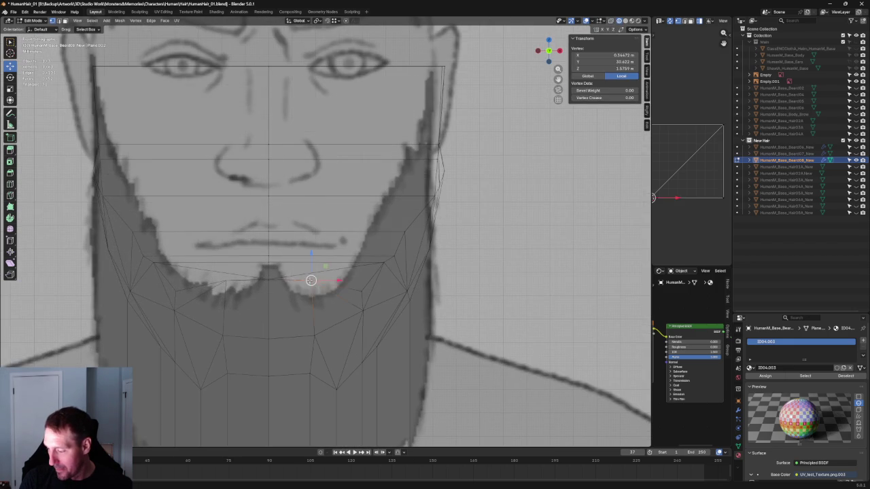
scroll(336, 269, "down", 3)
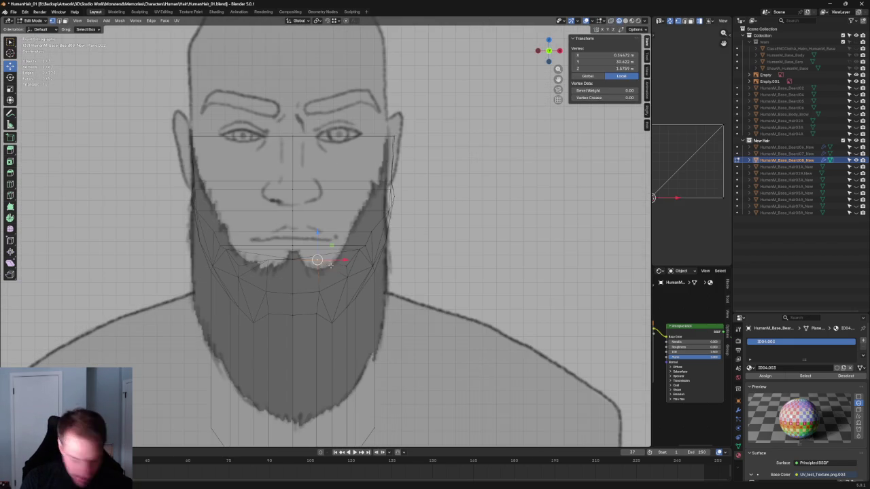
scroll(316, 267, "up", 1)
key("g")
key("g")
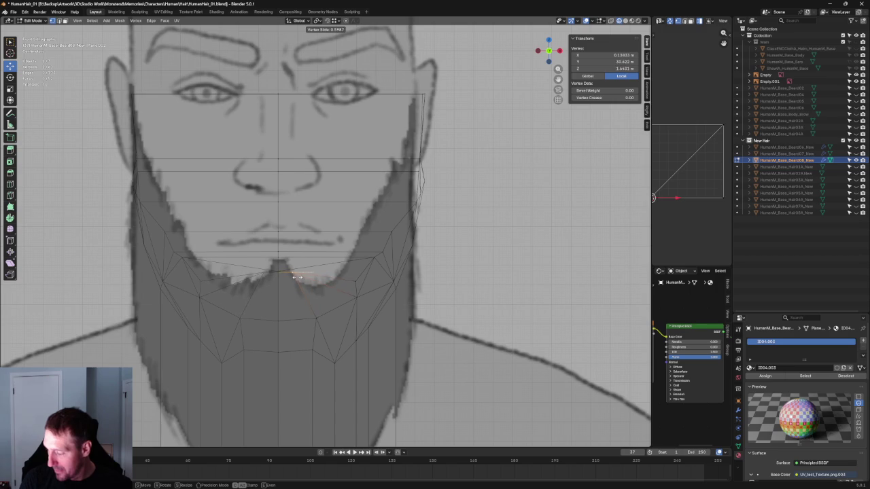
left_click(297, 277)
key("shift+v")
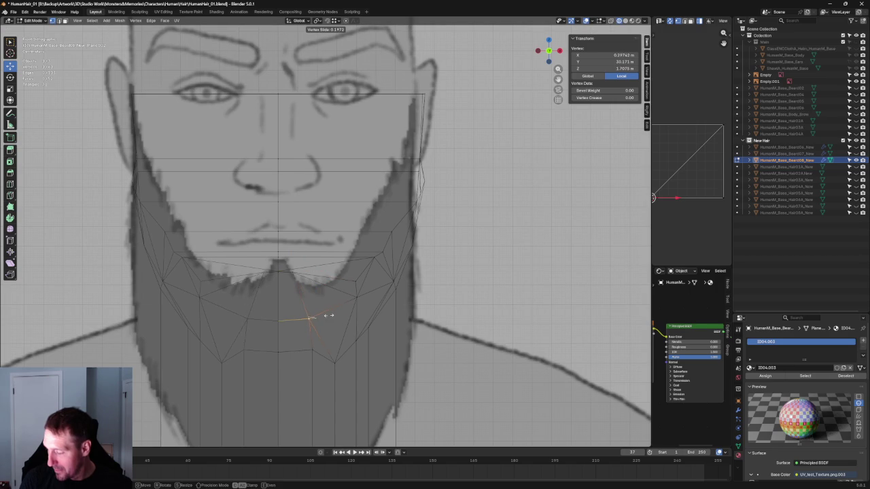
left_click(327, 315)
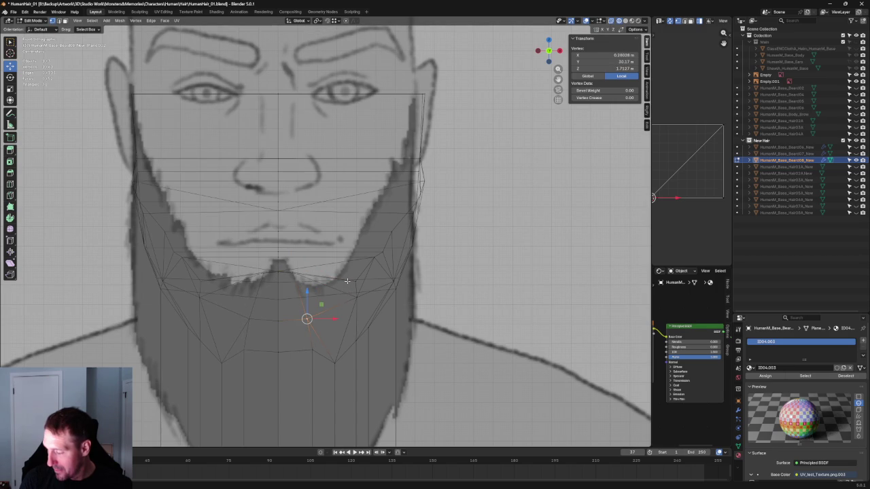
left_click(624, 21)
scroll(291, 233, "down", 2)
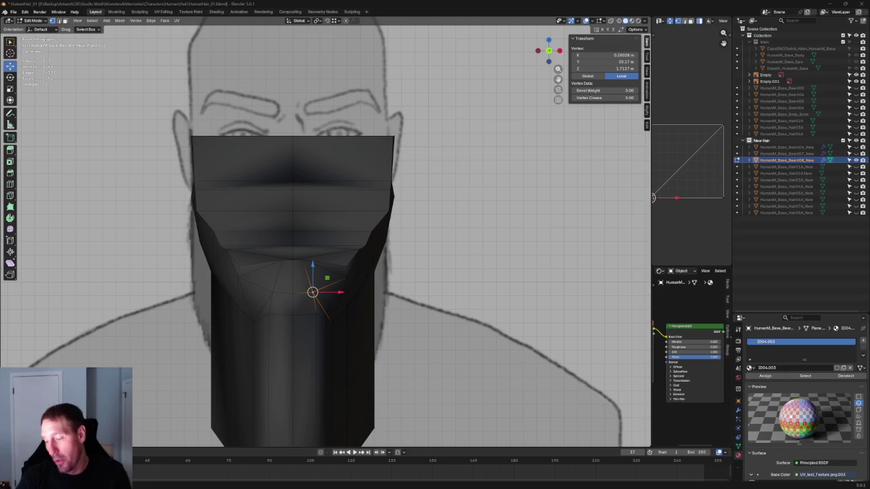
Step: Fill a face across the chin-opening edge loop, then undo the unwanted face
scroll(380, 187, "up", 1)
scroll(325, 205, "up", 3)
scroll(325, 205, "down", 3)
scroll(325, 205, "up", 2)
scroll(325, 205, "down", 2)
middle_click_drag(325, 205, 296, 218)
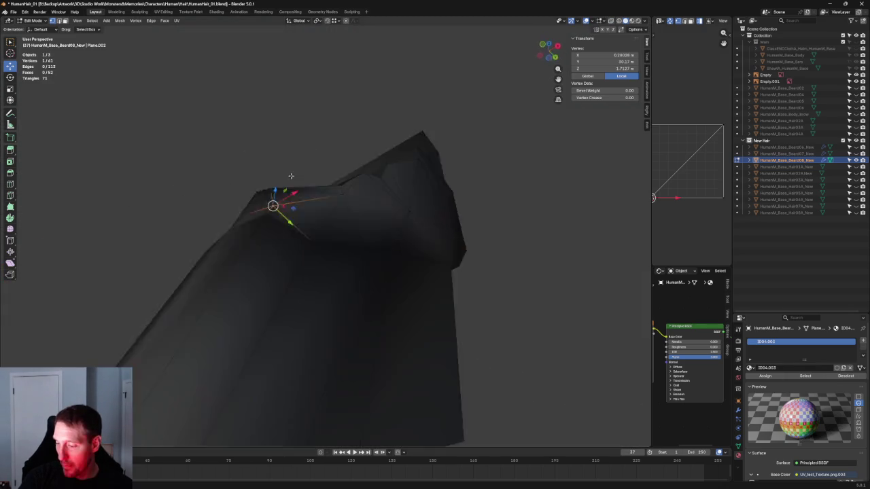
key("alt+a")
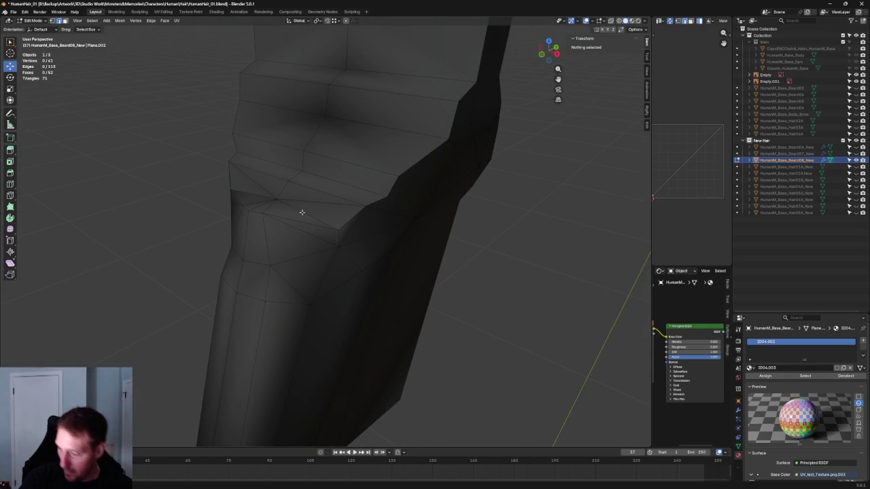
left_click(301, 214, "alt")
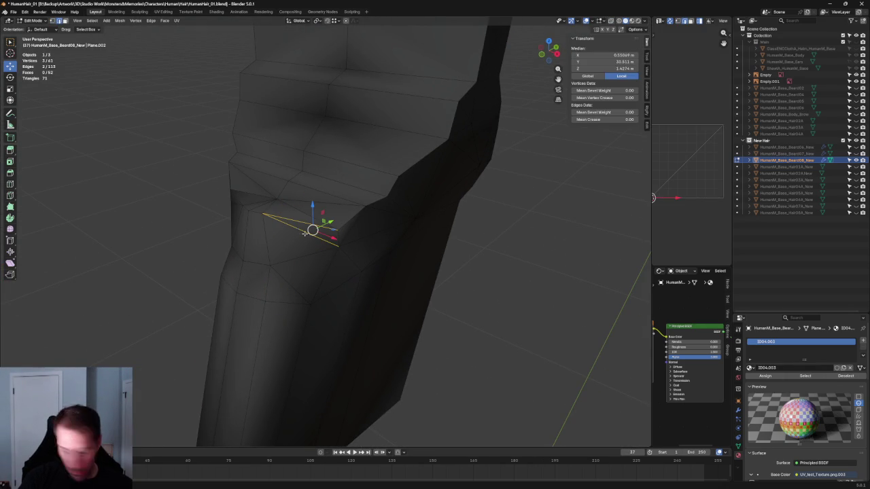
key("f")
key("ctrl+z")
Step: In front orthographic view with X-ray, shift a chin vertex sideways along X
mouse_move(301, 224)
middle_mouse_down()
mouse_move(299, 233)
mouse_move(320, 224)
middle_mouse_up()
left_click_drag(341, 213, 311, 248)
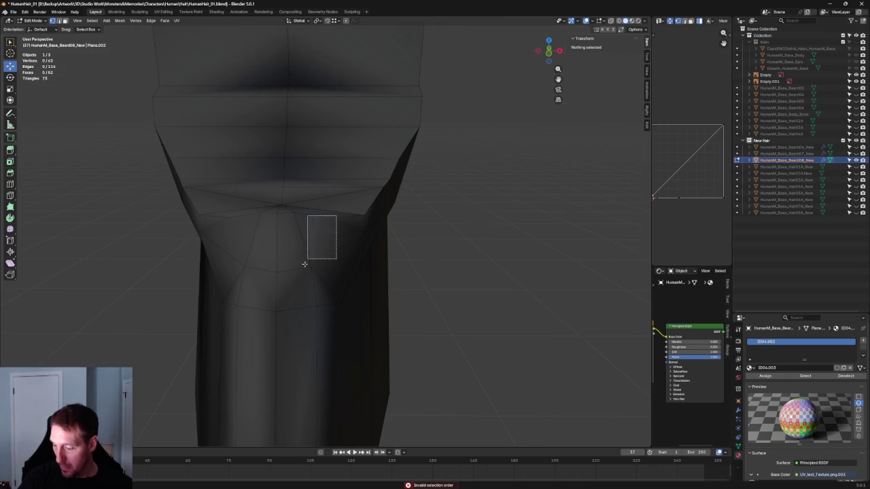
right_click(312, 260)
left_click(324, 219)
key("KP_1")
left_click(330, 208)
key("alt+z")
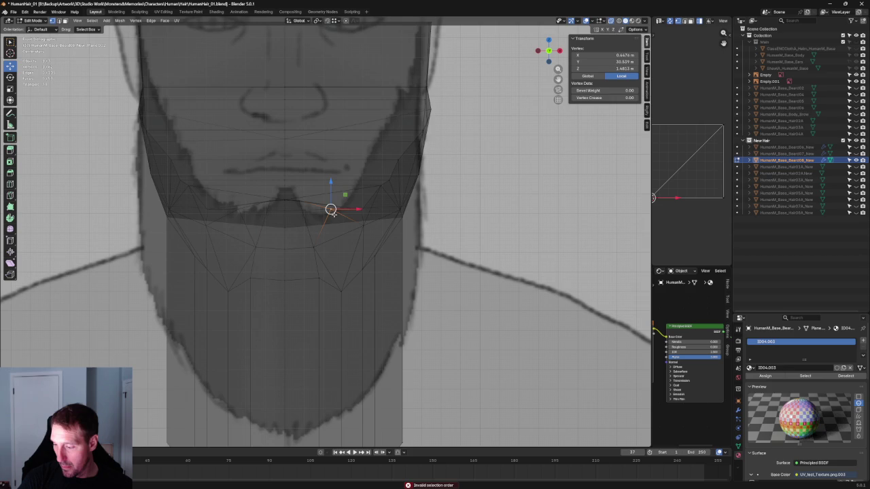
key("g")
key("x")
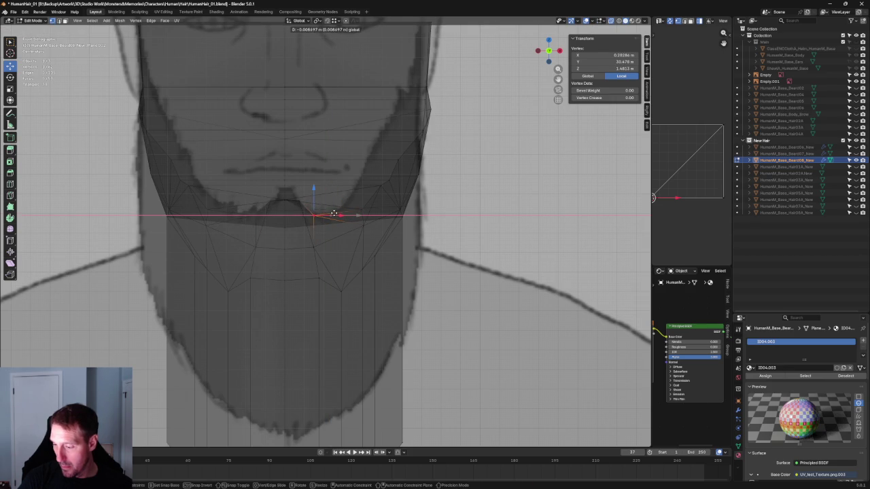
left_click(336, 214)
key("alt+z")
Step: In side orthographic view, move the chin vertex front-to-back along Y
scroll(336, 214, "down", 3)
middle_click_drag(336, 214, 277, 206)
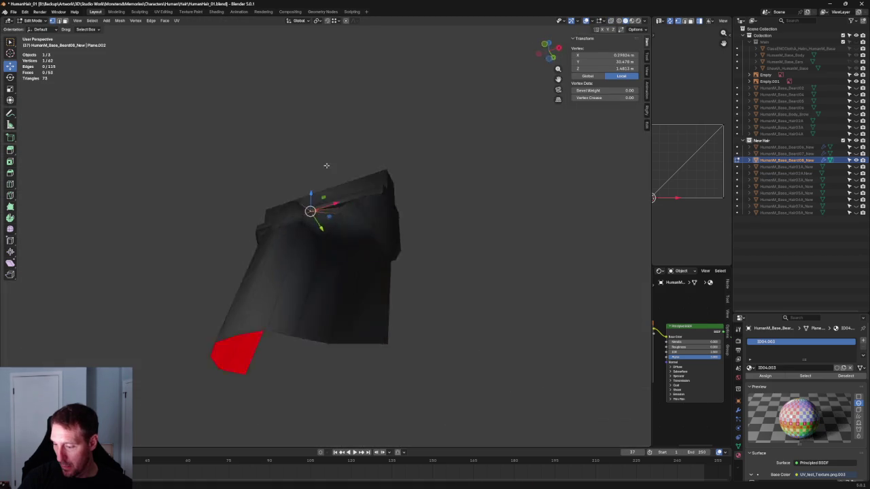
key("KP_3")
key("g")
key("y")
left_click(281, 206)
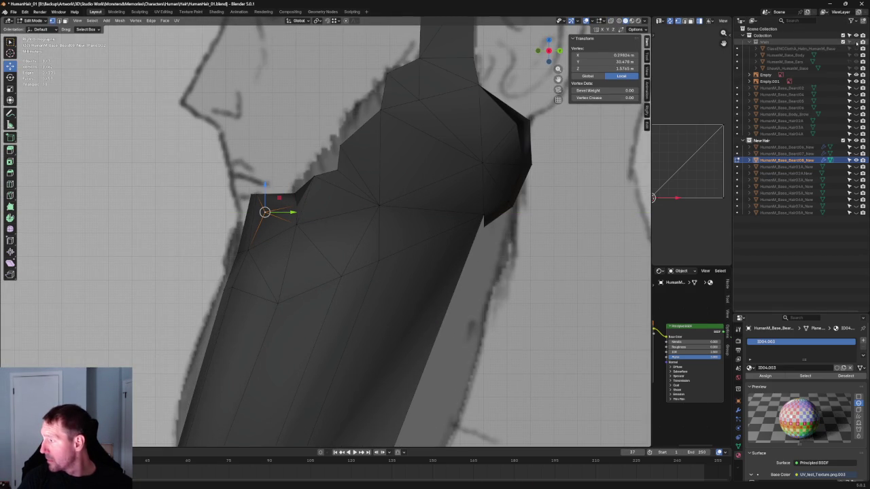
Step: Unhide the body, ears and shawl, then nudge the vertex along X in front view
key("alt+h")
key("KP_1")
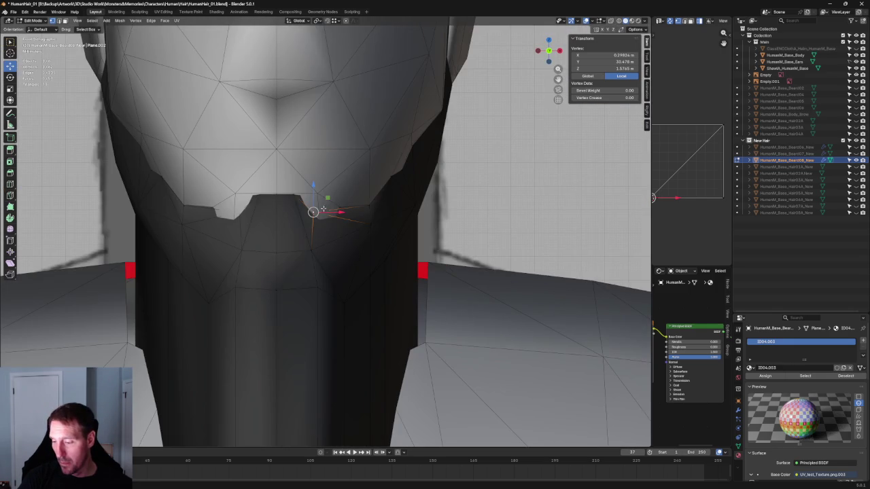
key("g")
key("x")
left_click(344, 210)
key("alt+z")
scroll(321, 172, "up", 2)
left_click(286, 234)
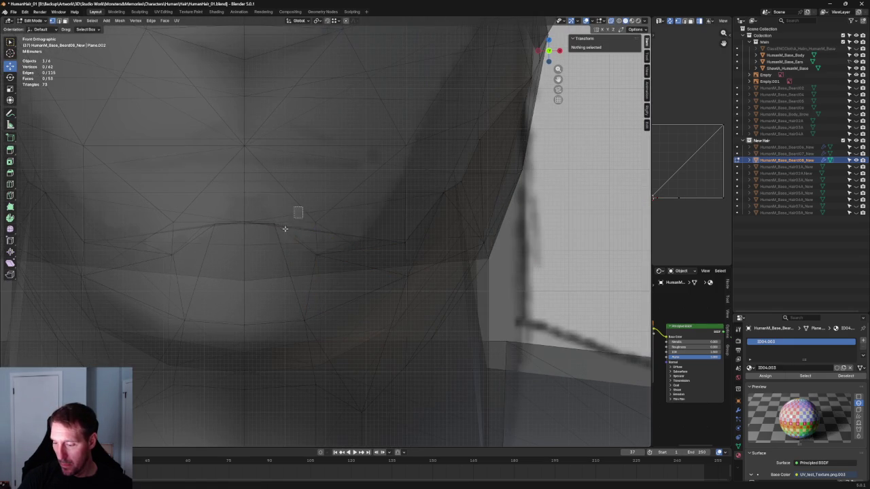
key("alt+z")
Step: Move two mouth-opening vertices vertically along Z using X-ray
left_click(290, 227)
key("alt+z")
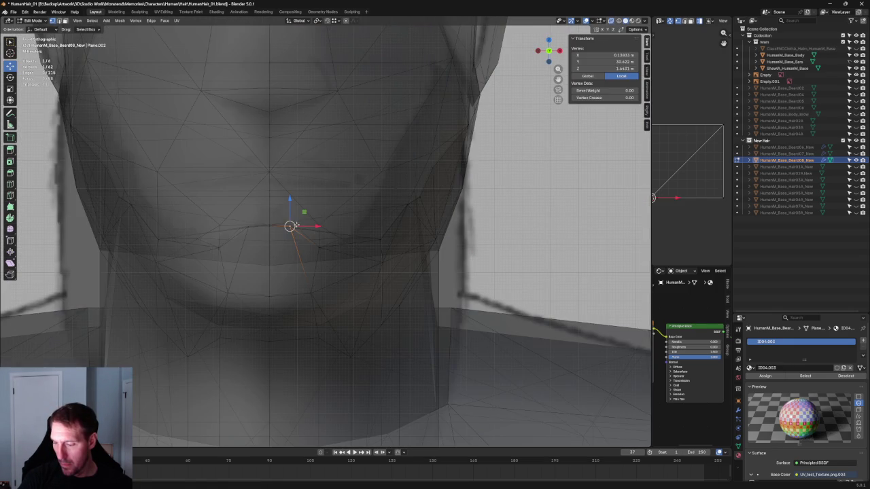
left_click(275, 213, "shift")
key("g")
key("z")
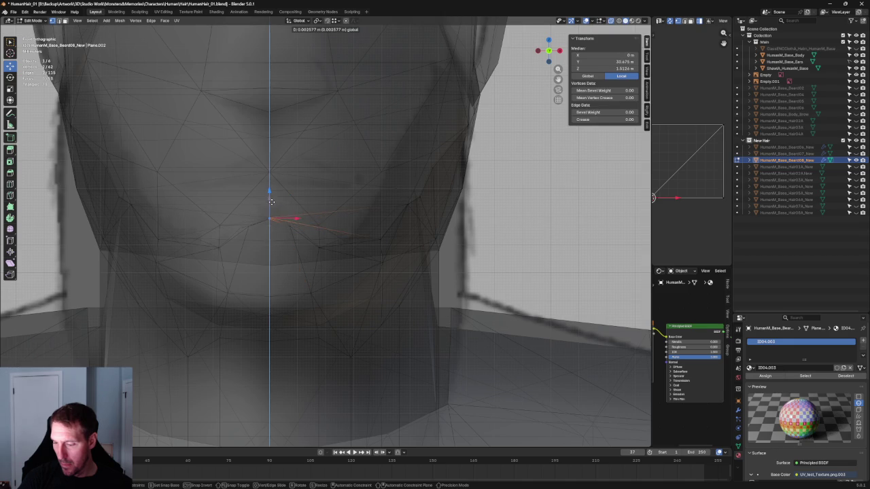
left_click(278, 193)
key("alt+z")
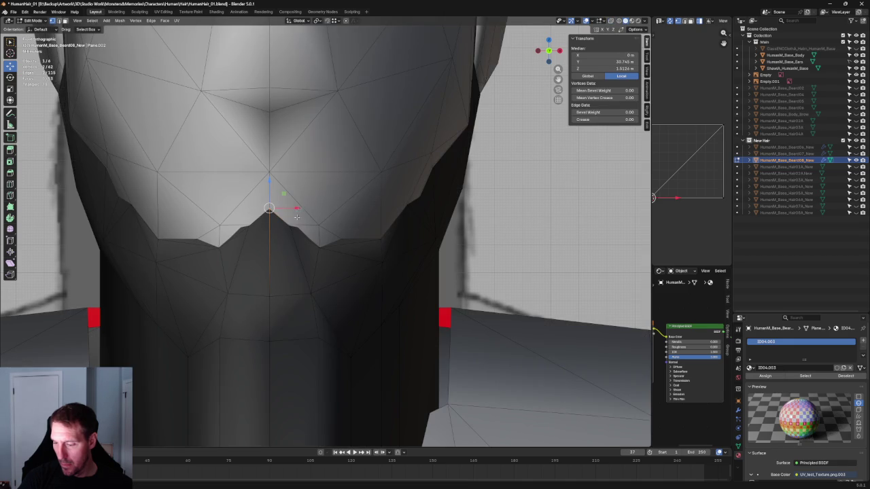
Step: Adjust the mouth-opening centre vertex along Y twice, checking it from several angles
left_click(290, 227)
middle_click_drag(289, 198, 258, 231)
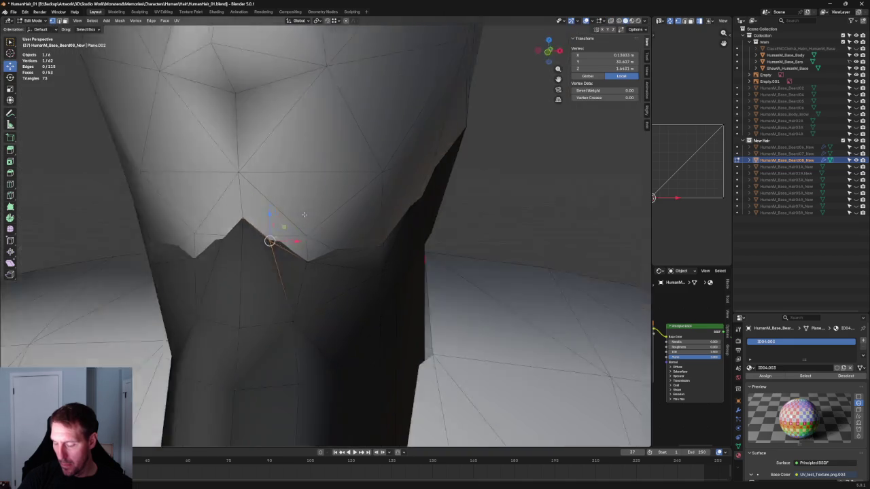
key("g")
key("y")
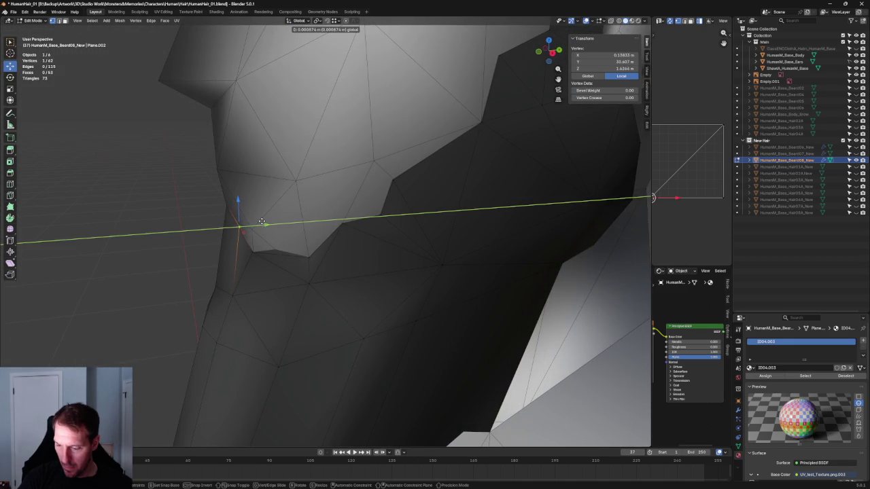
left_click(262, 222)
middle_click_drag(261, 222, 291, 245)
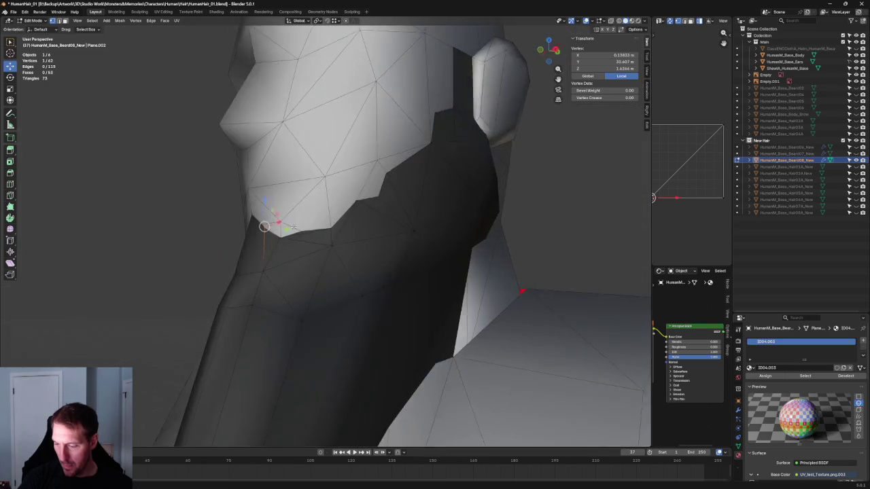
key("g")
key("y")
left_click(275, 238)
mouse_move(275, 238)
middle_mouse_down()
mouse_move(360, 232)
mouse_move(326, 231)
middle_mouse_up()
key("alt+z")
key("alt+a")
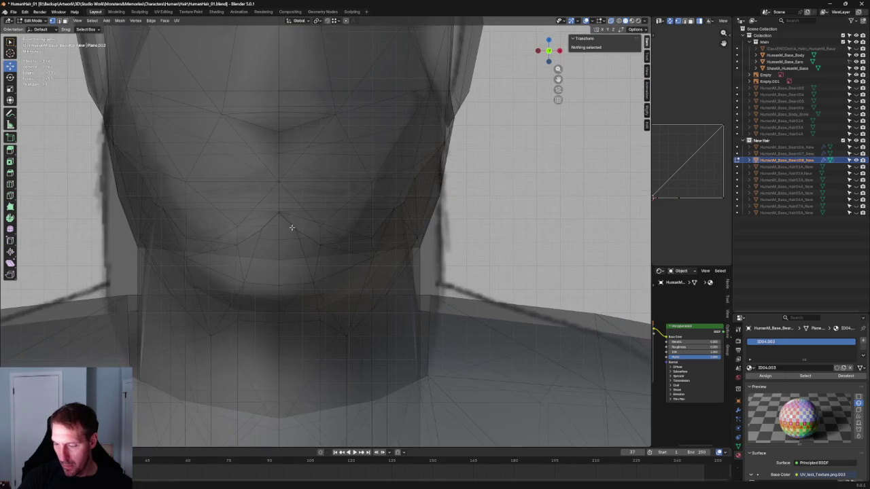
scroll(326, 231, "down", 3)
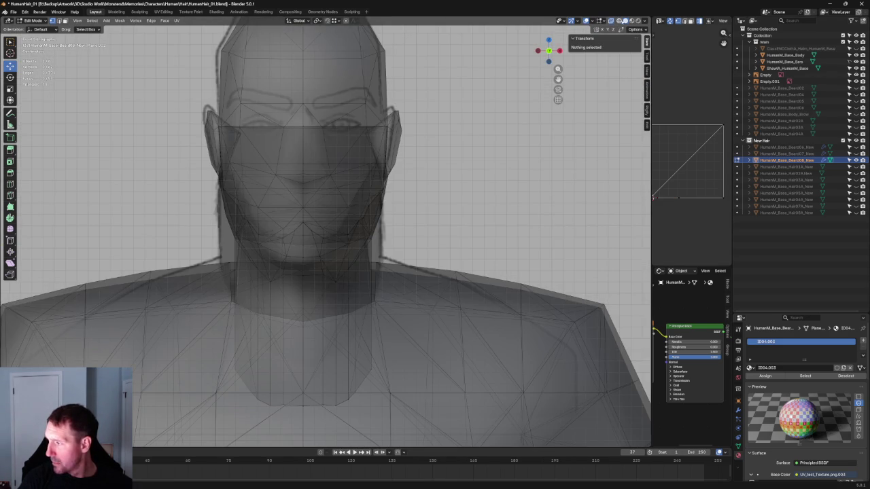
Step: Switch to wireframe and select the vertex at the peak of the beard's chin
key("shift+z")
scroll(338, 191, "up", 4)
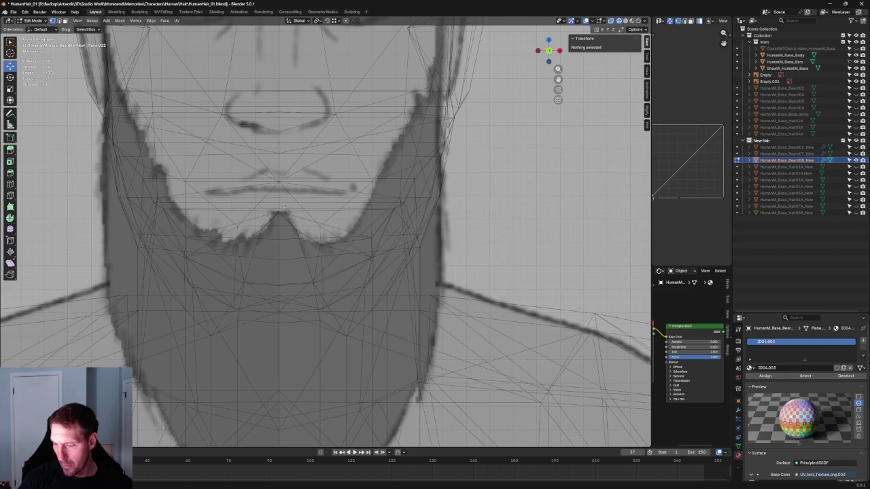
scroll(284, 231, "up", 2)
scroll(317, 260, "down", 2)
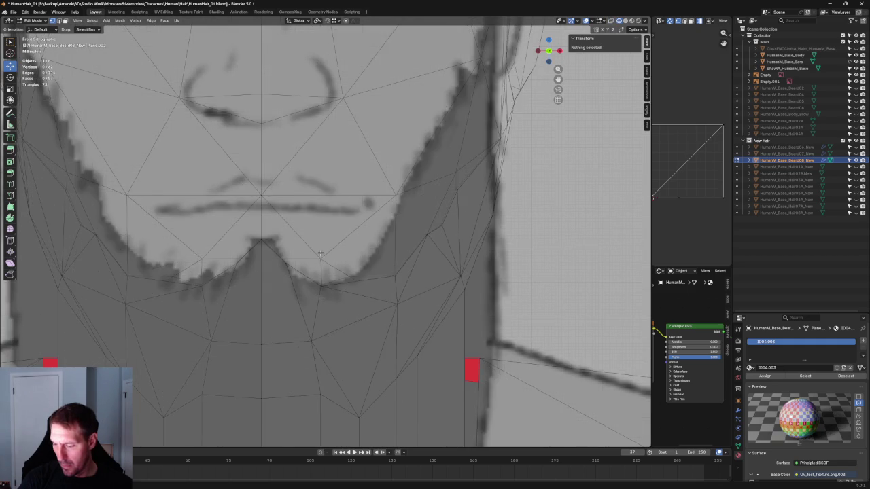
scroll(318, 260, "down", 2)
left_click(308, 252)
scroll(297, 253, "up", 4)
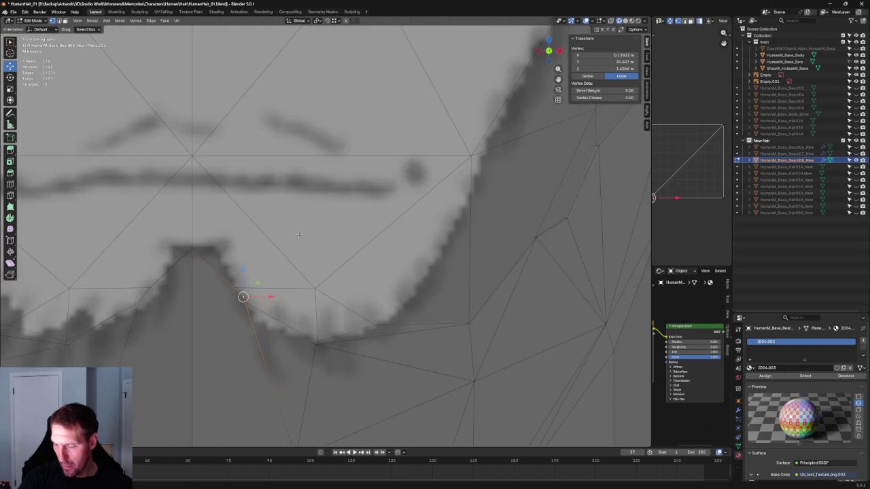
scroll(319, 235, "up", 2)
left_click_drag(292, 263, 326, 230)
left_click(321, 242)
Step: Move the chin-peak vertex horizontally in front view to meet the reference chin
mouse_move(321, 242)
middle_mouse_down()
mouse_move(365, 202)
mouse_move(305, 210)
middle_mouse_up()
key("g")
key("y")
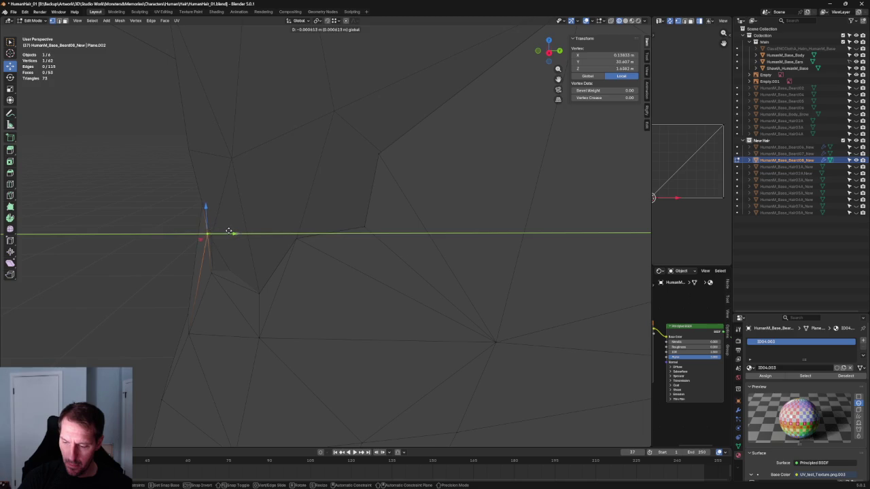
key("KP_1")
scroll(326, 224, "up", 3)
key("z")
key("x")
left_click(331, 217)
Step: Add the neighbouring chin vertex and move both vertices down vertically
left_click(299, 204, "shift")
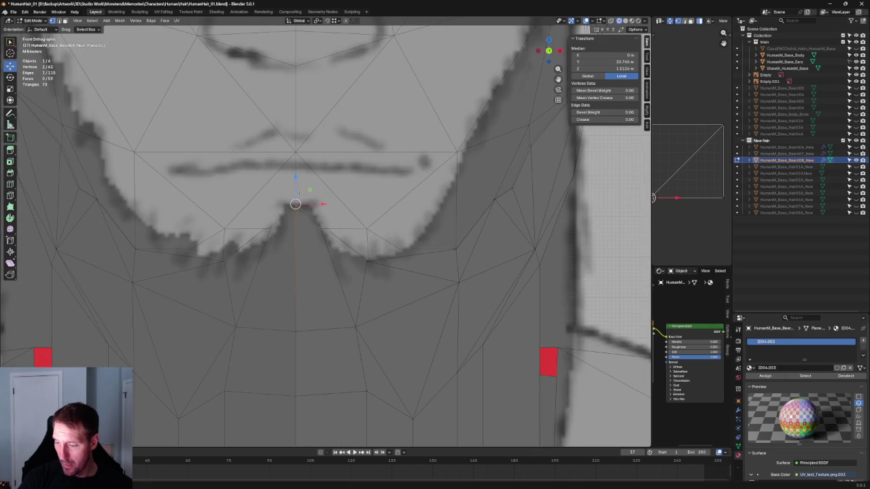
key("g")
key("z")
left_click(296, 206)
Step: Frame a single chin vertex, try a horizontal move, cancel it, then deselect everything
scroll(304, 218, "down", 2)
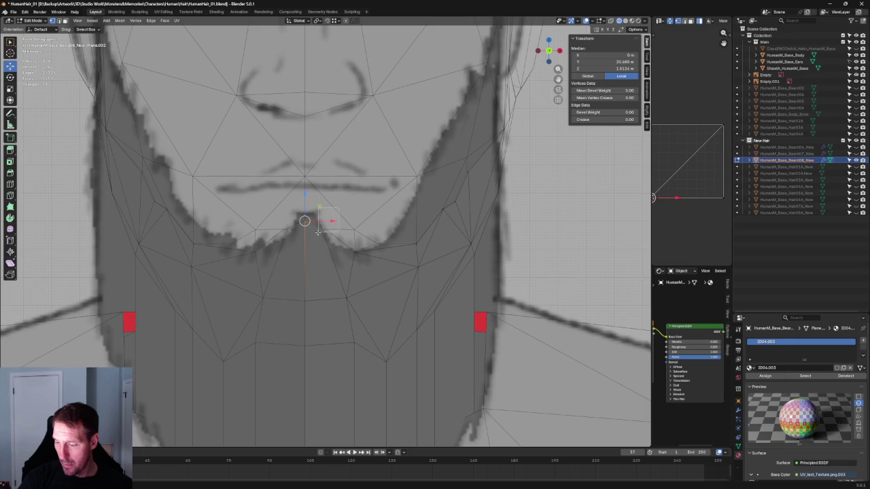
left_click(318, 231)
scroll(318, 231, "down", 3)
key("KP_Decimal")
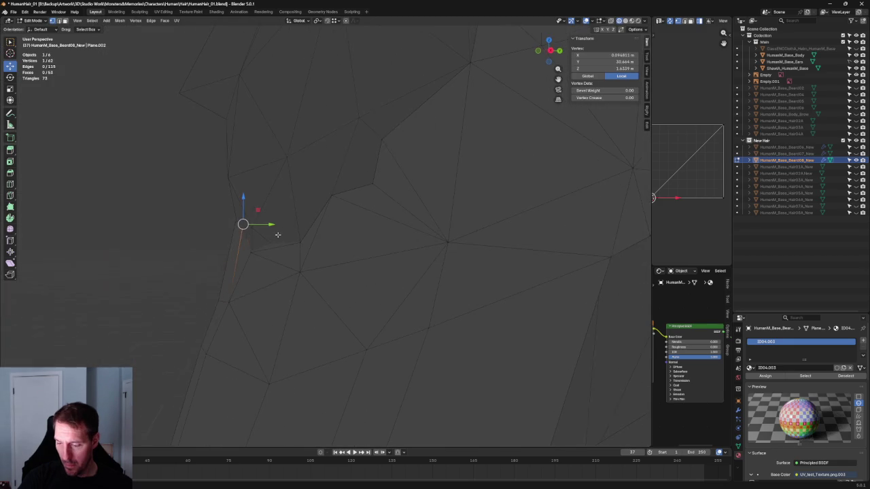
key("g")
key("x")
right_click(281, 225)
scroll(281, 225, "down", 8)
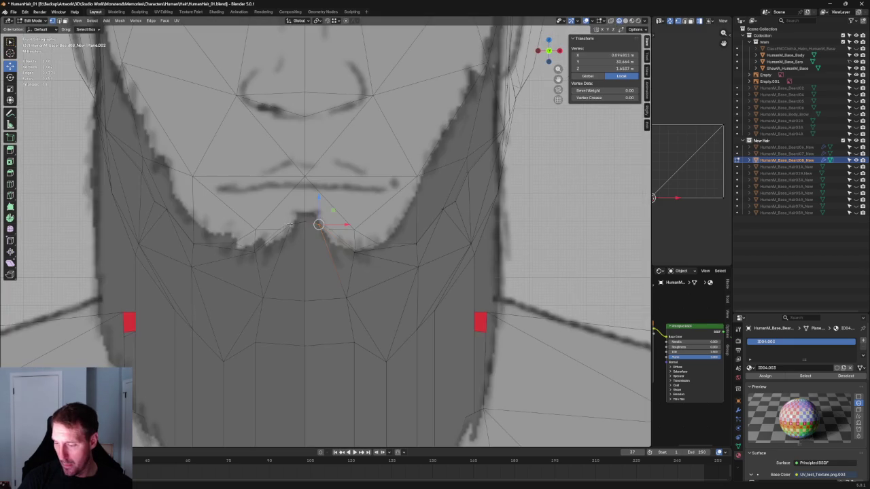
scroll(287, 224, "down", 6)
key("alt+a")
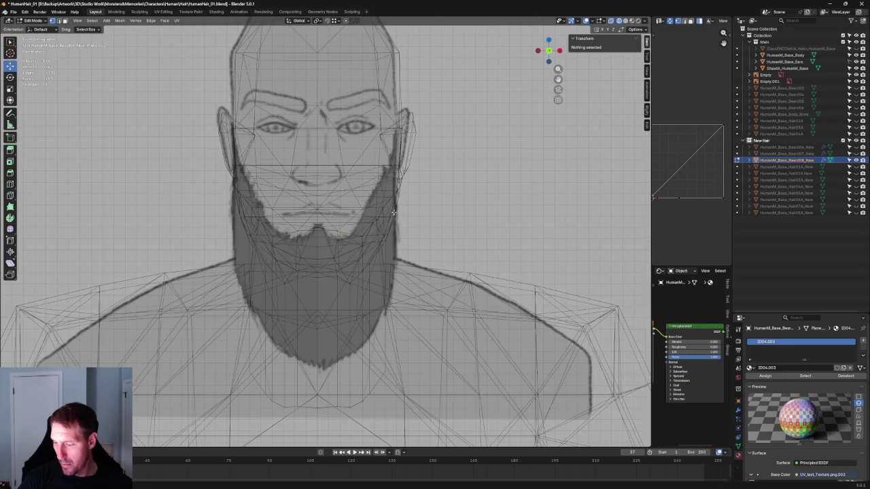
Step: Select the vertices at the bottom of the neck, check them in side and front views, then deselect
scroll(395, 213, "down", 4)
scroll(344, 256, "up", 3)
scroll(350, 261, "up", 2)
scroll(351, 261, "up", 1)
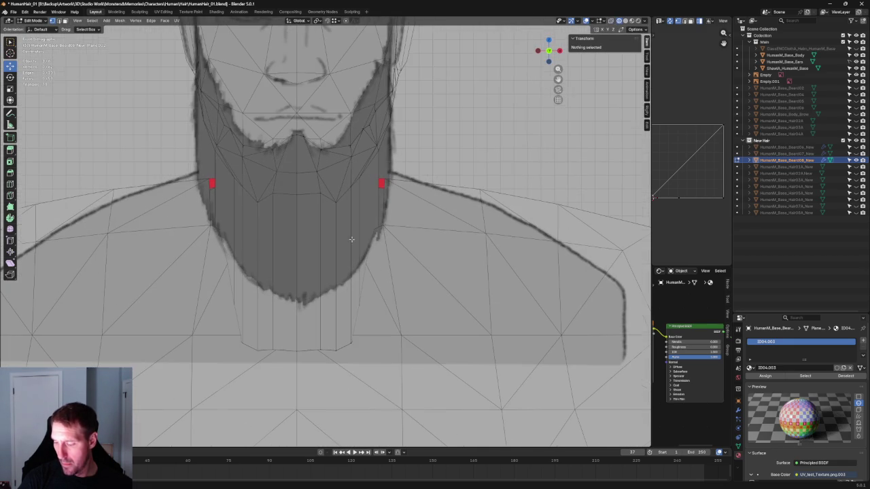
left_click_drag(308, 282, 359, 350)
scroll(388, 294, "down", 2)
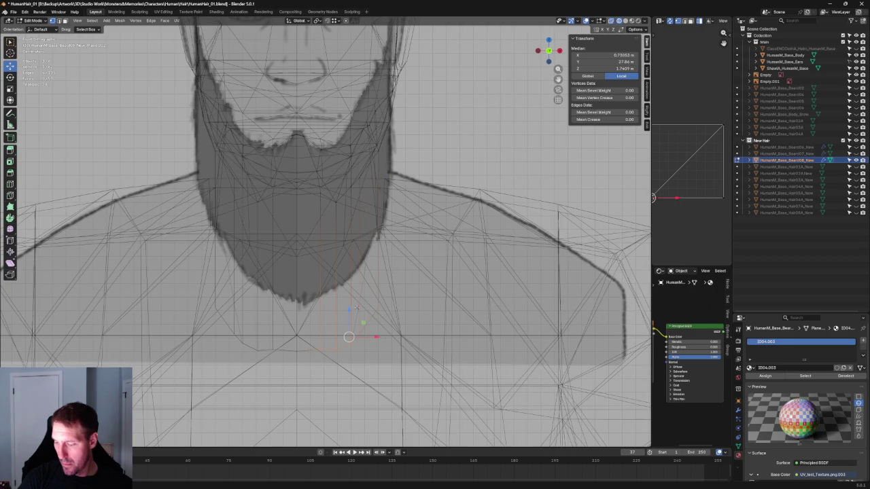
middle_click_drag(366, 293, 364, 283)
key("KP_1")
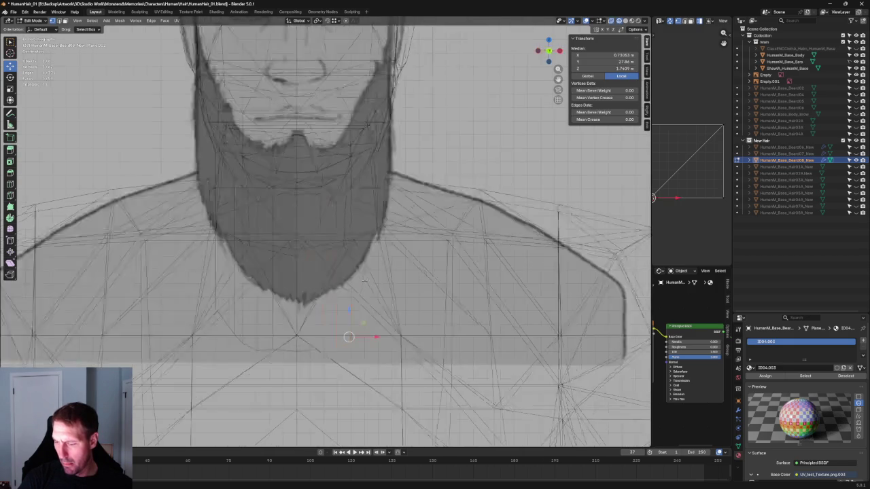
scroll(364, 280, "down", 2)
key("shift+o")
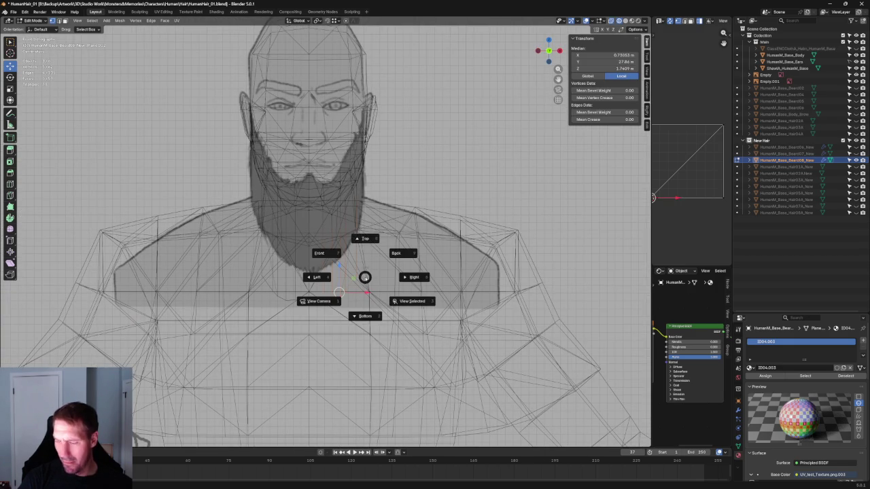
key("g")
key("Escape")
key("alt+a")
key("KP_3")
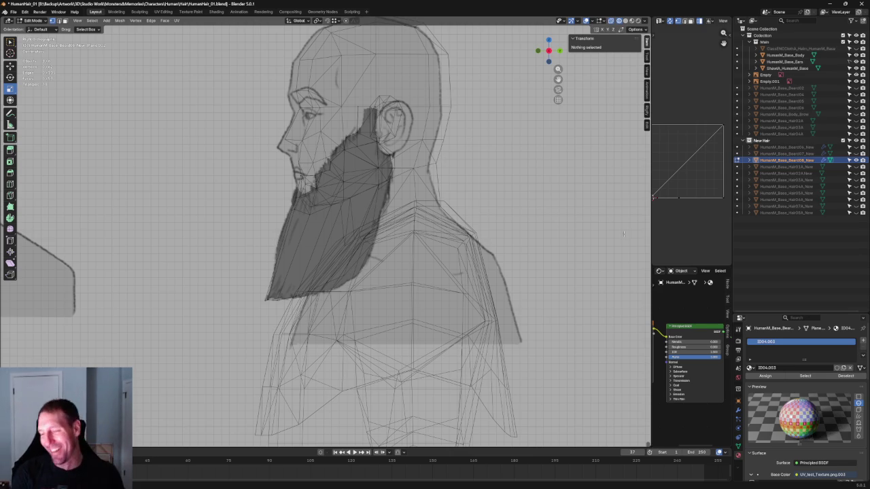
scroll(261, 230, "down", 1)
key("KP_1")
scroll(352, 216, "up", 5)
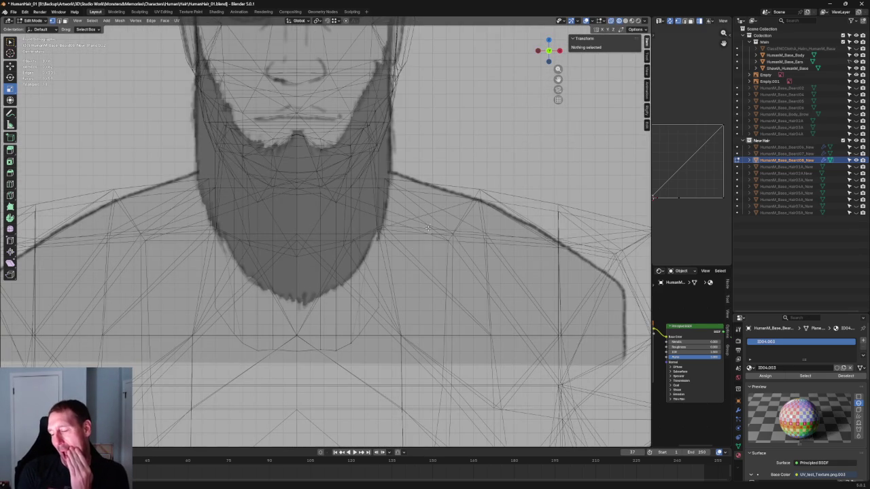
Step: Select the mesh part below the chin and nudge it slightly up and right
left_click(328, 294)
scroll(328, 294, "down", 4)
key("grave")
left_click(344, 287)
key("KP_1")
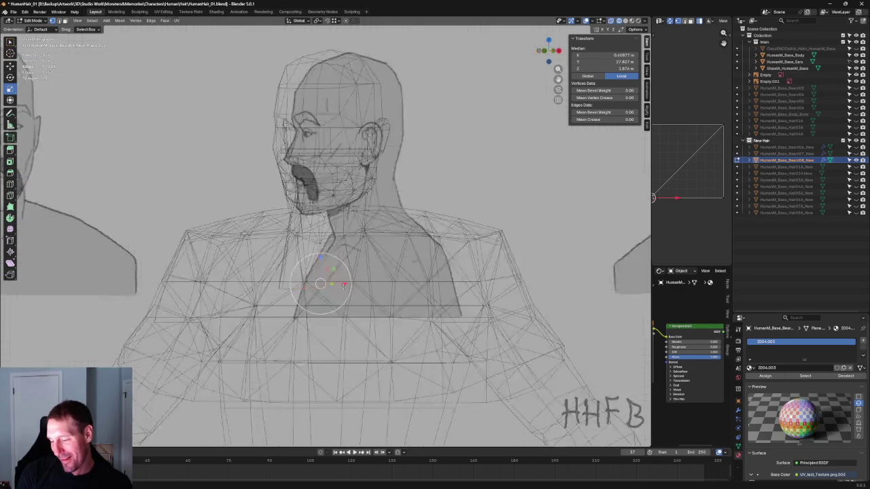
scroll(330, 282, "up", 3)
scroll(357, 318, "up", 2)
left_click_drag(329, 352, 324, 356)
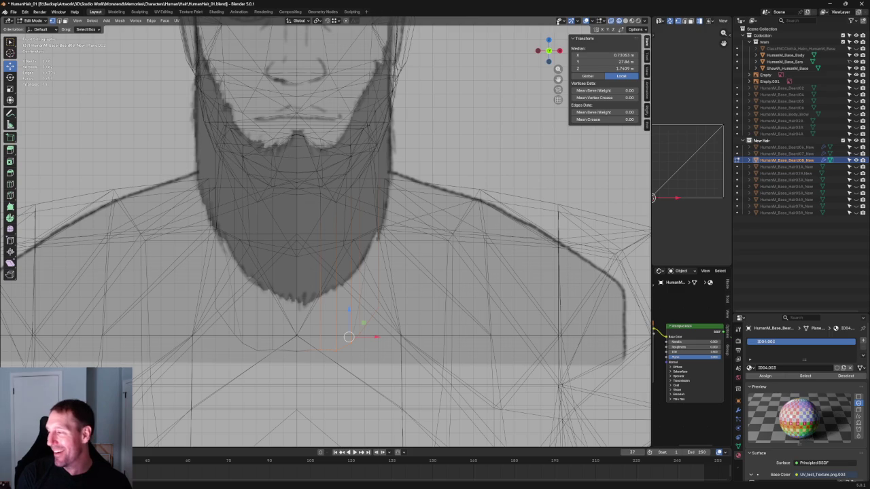
Step: Raise a vertex below the beard, then shift several vertices vertically along Z
left_click(321, 349)
left_click_drag(335, 337, 328, 312)
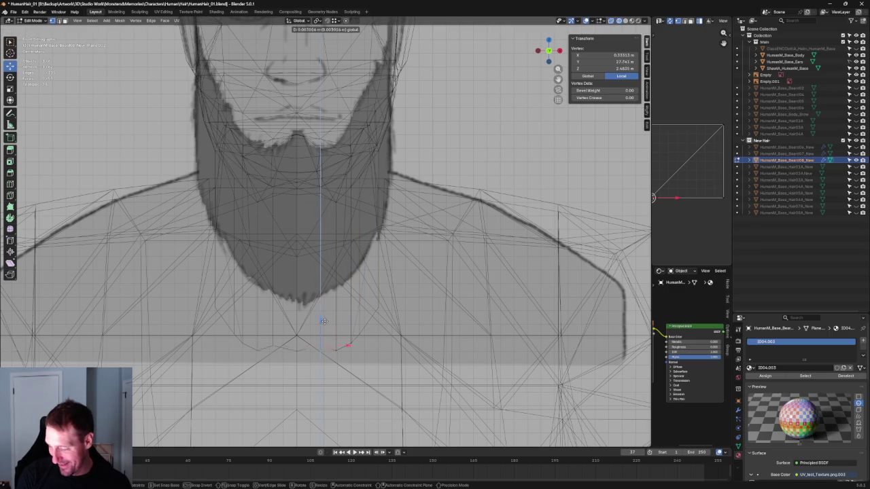
left_click(339, 351, "shift")
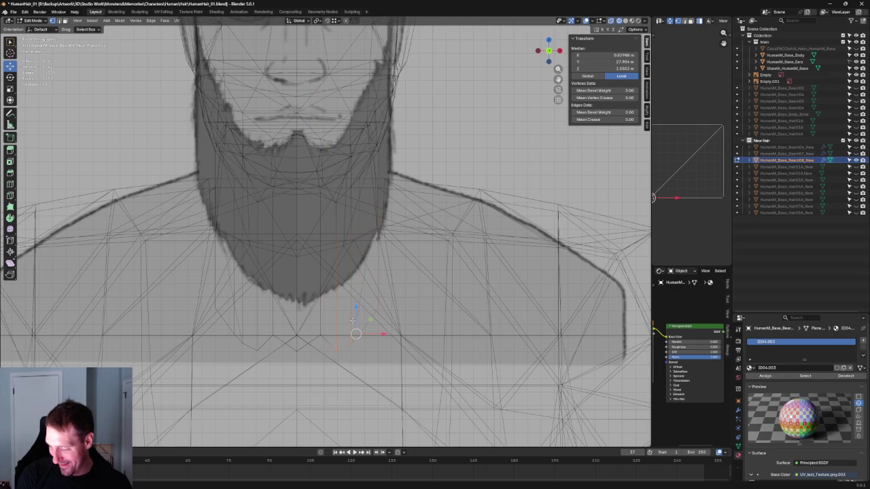
key("g")
key("z")
left_click(345, 302)
left_click(296, 334)
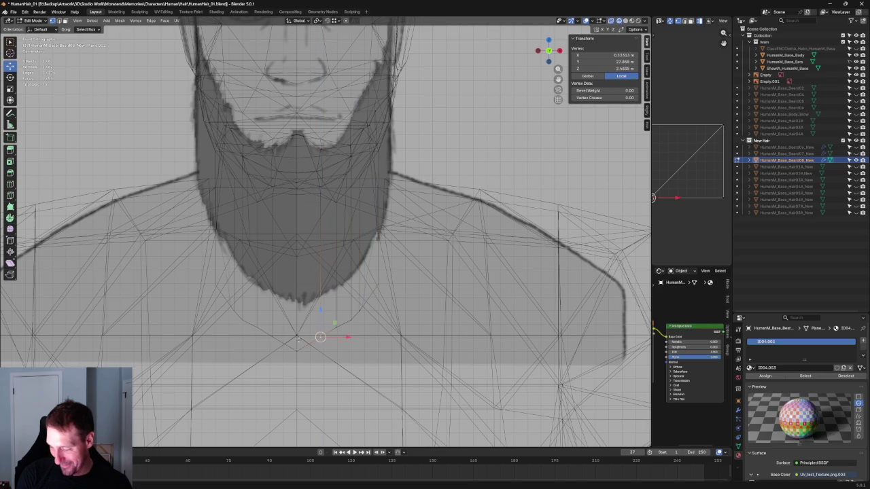
key("alt+a")
Step: Reposition the beard's bottom-tip vertex in the right side view
scroll(407, 250, "down", 4)
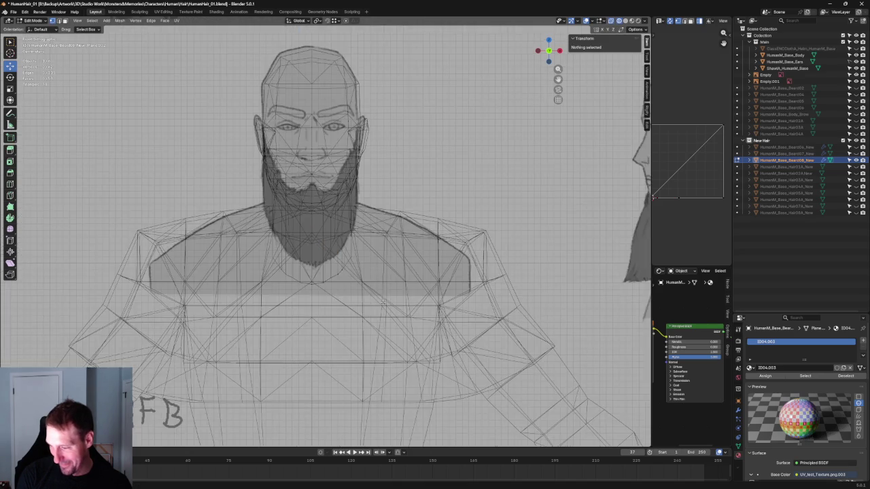
middle_click_drag(401, 252, 407, 249)
key("KP_1")
scroll(394, 258, "up", 2)
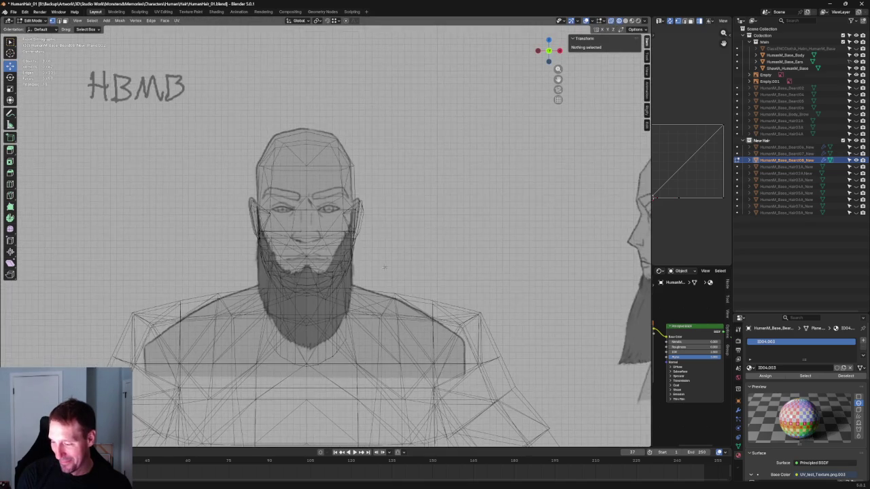
key("KP_3")
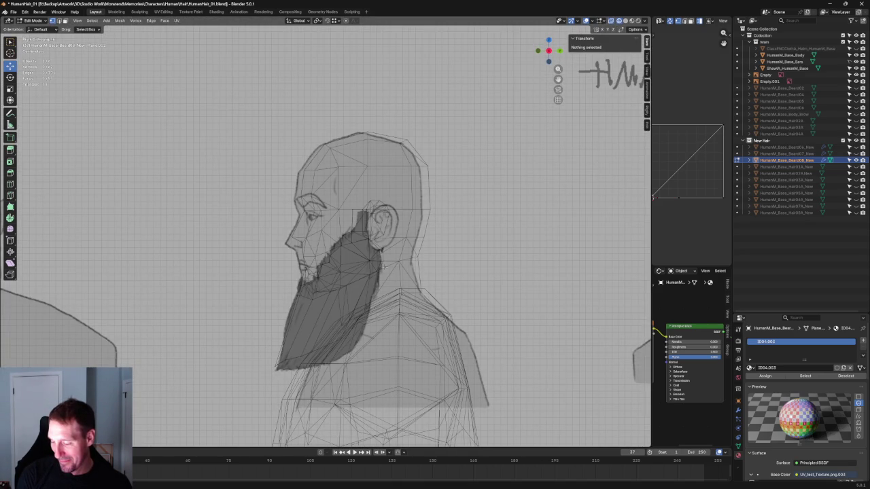
key("KP_1")
key("KP_3")
scroll(299, 354, "up", 1)
scroll(299, 353, "up", 2)
left_click(322, 344)
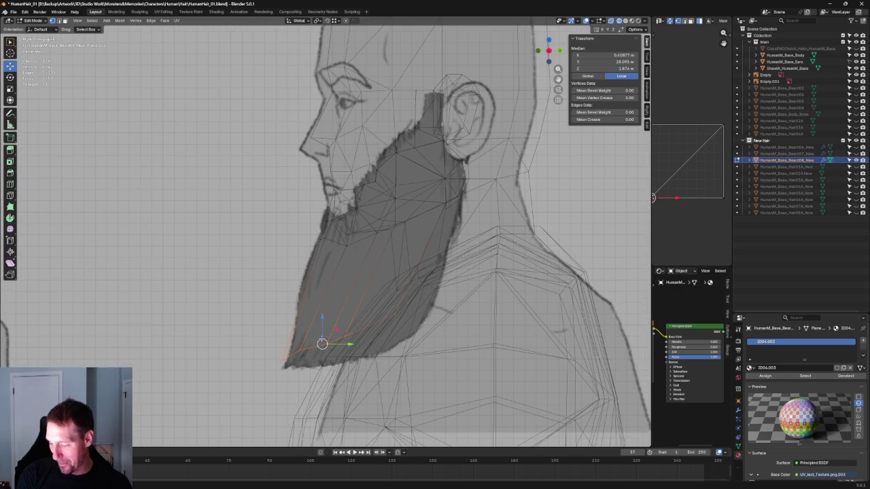
key("g")
left_click(333, 335)
Step: Frame the beard tip and lower it further in the side view
key("KP_1")
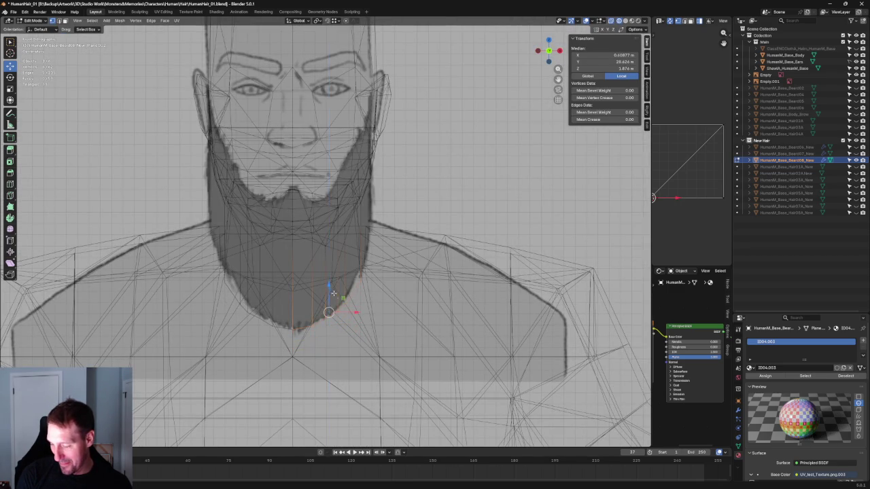
key("KP_Decimal")
middle_click_drag(319, 299, 350, 329)
key("KP_3")
scroll(306, 292, "down", 3)
scroll(303, 290, "down", 2)
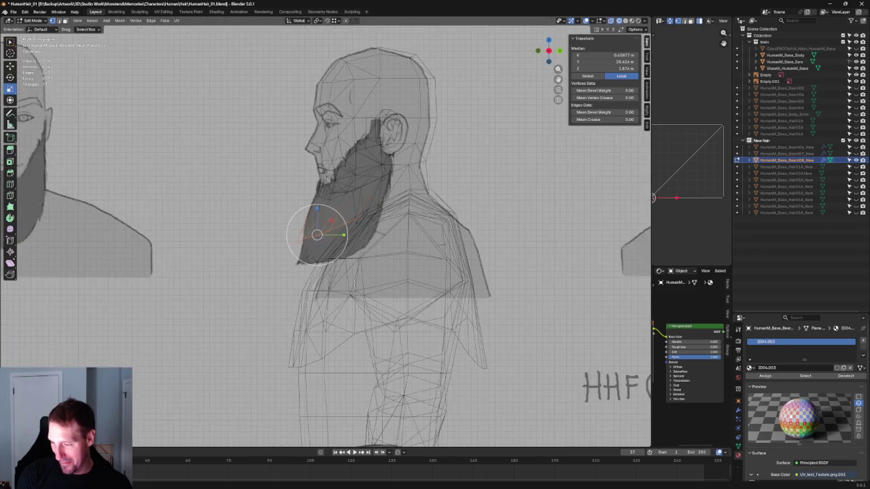
scroll(303, 291, "up", 3)
key("g")
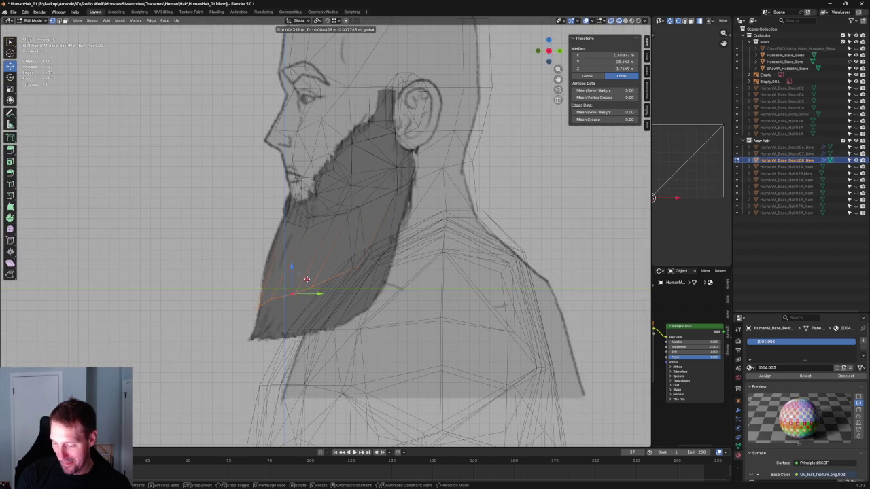
left_click(295, 292)
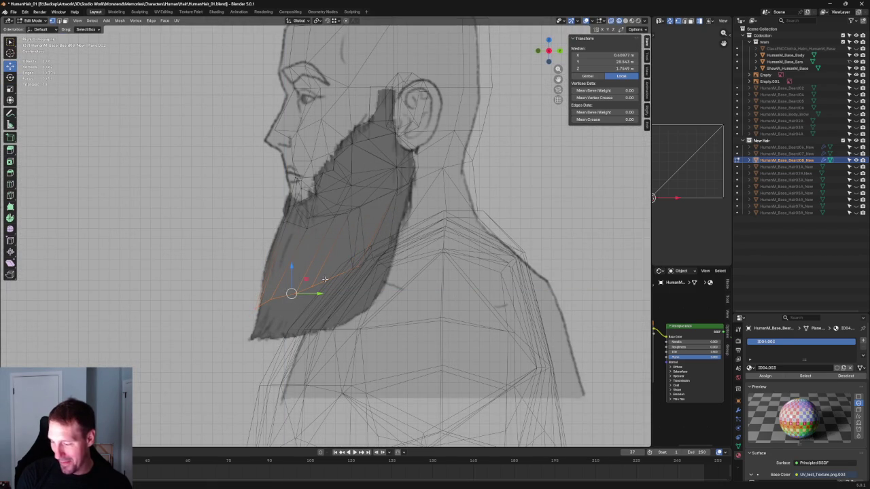
Step: Move a beard-side vertex upward and merge it with a neighbouring vertex
left_click(367, 265)
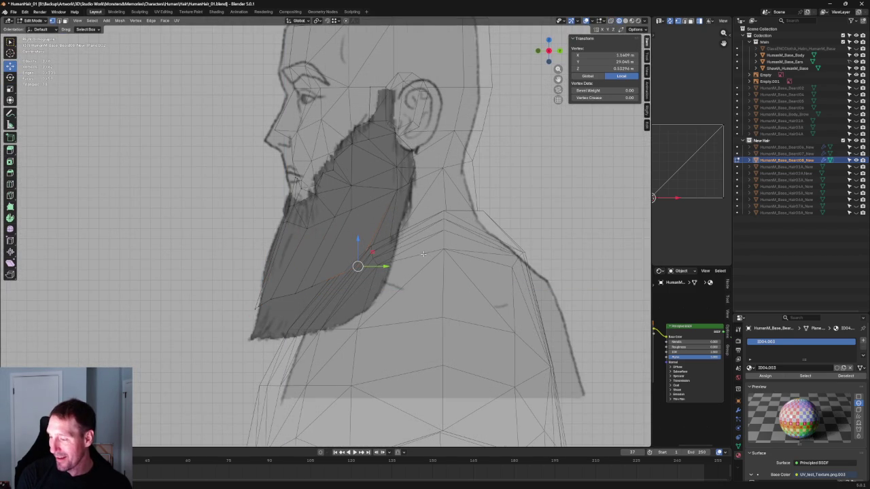
key("g")
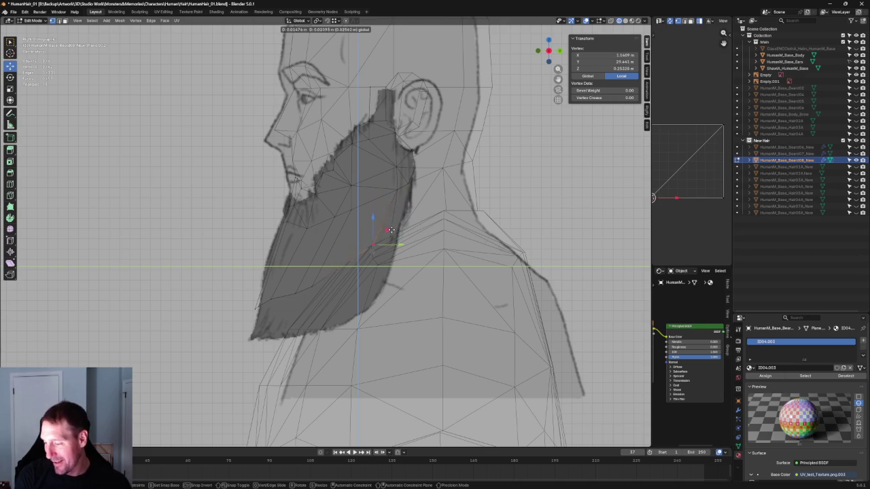
left_click(389, 219)
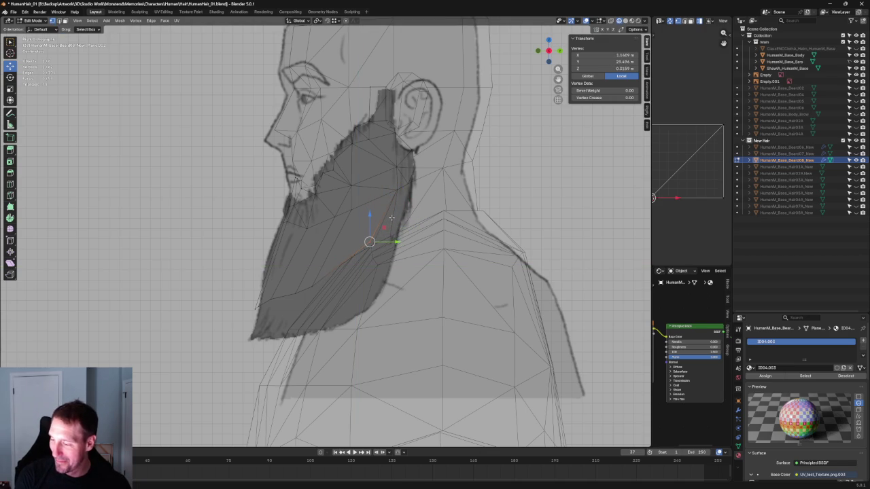
scroll(354, 212, "down", 3)
mouse_move(354, 212)
middle_mouse_down()
mouse_move(341, 219)
mouse_move(350, 208)
middle_mouse_up()
left_click(349, 209, "shift")
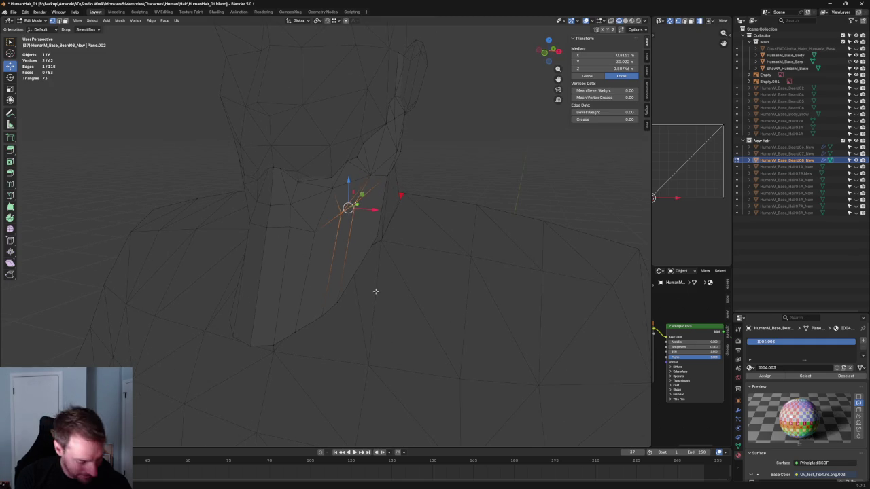
key("m")
left_click(369, 315)
Step: In front view, move a lower jaw vertex along X and down within the front plane
left_click(326, 322)
key("grave")
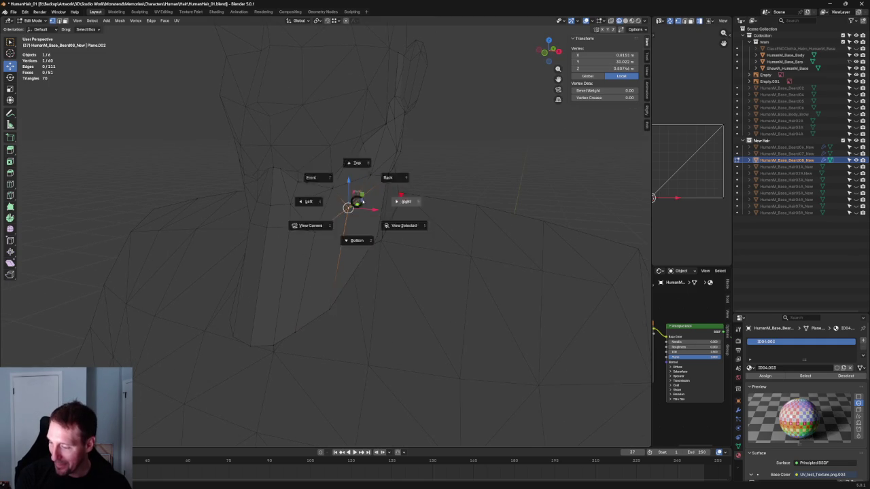
left_click(314, 176)
key("g")
key("x")
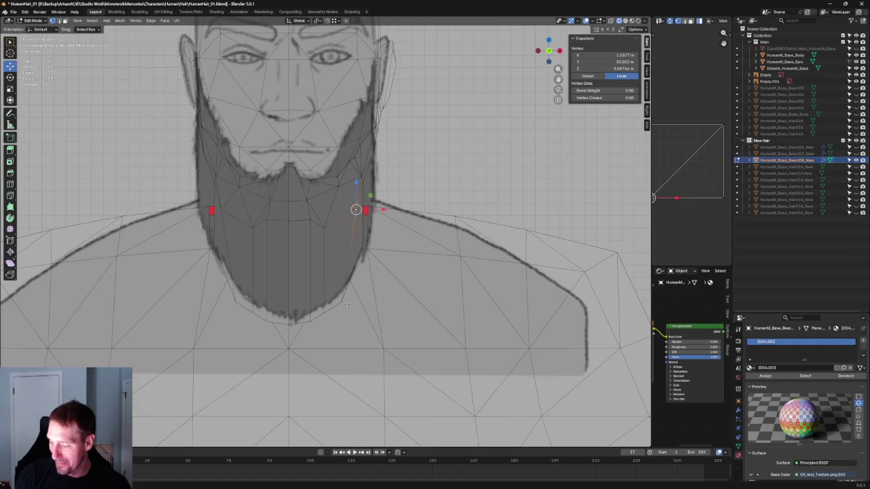
key("shift+y")
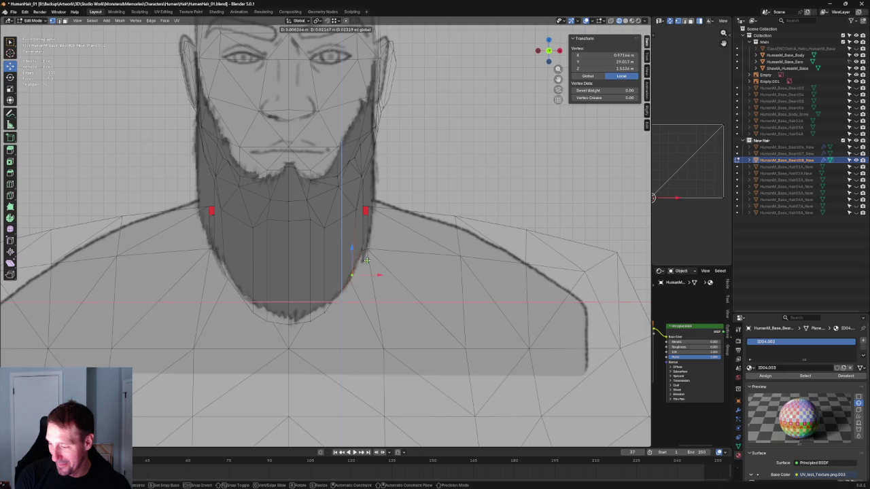
left_click(327, 225)
key("grave")
left_click(373, 222)
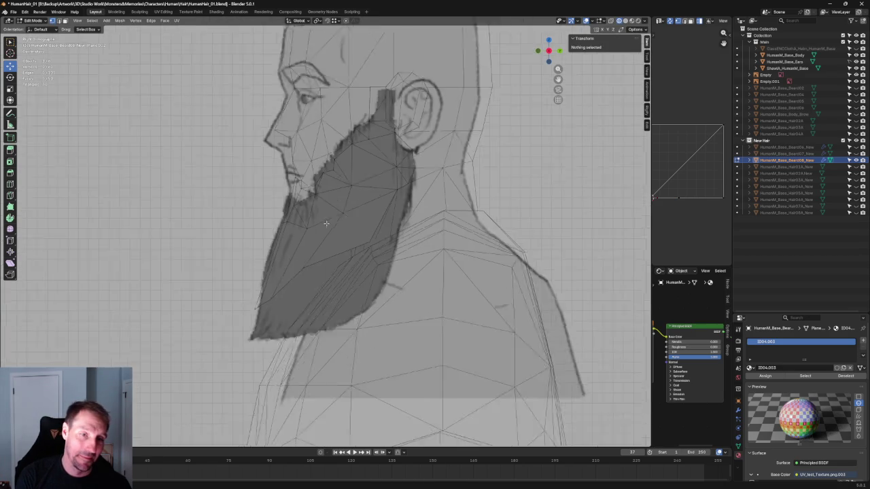
scroll(328, 220, "down", 5)
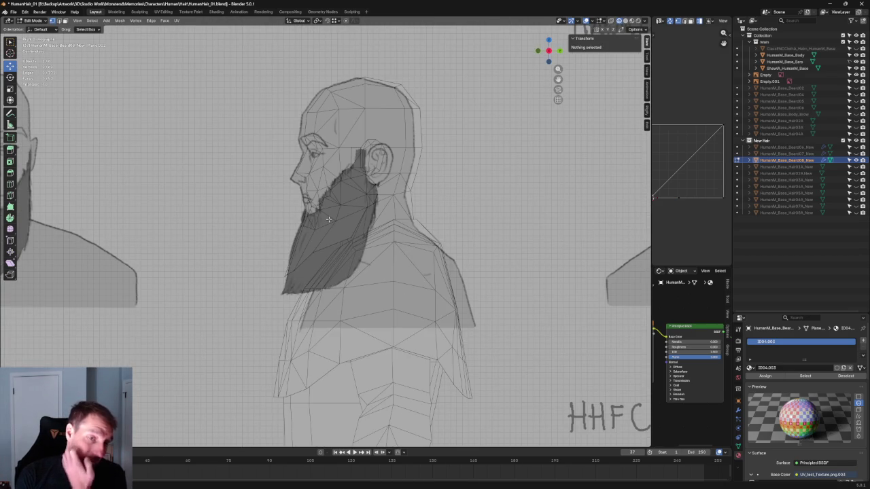
scroll(328, 221, "down", 5)
scroll(329, 221, "down", 3)
scroll(329, 221, "down", 3)
middle_click_drag(329, 221, 330, 230)
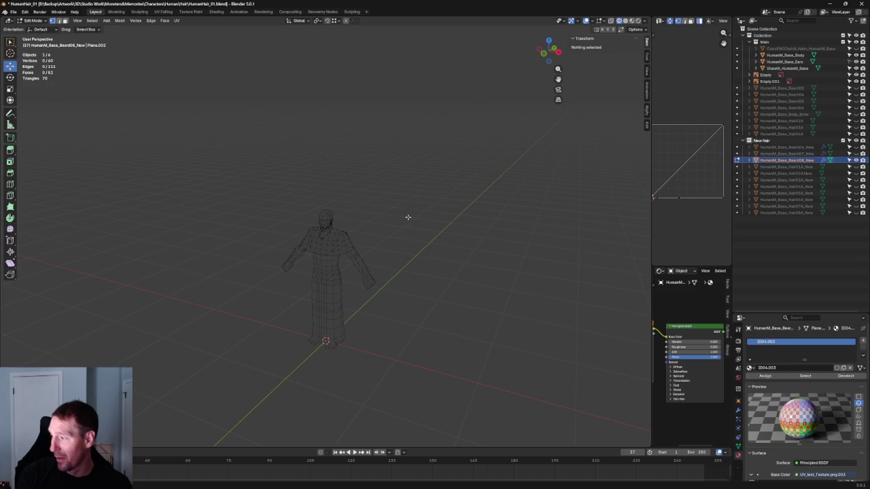
scroll(332, 93, "up", 3)
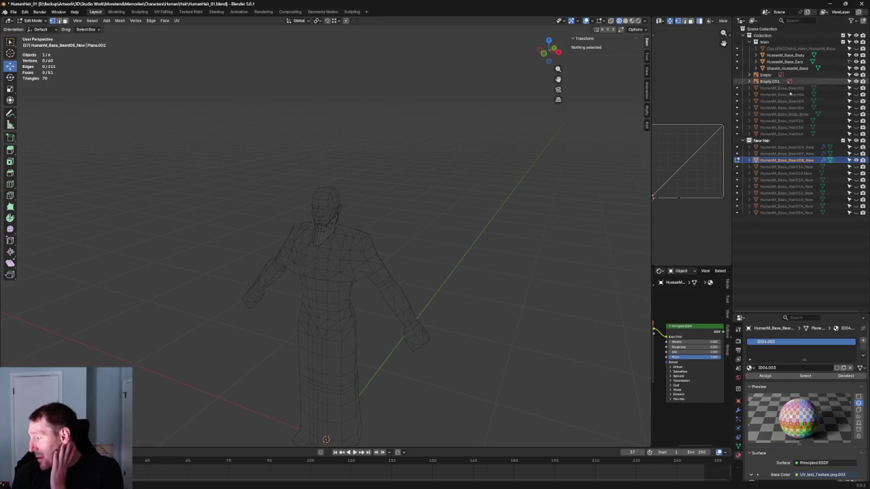
left_click(766, 75)
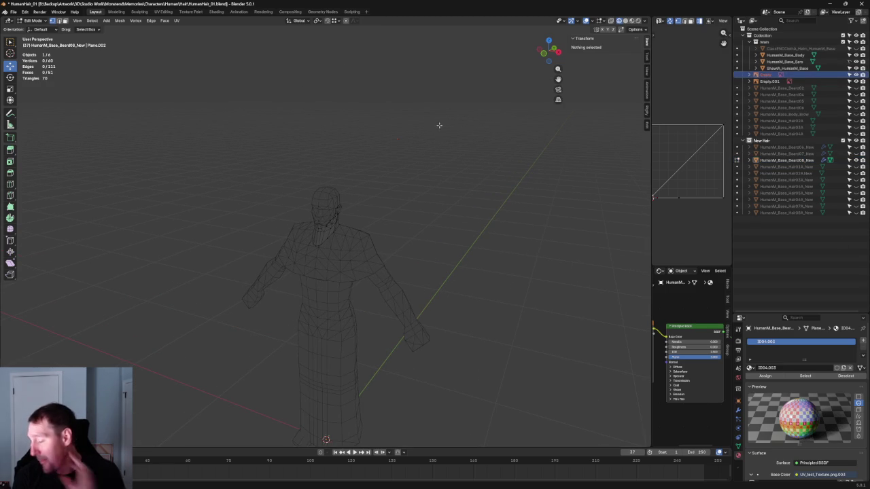
key("KP_1")
scroll(405, 166, "up", 4)
scroll(367, 173, "up", 5)
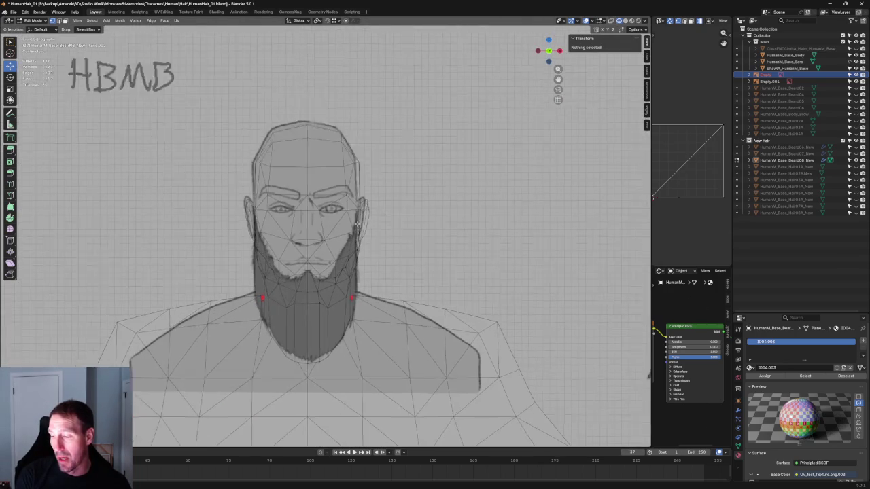
scroll(340, 178, "up", 2)
key("KP_3")
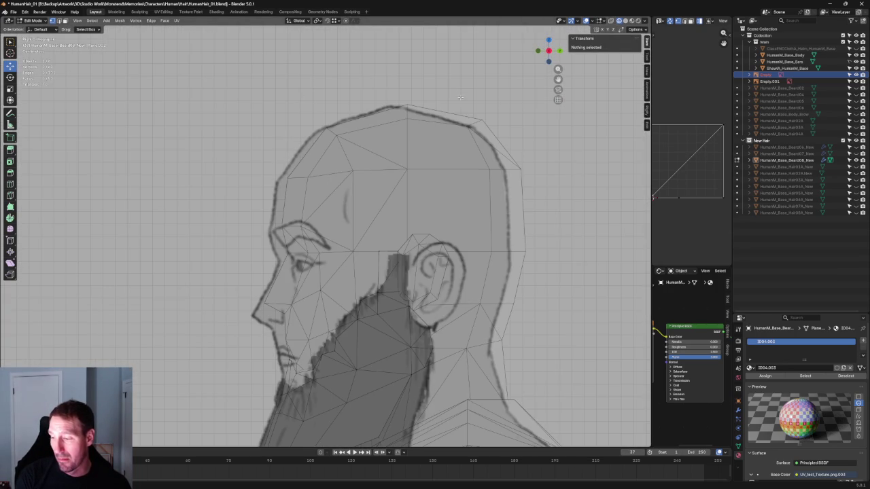
scroll(410, 100, "down", 3)
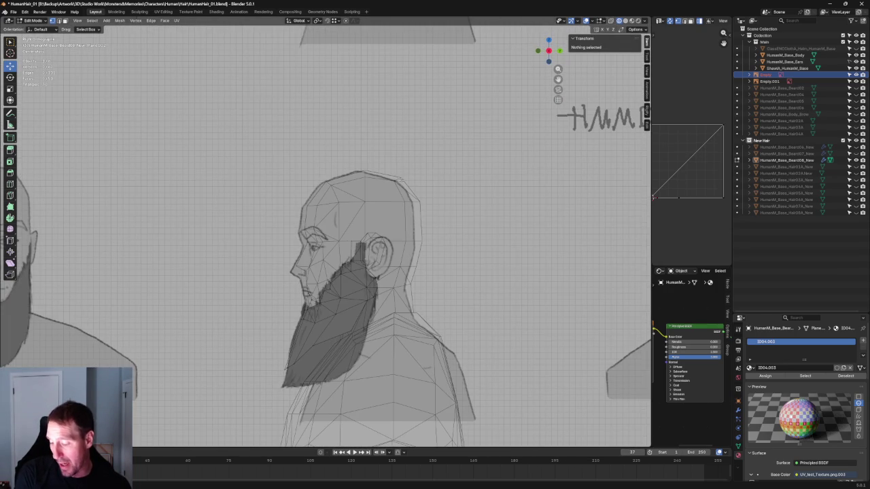
scroll(404, 182, "down", 4)
scroll(404, 182, "up", 5)
key("KP_1")
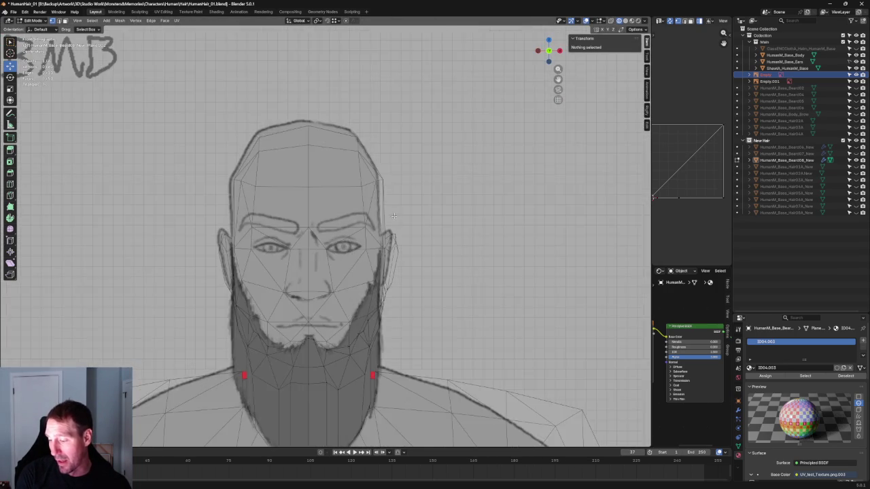
scroll(397, 204, "down", 3)
key("KP_3")
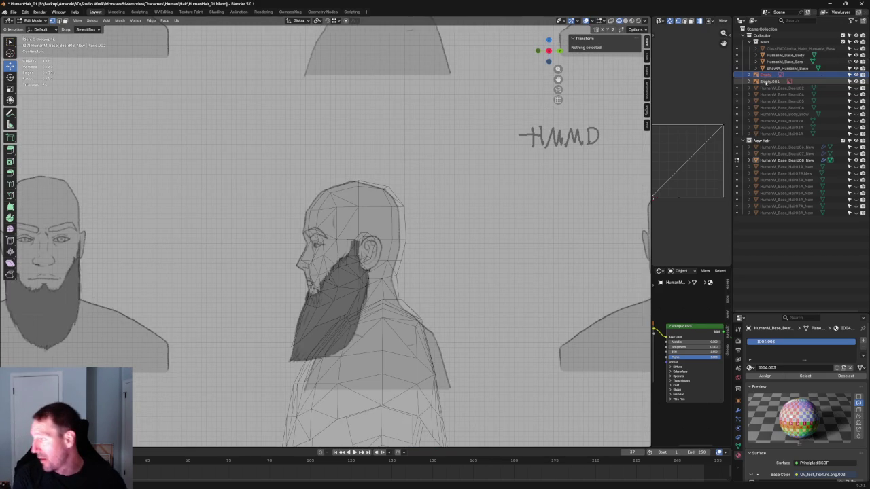
left_click(769, 81)
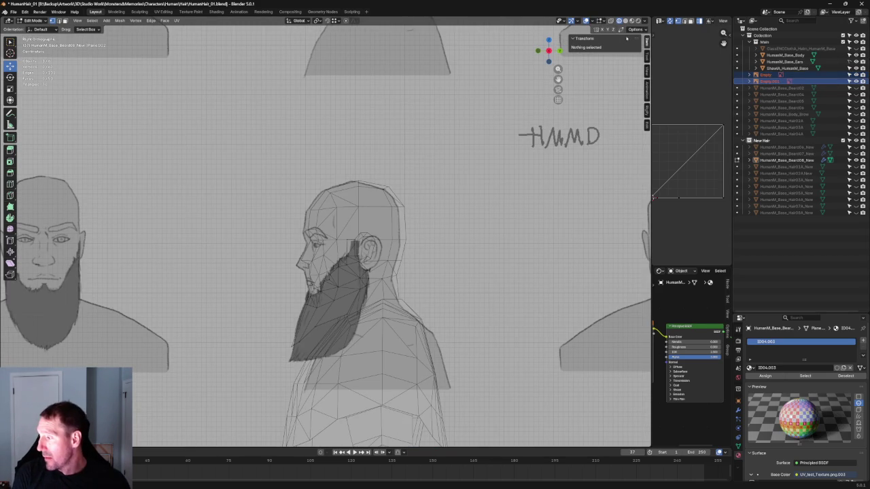
right_click(766, 82)
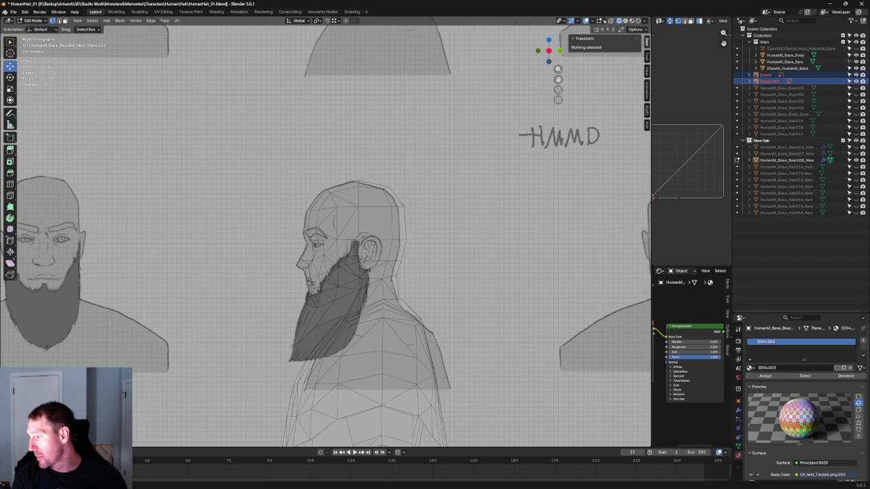
left_click(601, 21)
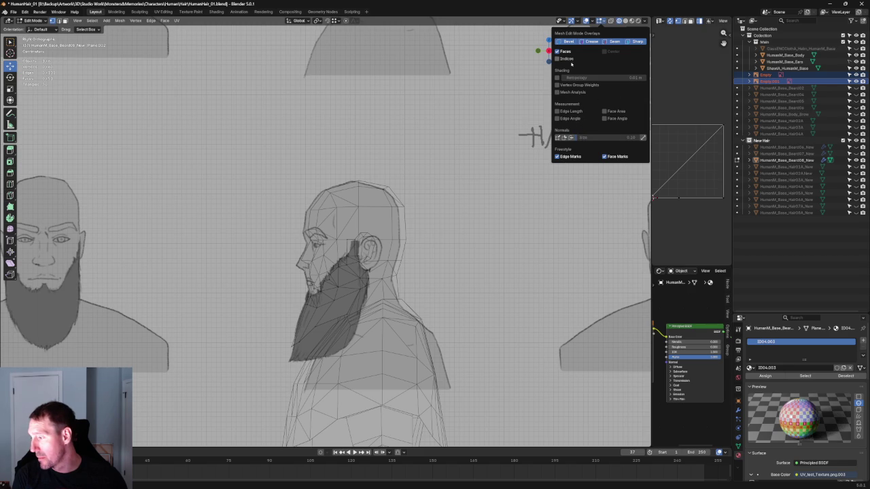
right_click(762, 76)
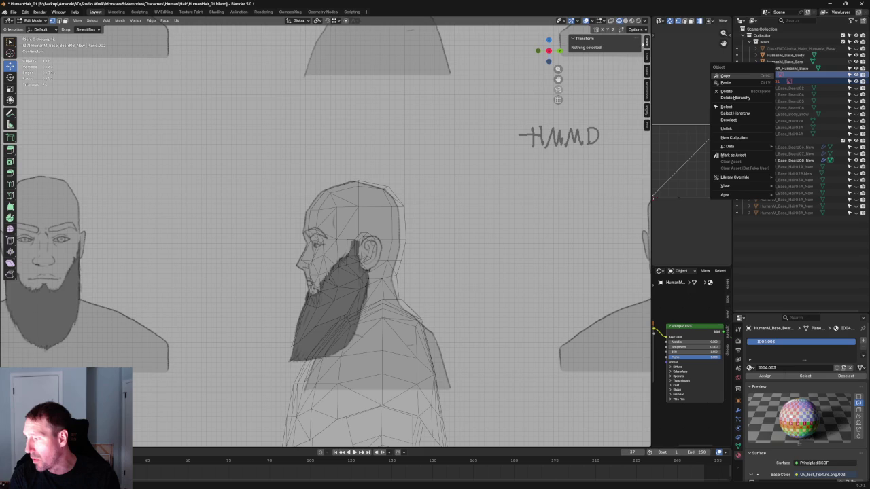
left_click(646, 57)
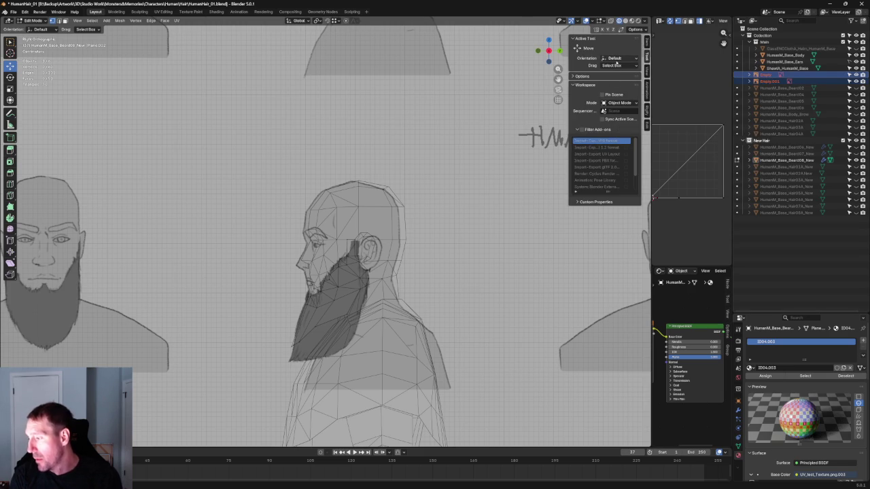
left_click(576, 76)
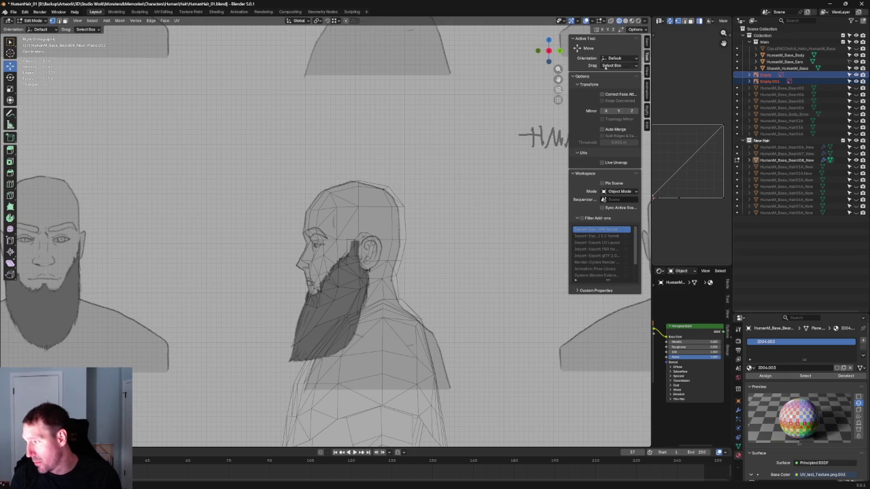
left_click(646, 42)
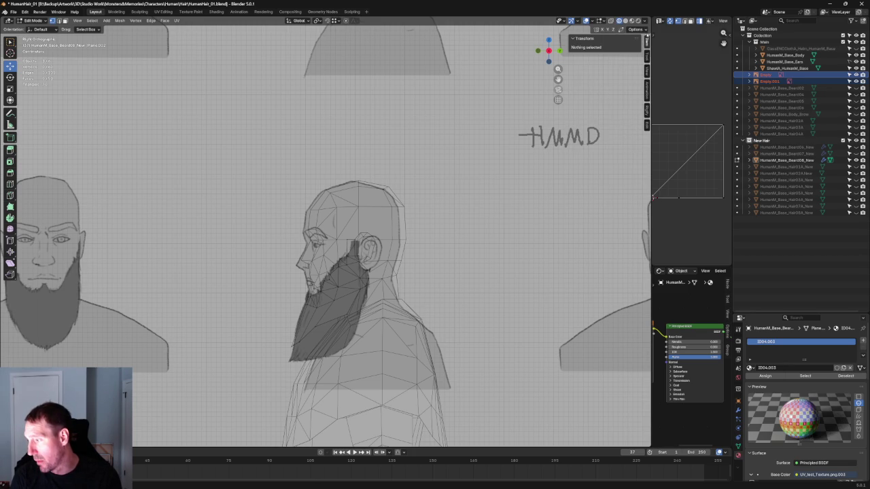
left_click(592, 21)
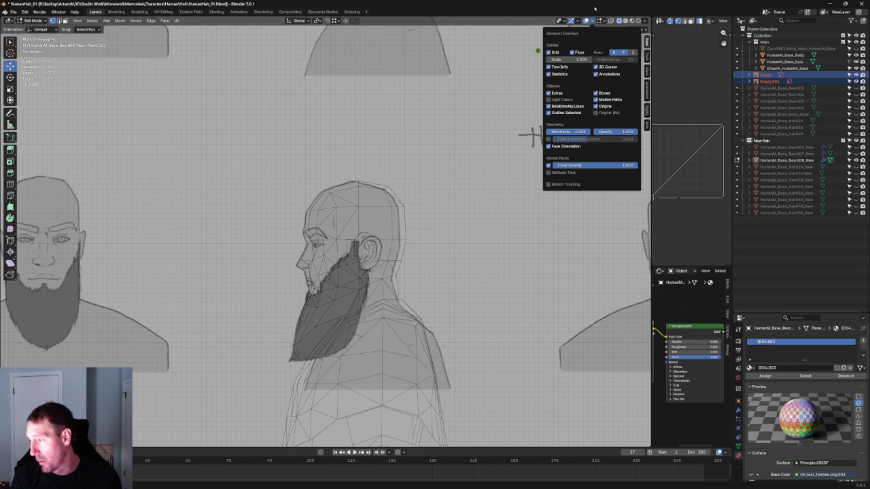
left_click(576, 20)
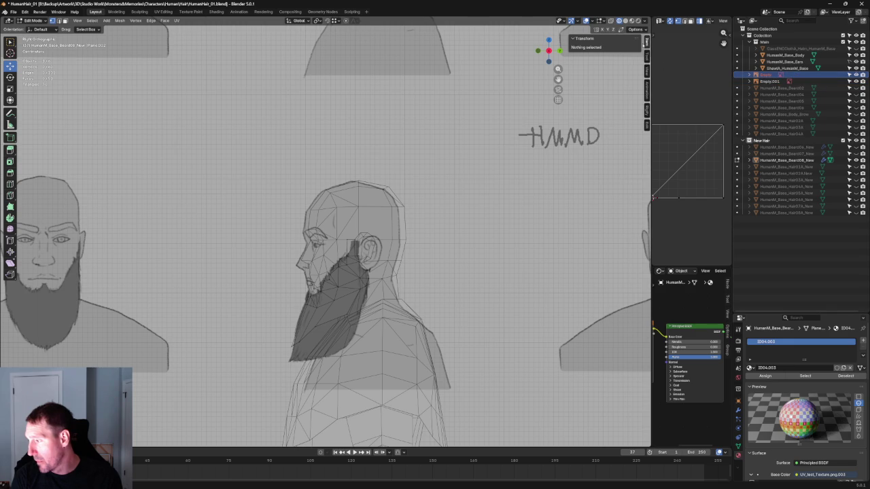
left_click(646, 58)
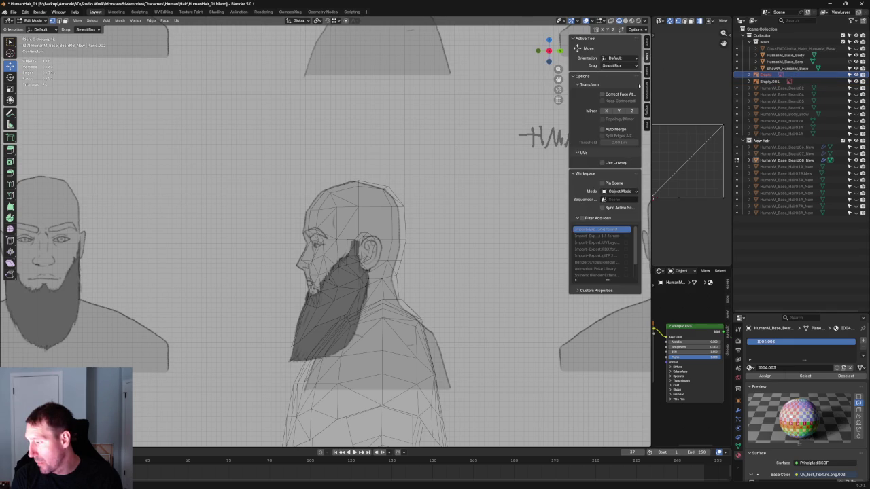
left_click(646, 42)
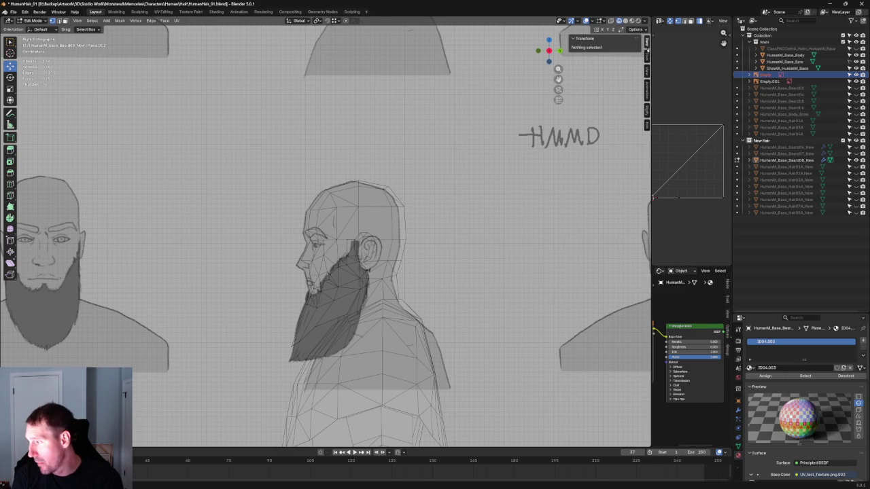
left_click(647, 46)
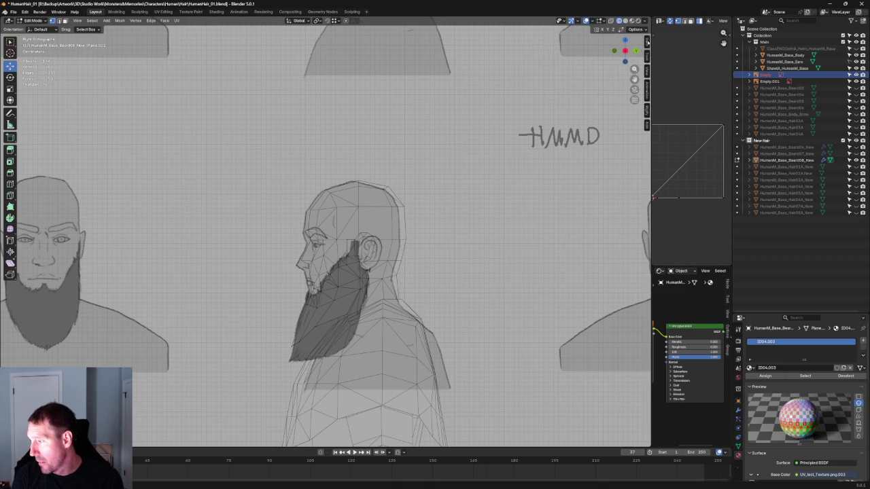
left_click(646, 40)
left_click(575, 39)
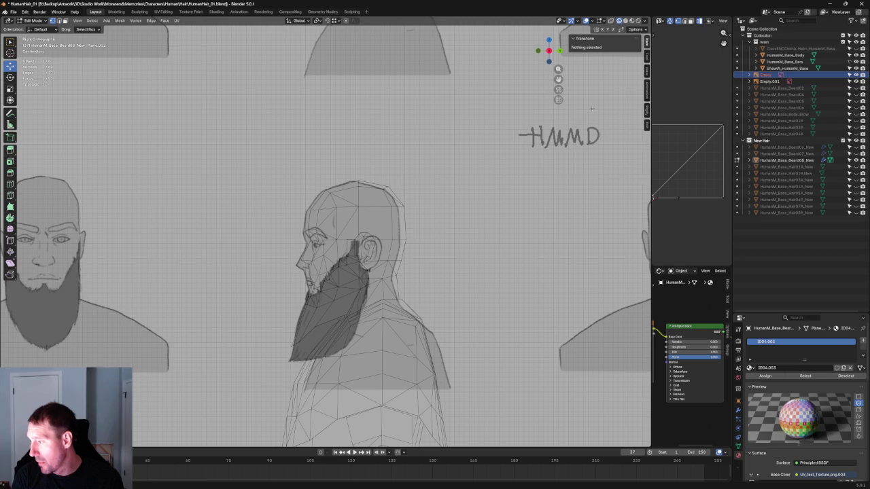
scroll(474, 138, "down", 4)
scroll(434, 170, "down", 2)
key("Tab")
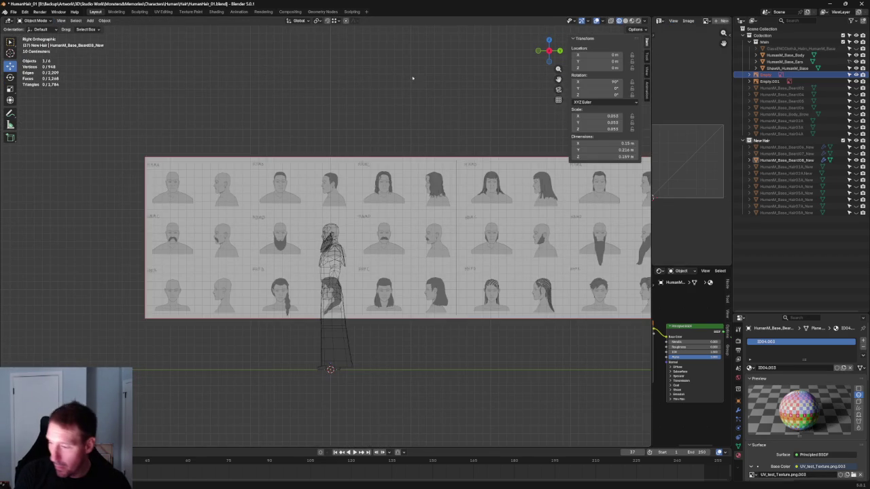
Step: Select the Empty, browse the Tool and View sidebar tabs, and orbit into perspective
left_click(389, 196)
scroll(389, 196, "up", 3)
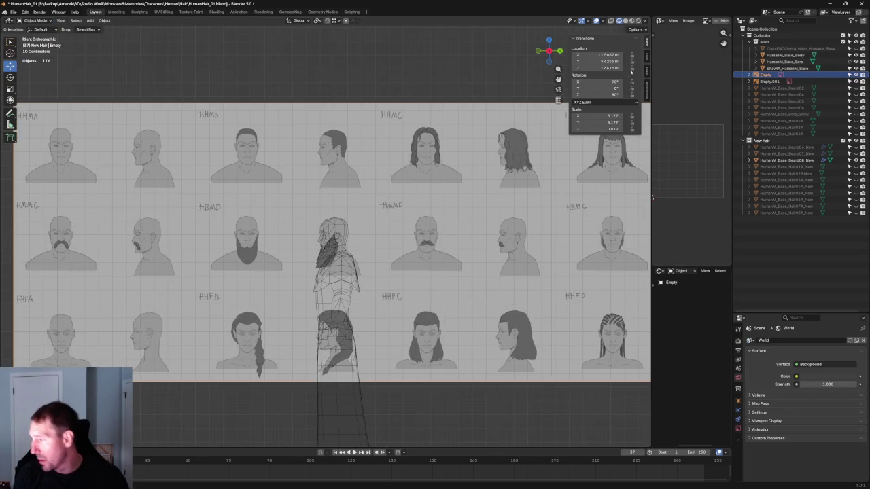
left_click(646, 56)
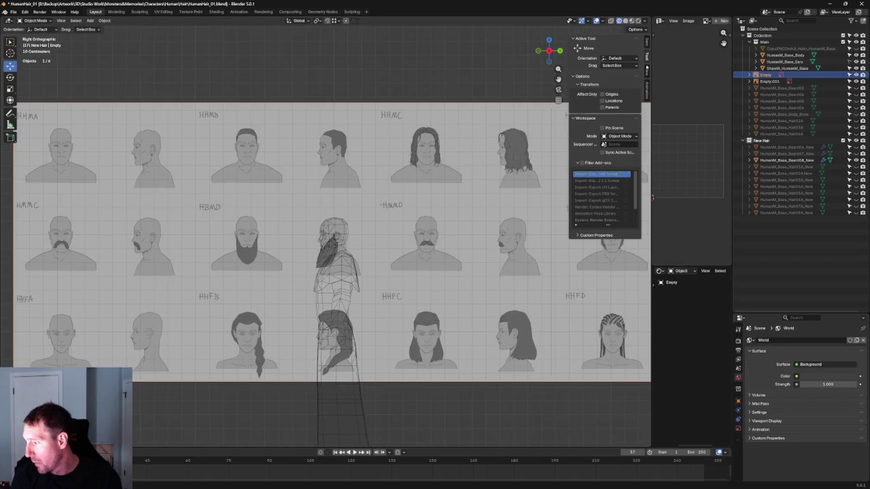
left_click(646, 71)
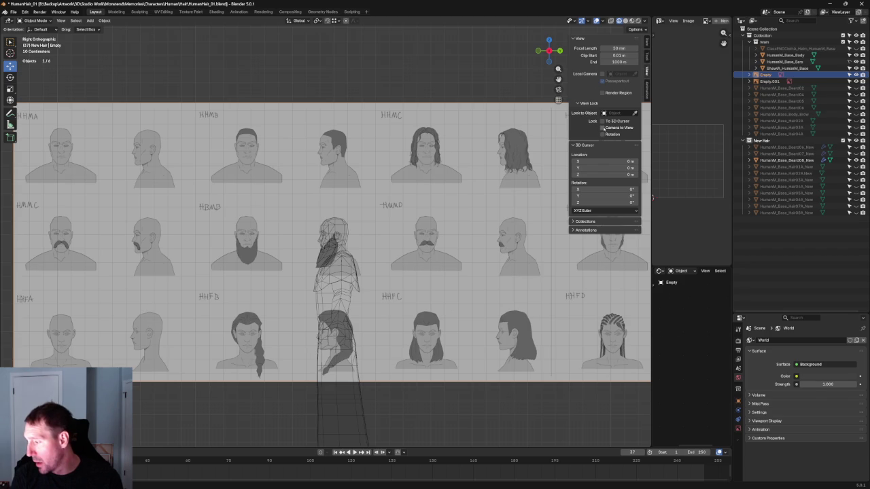
scroll(343, 88, "down", 5)
mouse_move(334, 146)
middle_mouse_down()
mouse_move(384, 204)
mouse_move(357, 186)
mouse_move(381, 169)
middle_mouse_up()
left_click(734, 81)
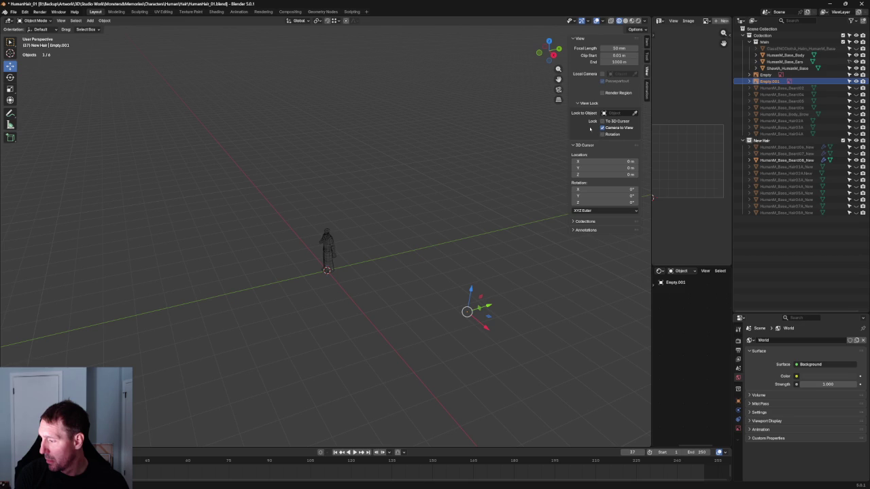
Step: Return to Right orthographic view, reselect the Empty, and review its Item and Tool tabs
key("KP_3")
left_click(364, 216)
scroll(364, 217, "up", 5)
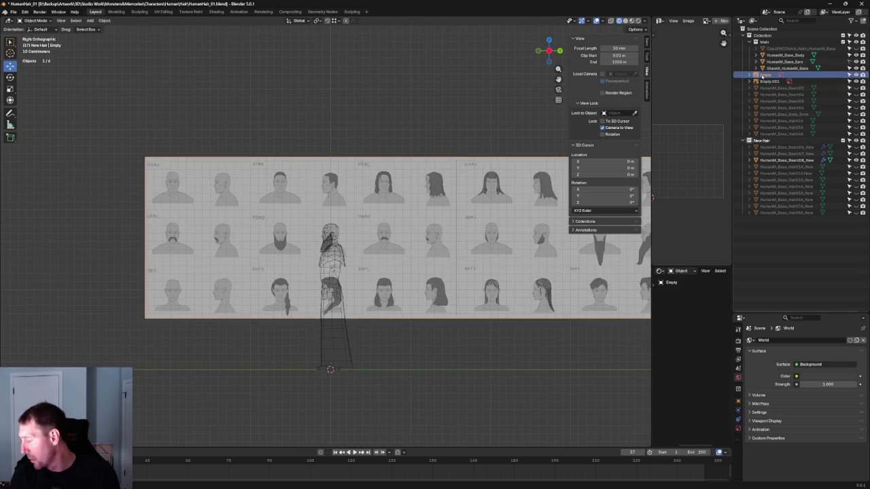
right_click(760, 75)
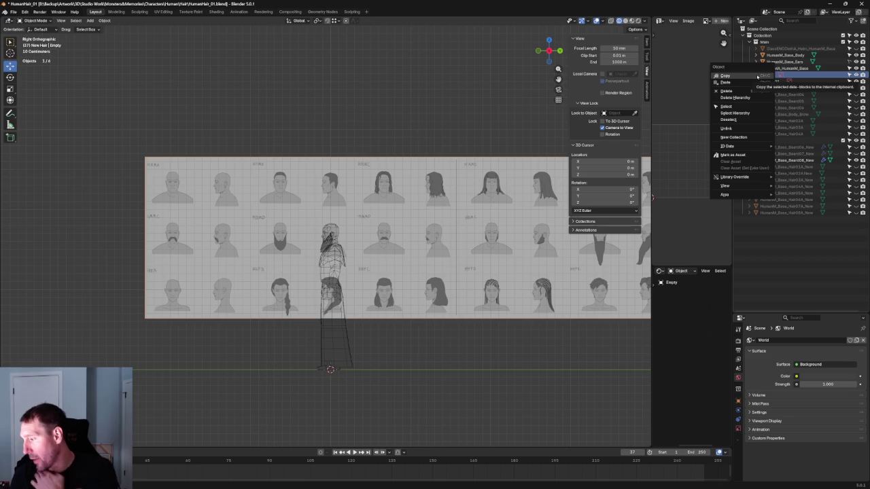
left_click(734, 76)
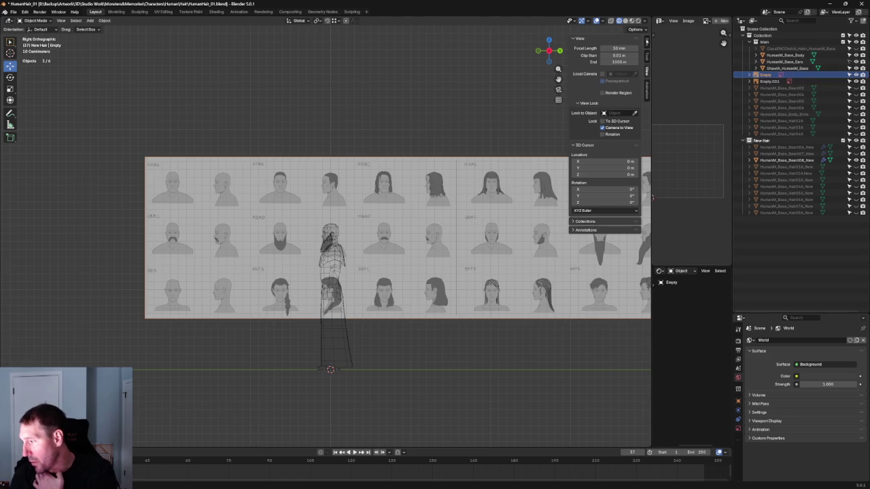
left_click(646, 41)
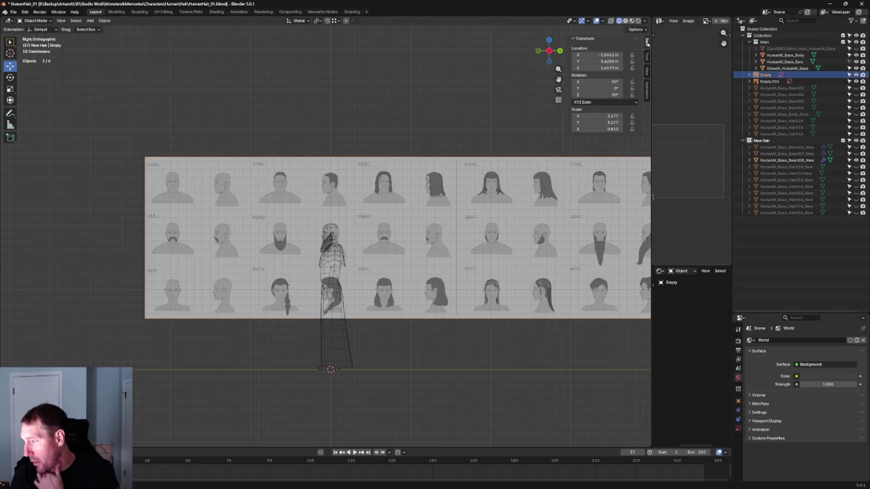
left_click(646, 55)
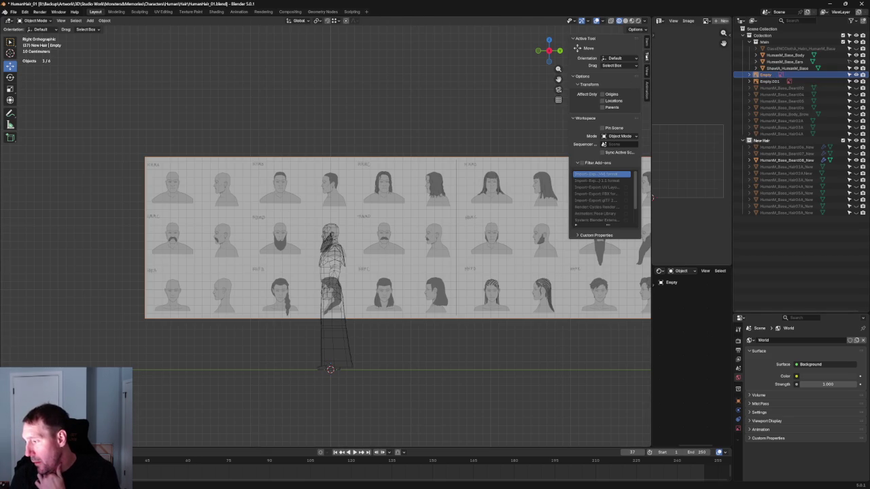
left_click(573, 76)
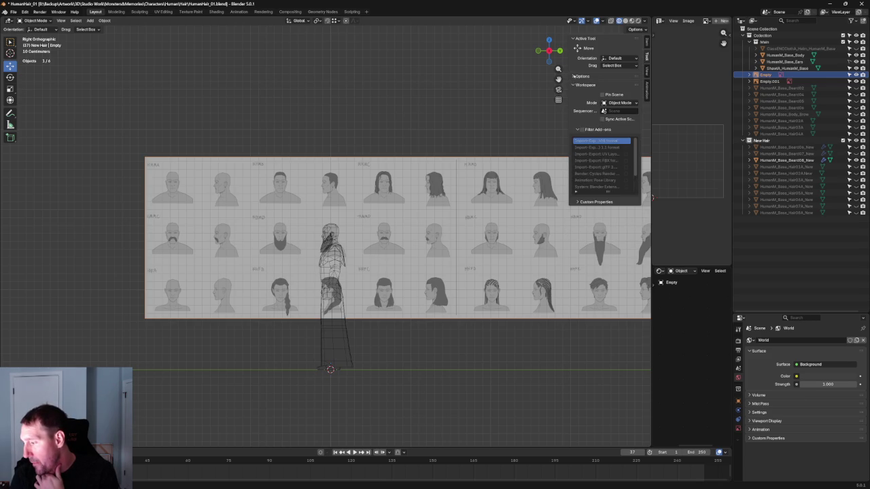
Step: Collapse Workspace and View Lock, tick Local Camera, and orbit to a tilted perspective view
left_click(573, 85)
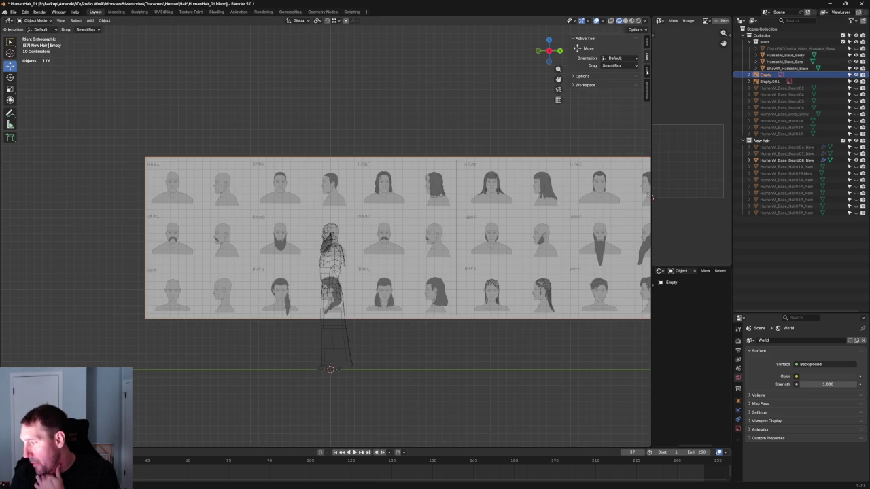
left_click(647, 71)
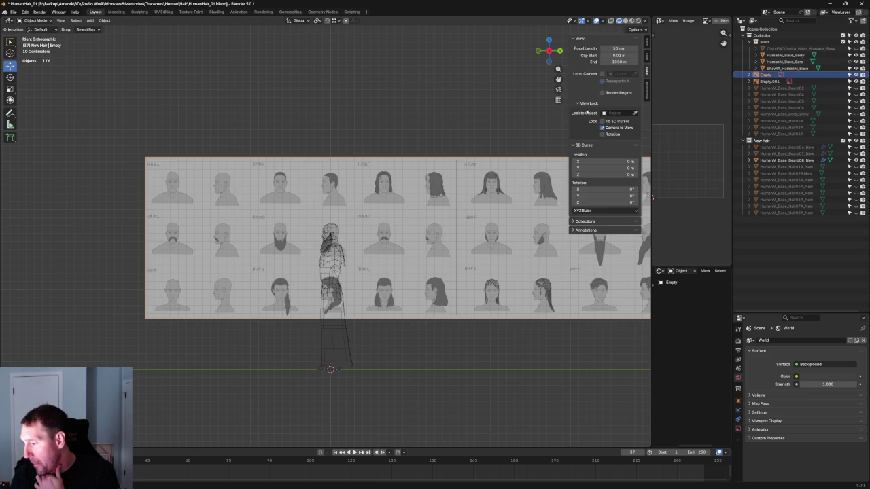
left_click(578, 104)
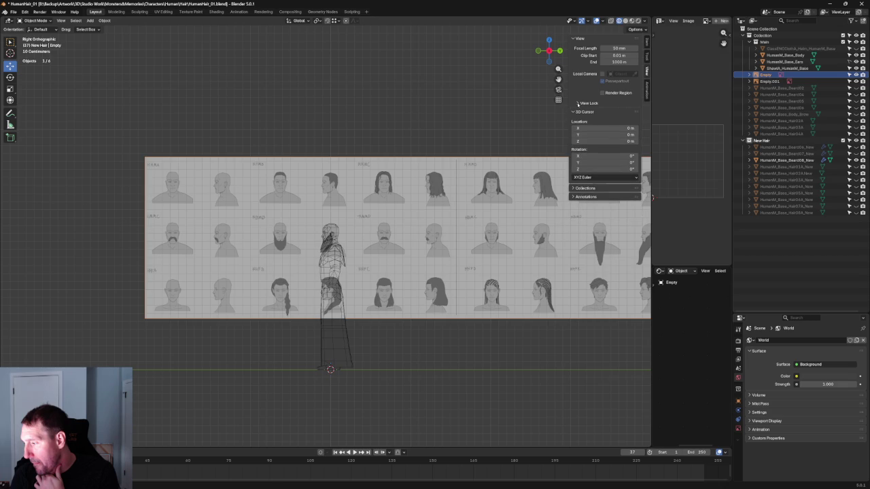
left_click(601, 74)
left_click(453, 102)
middle_click_drag(454, 103, 449, 125, "ctrl")
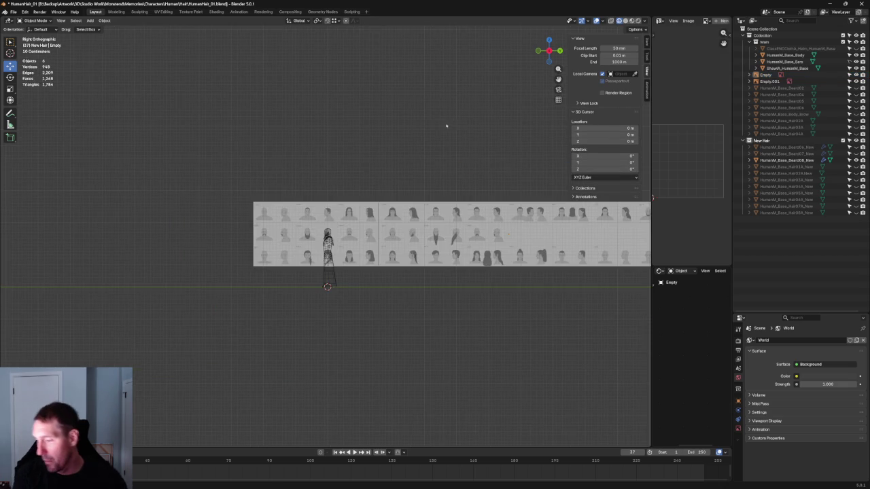
mouse_move(370, 130)
middle_mouse_down()
mouse_move(413, 156)
mouse_move(385, 134)
mouse_move(396, 108)
mouse_move(353, 168)
middle_mouse_up()
left_click(772, 82)
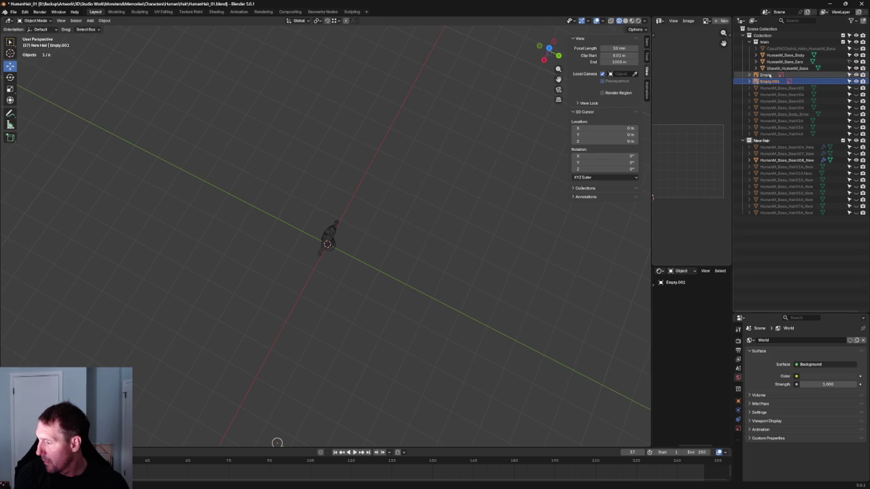
Step: Select the Empty and review its Item transforms, Tool options and Affect Only settings
left_click(768, 75)
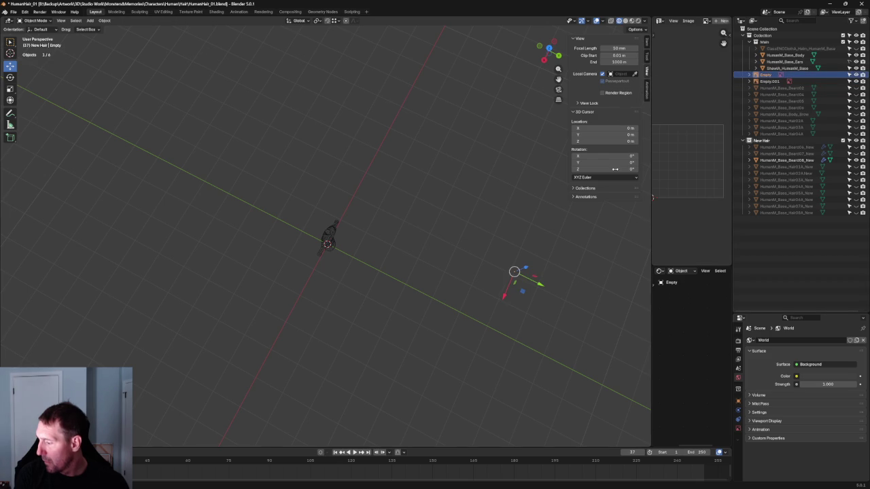
left_click(646, 42)
left_click(647, 59)
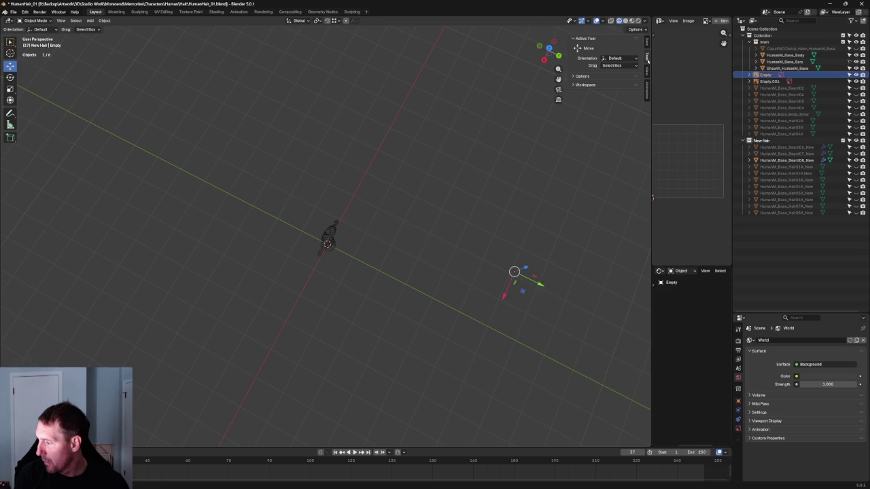
left_click(574, 75)
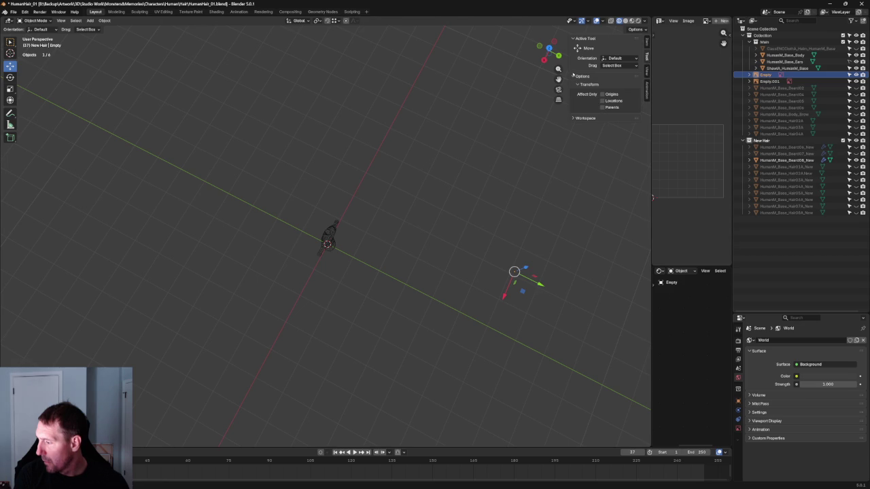
left_click(634, 30)
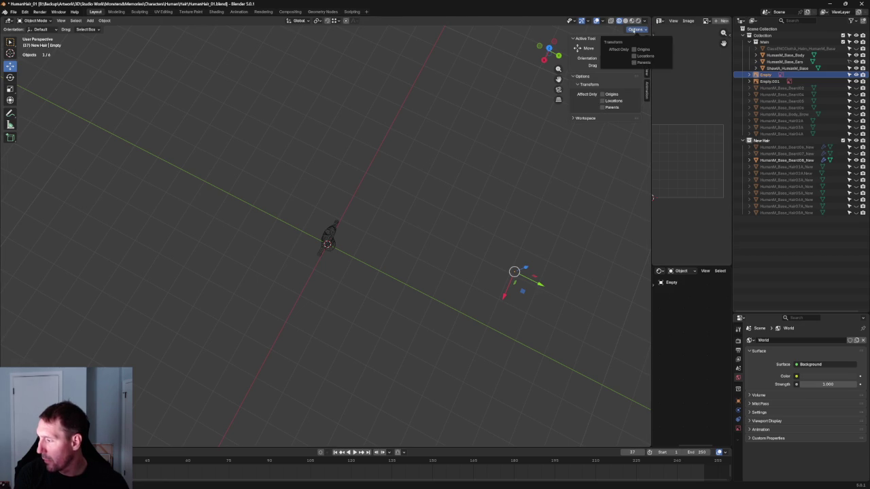
key("alt+a")
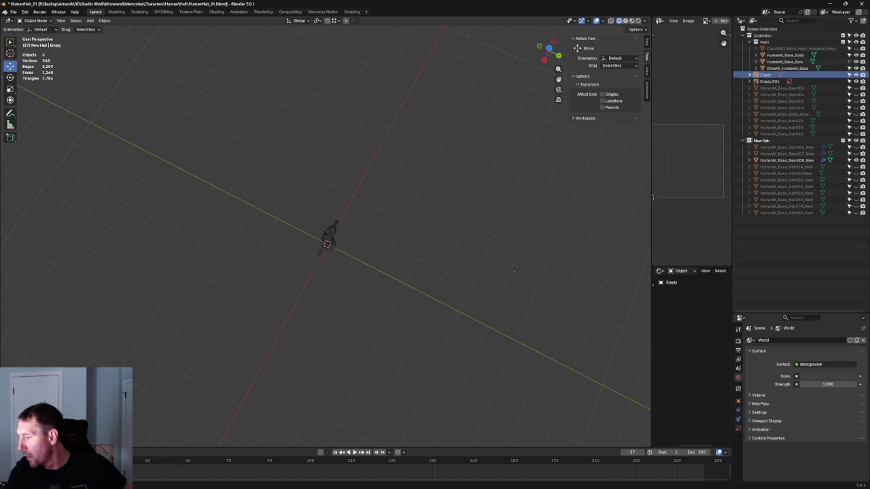
Step: Expand the Empty in the Outliner to show HumanHair (2).png, then open Shading and Overlays
left_click(750, 75)
left_click(767, 75)
right_click(768, 75)
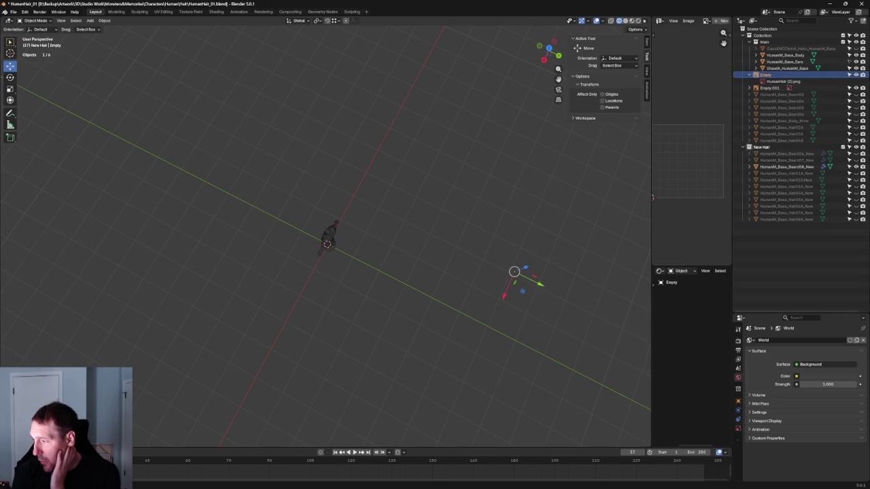
left_click(644, 21)
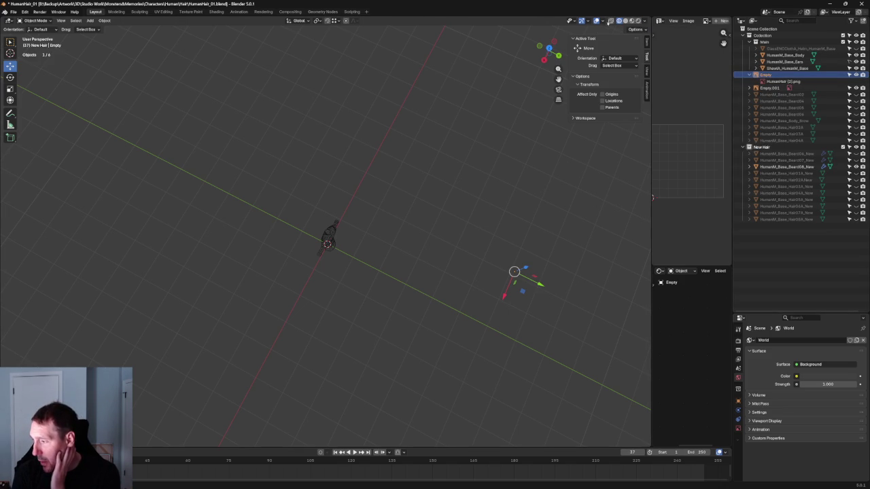
left_click(603, 21)
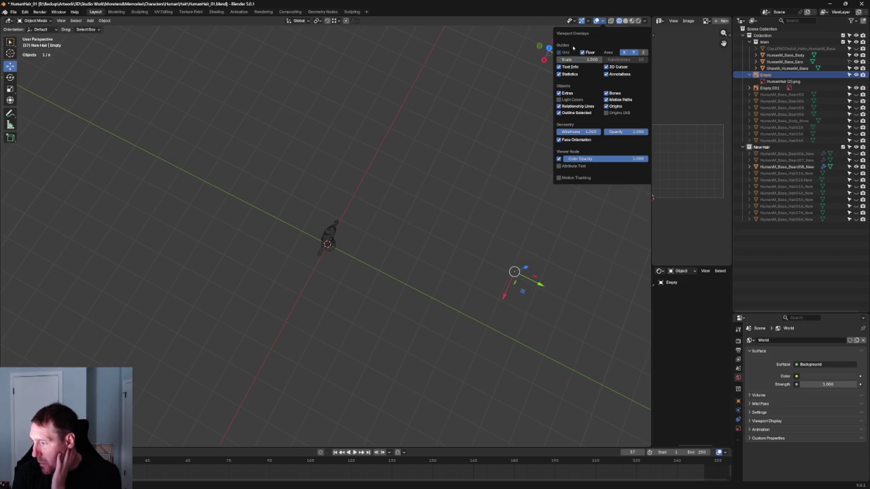
Step: After checking the Gizmos and Selectability popovers, switch viewport shading from Wireframe to Solid
left_click(588, 21)
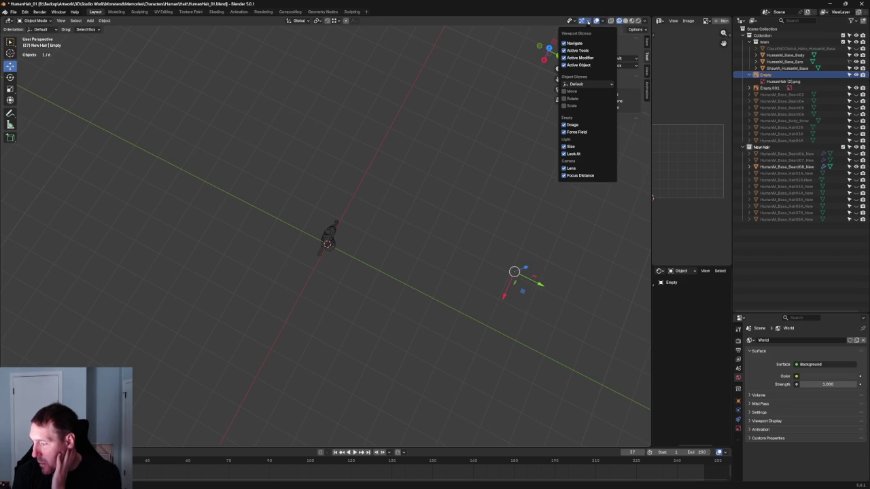
left_click(571, 21)
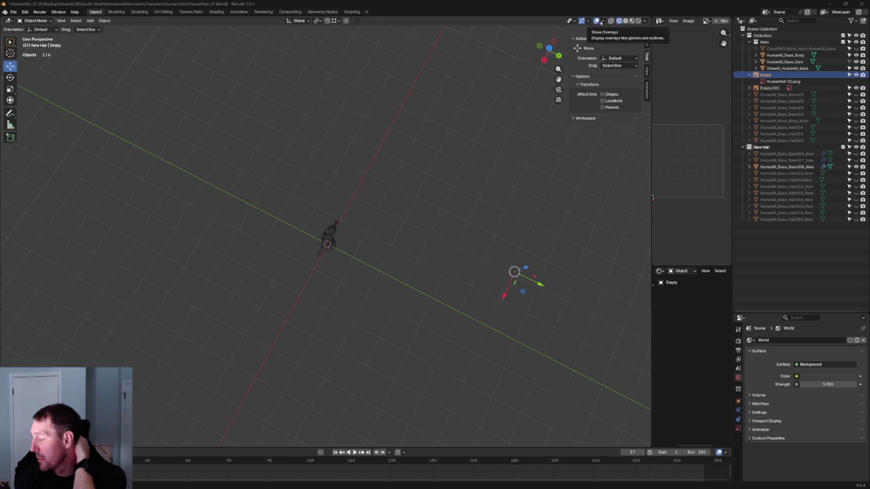
left_click(645, 22)
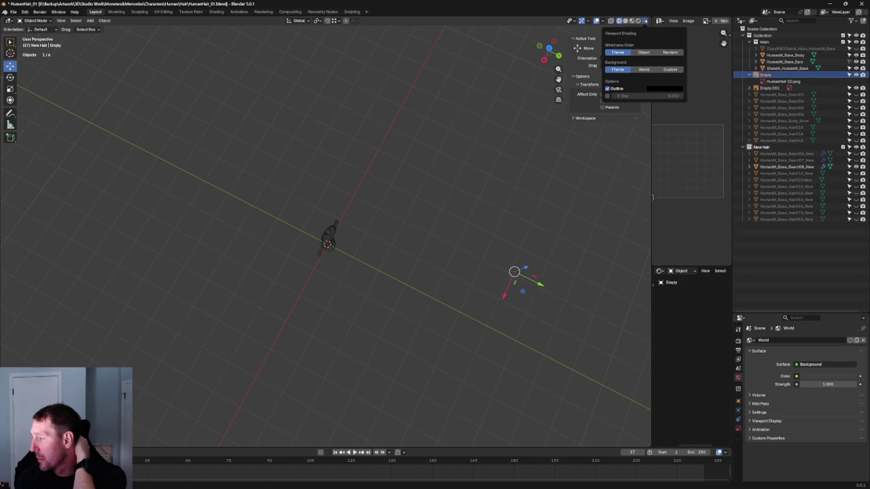
left_click(626, 21)
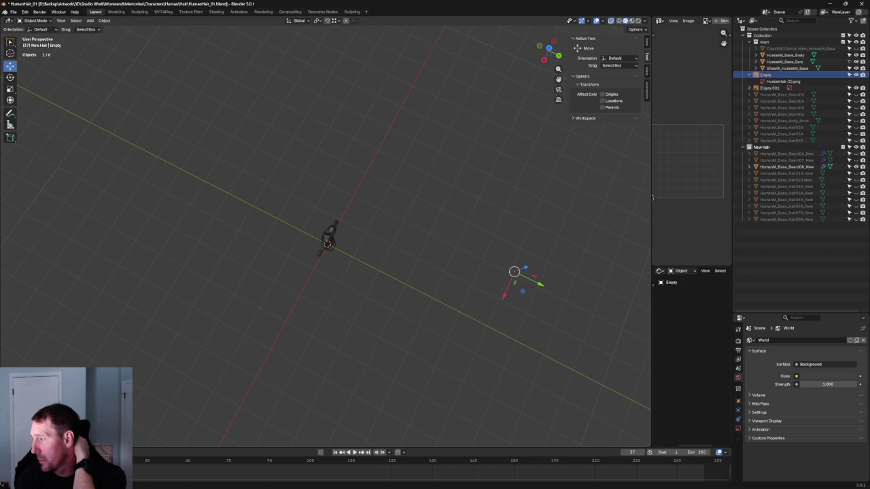
left_click(642, 31)
left_click(603, 21)
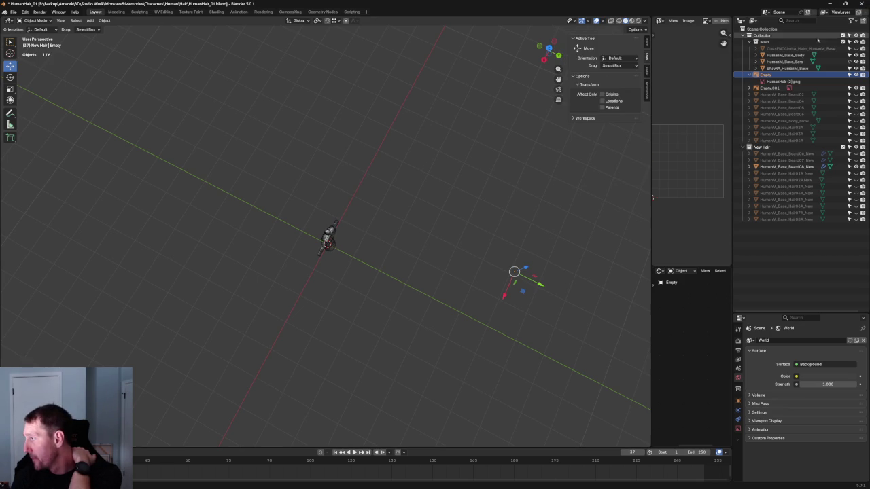
Step: Check the Outliner filter and the Empty's context menu, then cancel without choosing an action
left_click(852, 22)
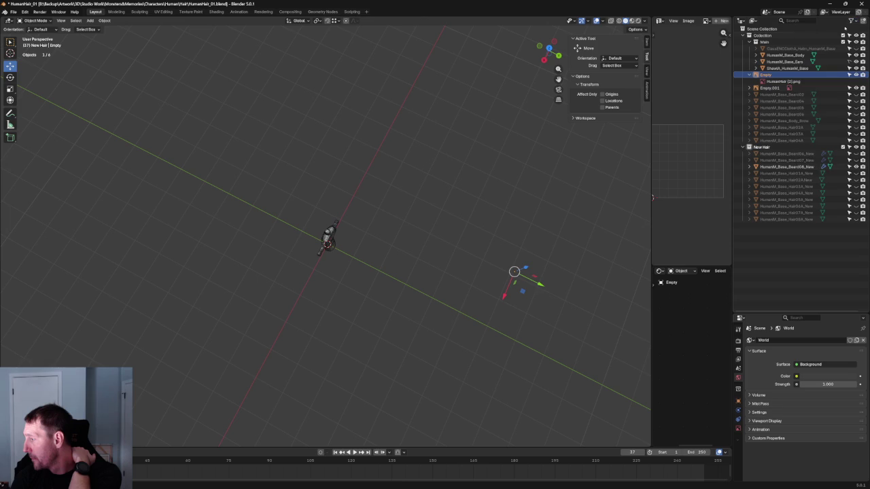
right_click(766, 75)
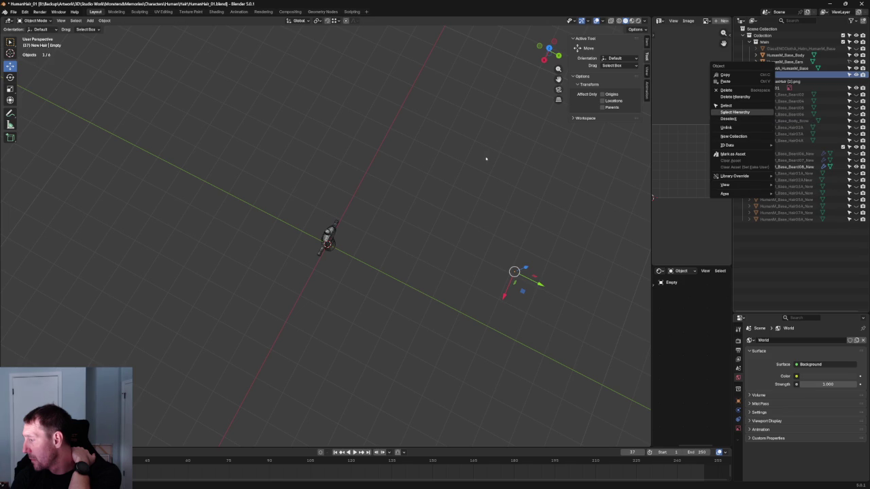
left_click(506, 143)
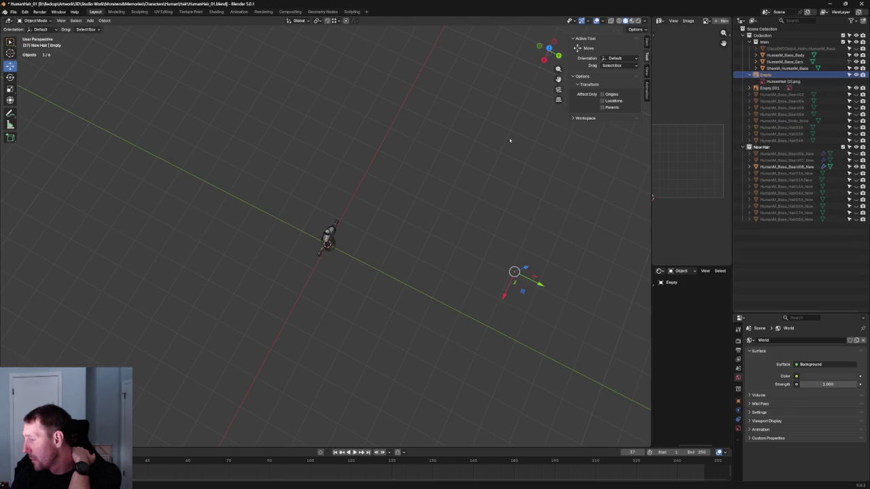
Step: Show the sidebar View tab with 3D Cursor collapsed and Local Camera on, then deselect the Empty
left_click(647, 72)
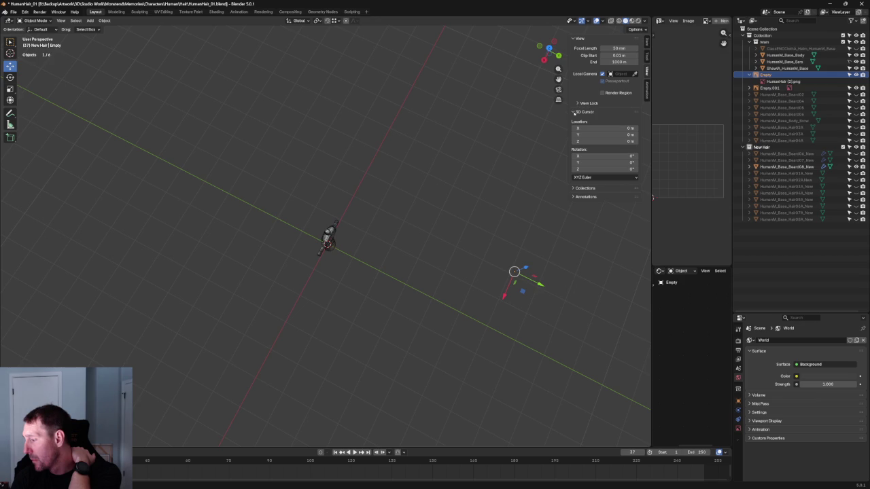
left_click(575, 112)
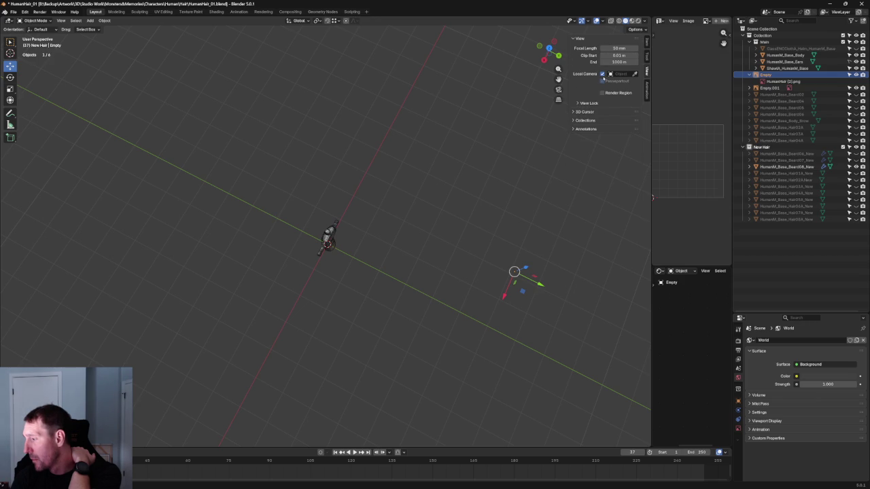
left_click(601, 74)
left_click(618, 75)
left_click(475, 132)
scroll(454, 142, "down", 1)
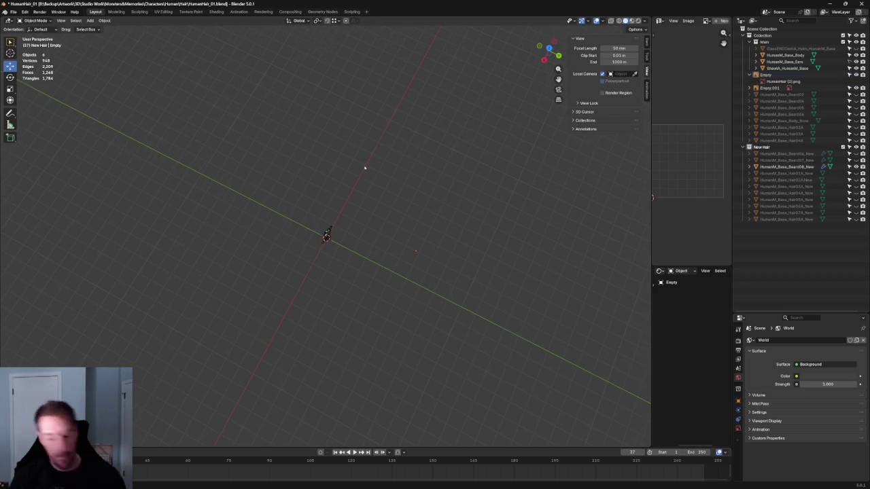
Step: Unhide the Empty.001 reference sheet with Alt+H and zoom in on it from the front view
middle_click_drag(379, 238, 410, 181)
key("grave")
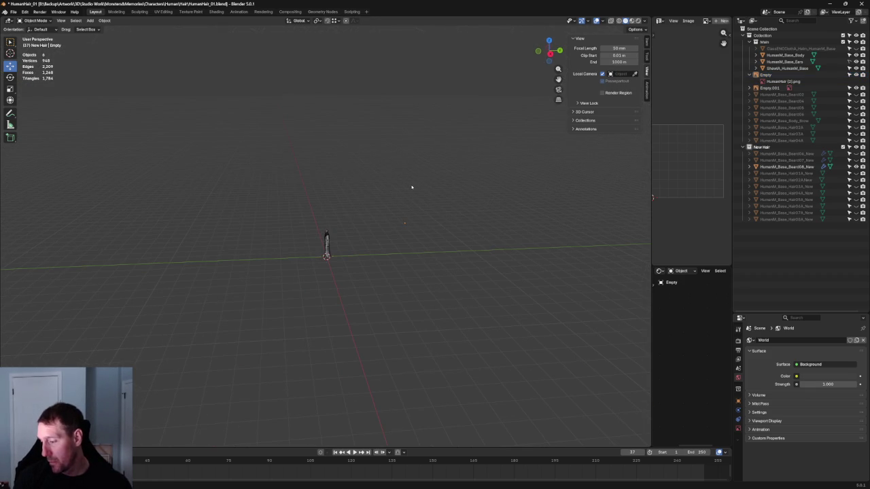
key("alt+h")
key("KP_1")
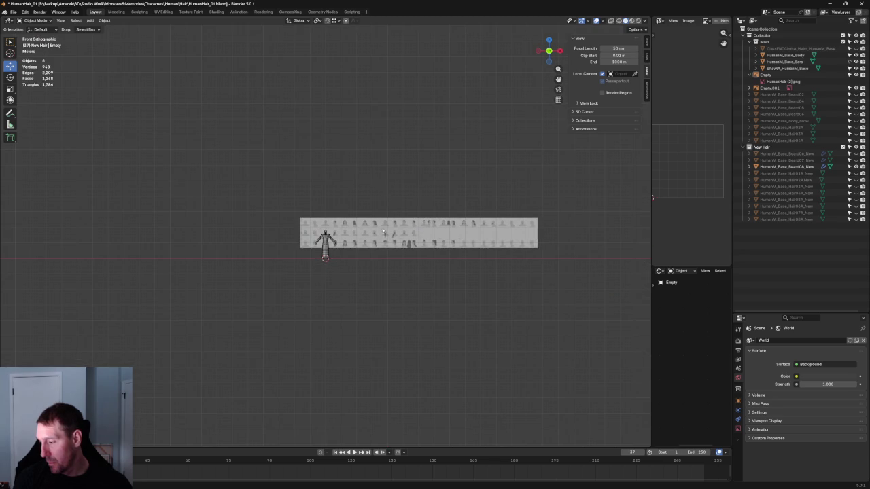
scroll(383, 234, "up", 3)
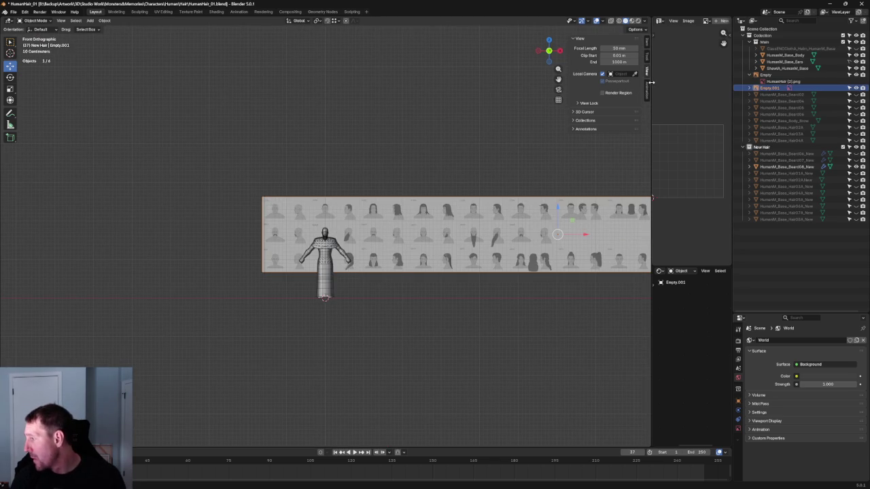
right_click(386, 223)
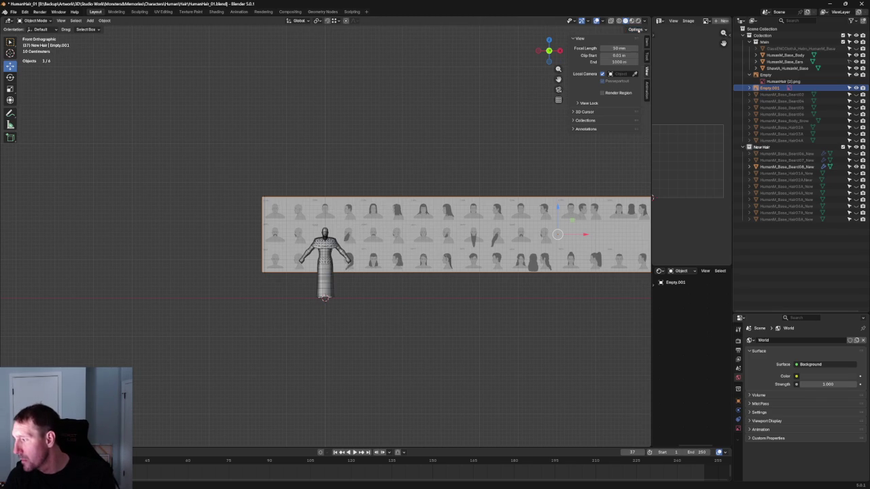
Step: Try Matcap lighting in Viewport Shading, then return it to Studio lighting
left_click(645, 21)
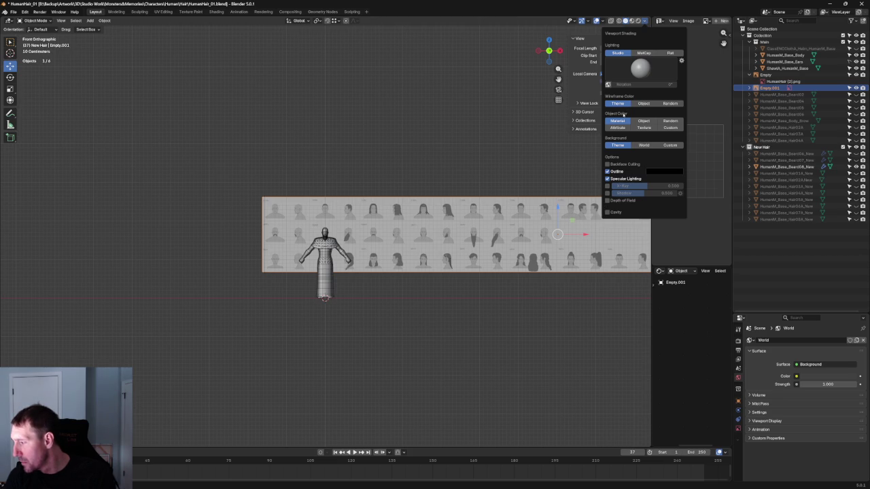
left_click(649, 54)
left_click(618, 53)
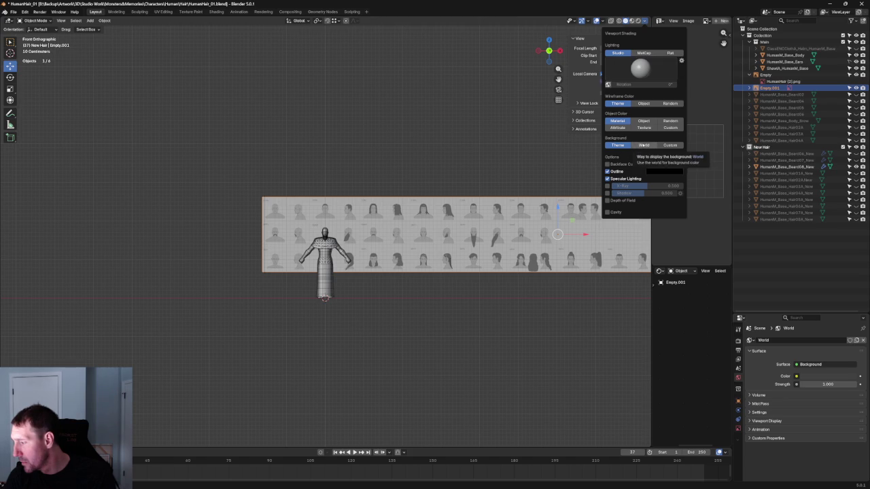
left_click(645, 22)
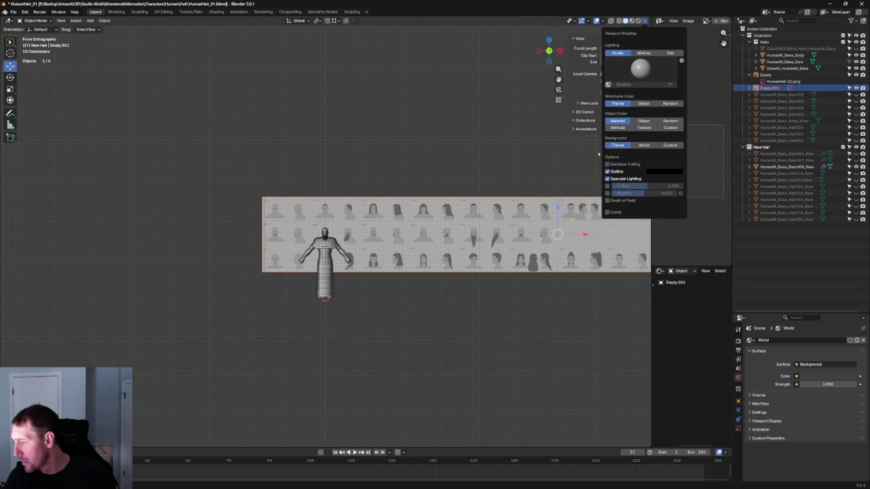
left_click(500, 157)
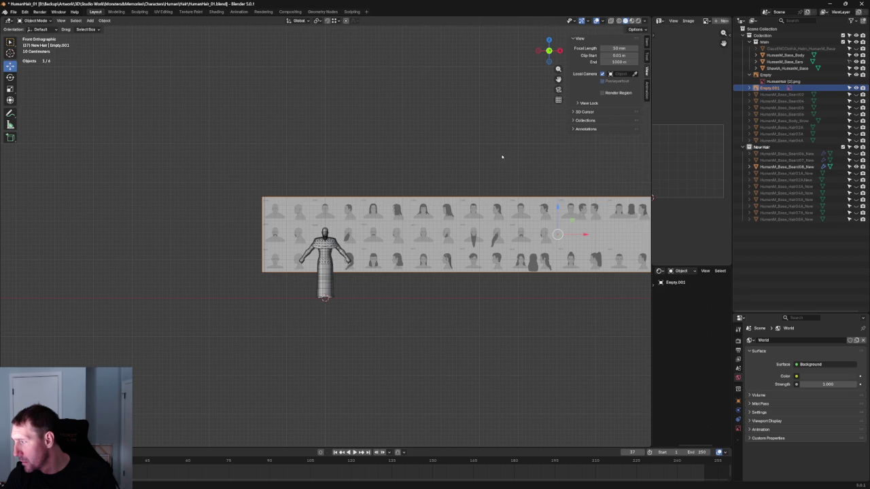
Step: Enable Show In Perspective on Empty.001's Object Data tab and orbit into a perspective view
left_click(739, 429)
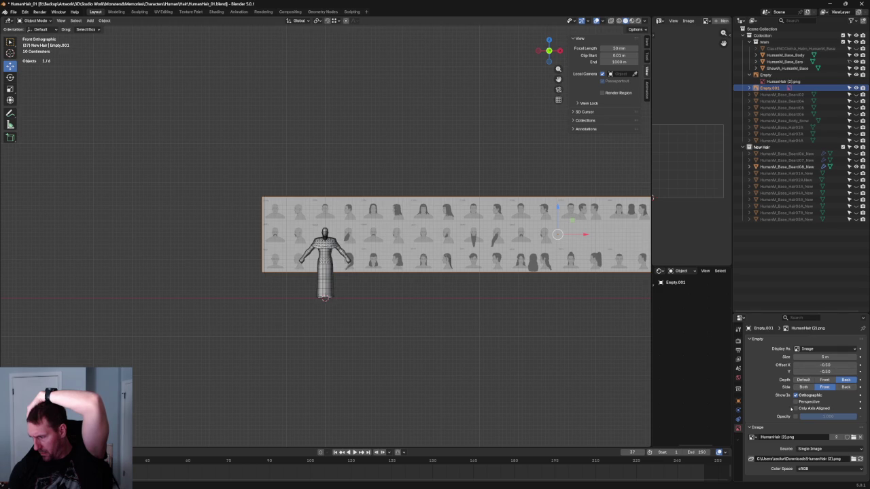
left_click(795, 401)
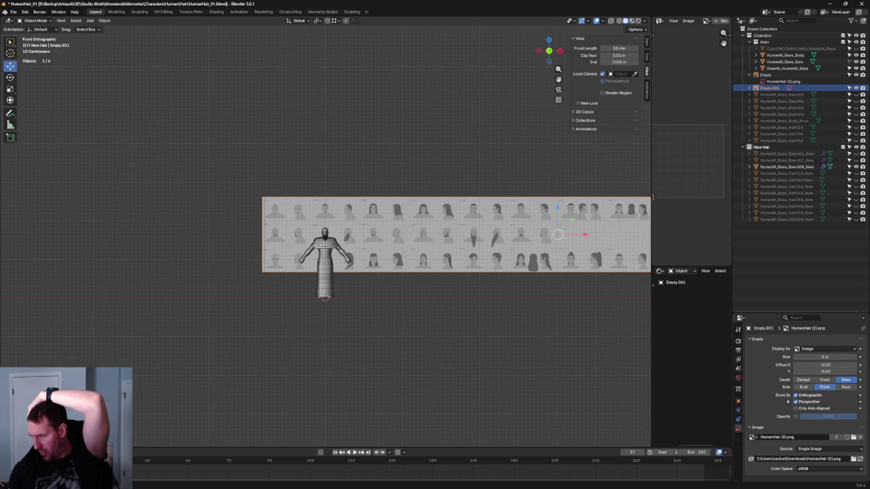
middle_click_drag(481, 139, 518, 188)
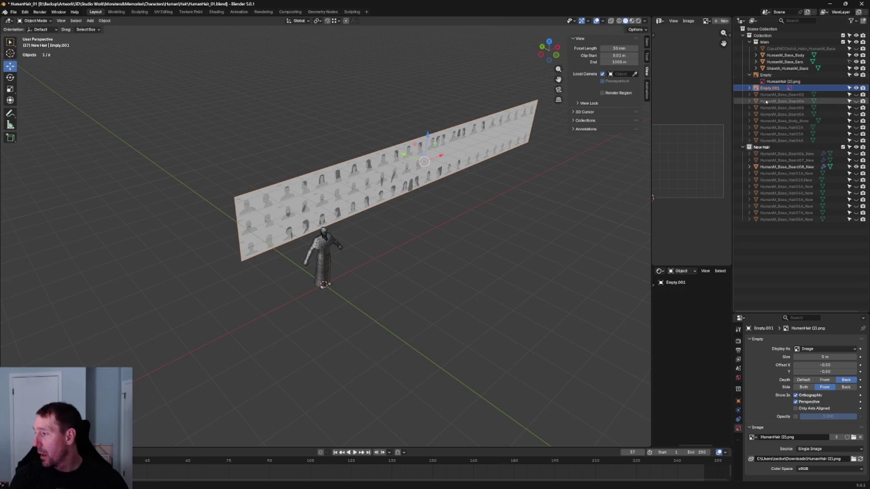
Step: Move the side reference plane about 2.7 m along X to the front sheet's left end
left_click(762, 75)
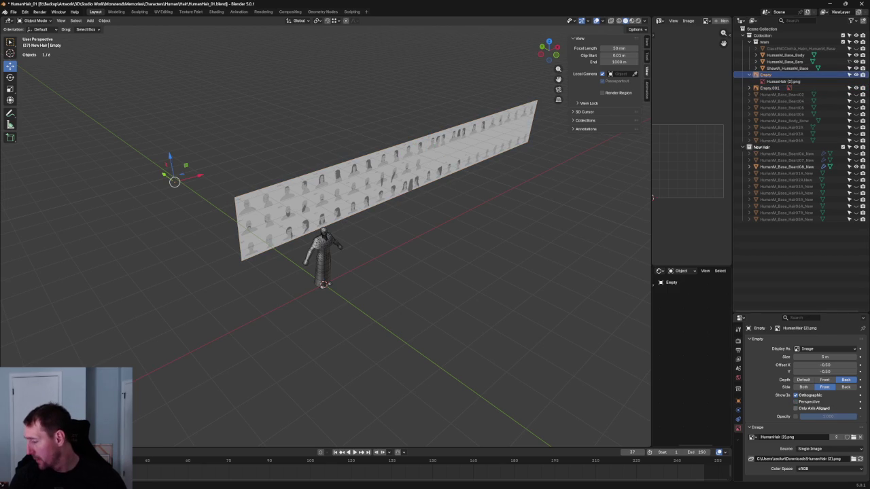
key("KP_3")
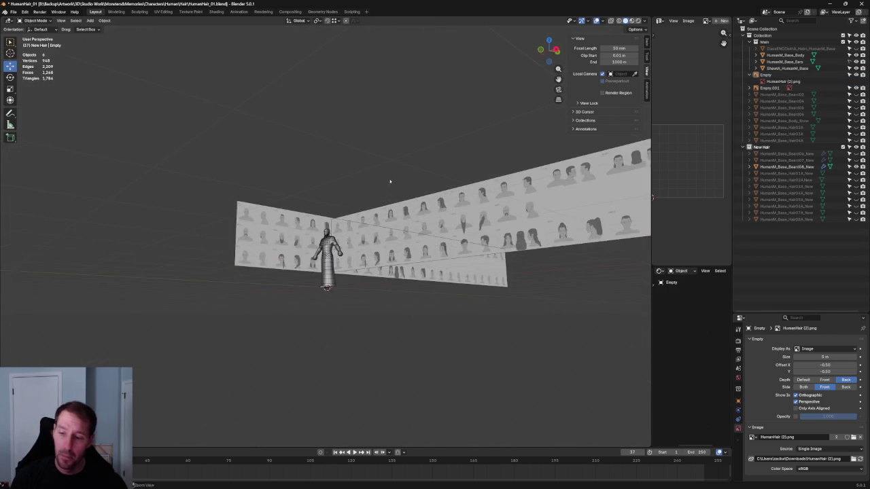
middle_click_drag(386, 208, 340, 272)
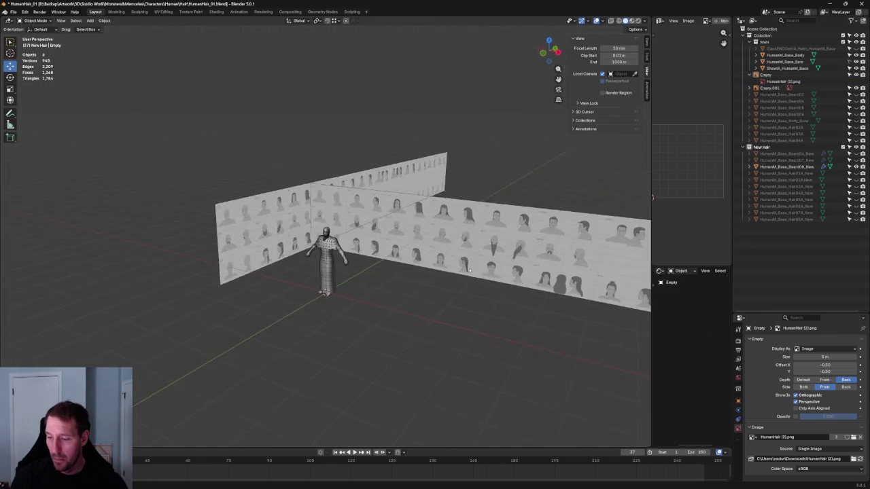
left_click(312, 170)
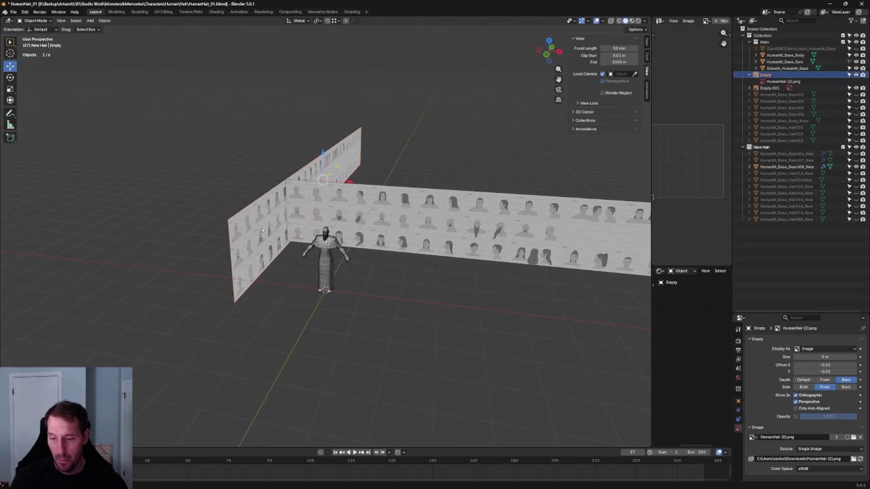
key("g")
key("x")
left_click(326, 185)
Step: Switch the viewport to Material Preview and orbit to face both reference sheets
mouse_move(326, 184)
middle_mouse_down()
mouse_move(354, 235)
mouse_move(513, 220)
middle_mouse_up()
scroll(432, 223, "up", 5)
scroll(431, 222, "down", 4)
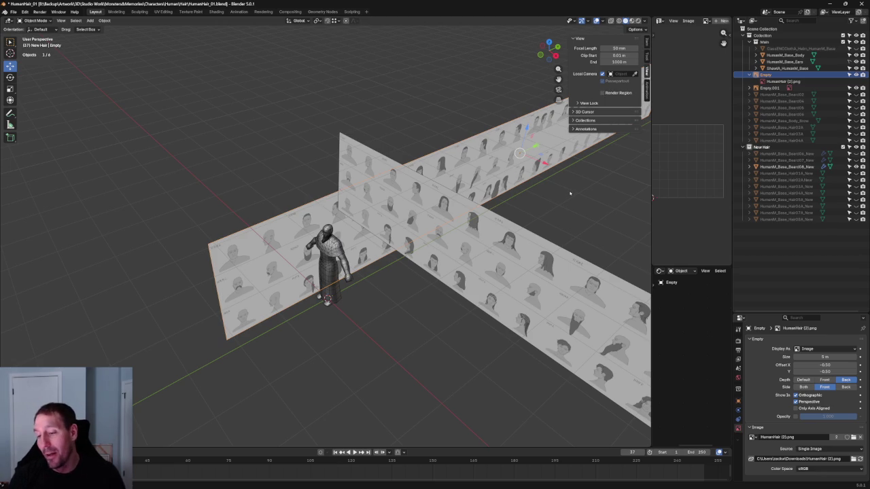
scroll(561, 213, "up", 3)
middle_click_drag(561, 213, 650, 114)
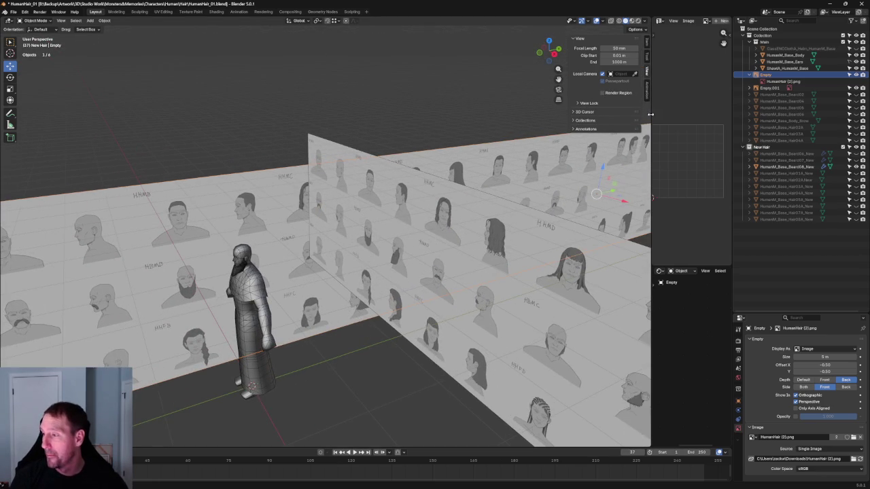
left_click(631, 21)
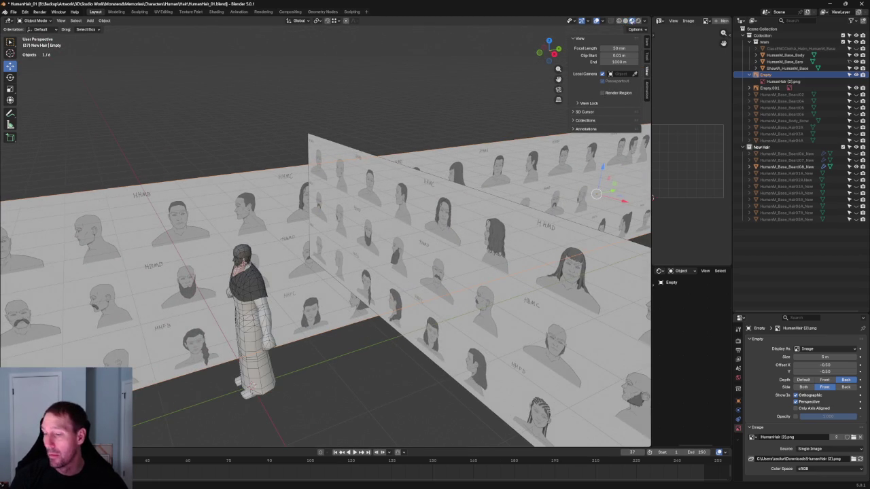
mouse_move(335, 214)
middle_mouse_down()
mouse_move(370, 203)
mouse_move(323, 208)
mouse_move(367, 214)
middle_mouse_up()
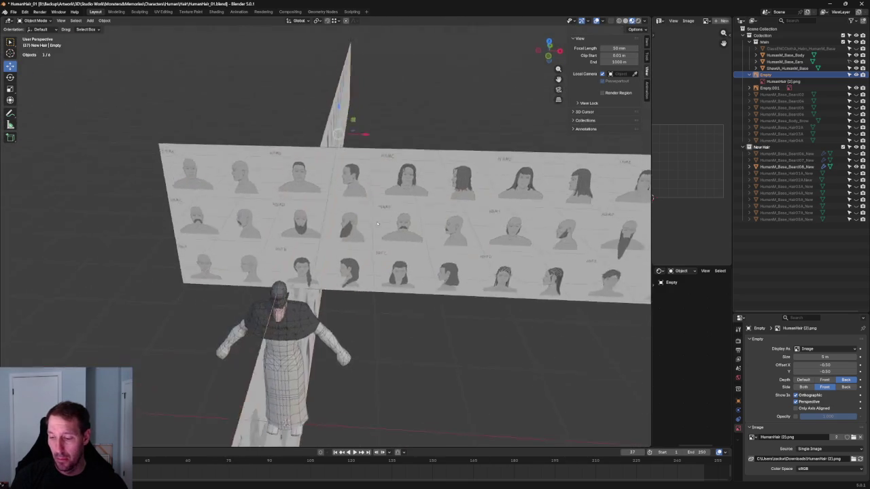
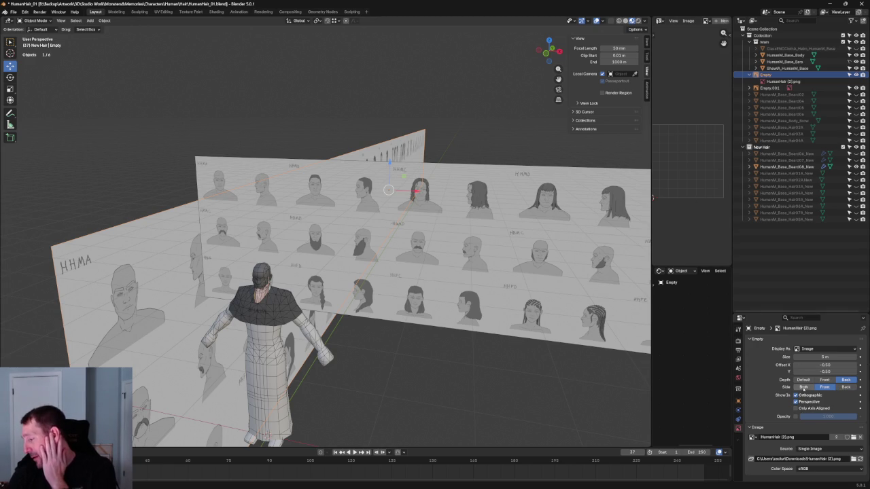
Step: Set the first sketch Empty's Side to Both and change Empty.001's Depth from Back to Default
left_click(803, 387)
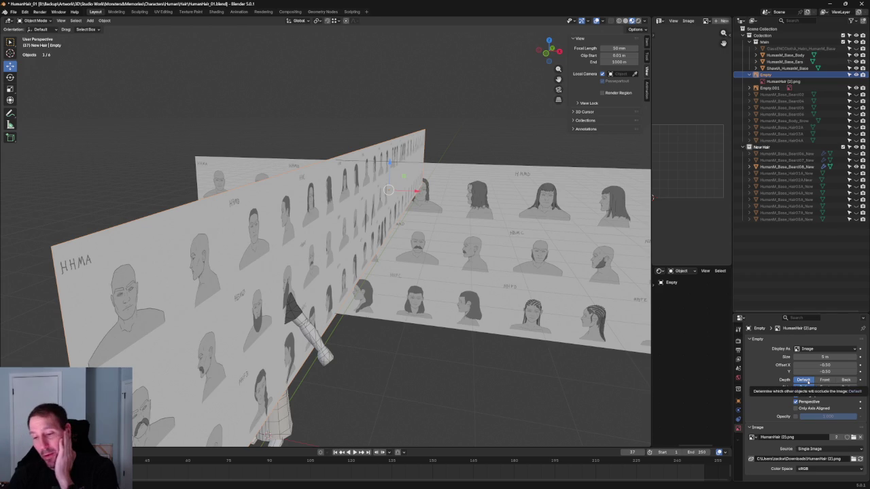
left_click(591, 202)
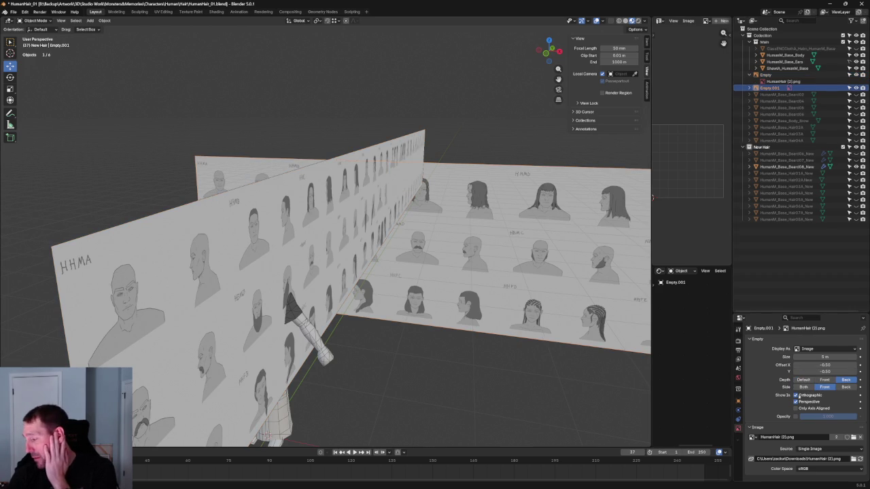
left_click(804, 381)
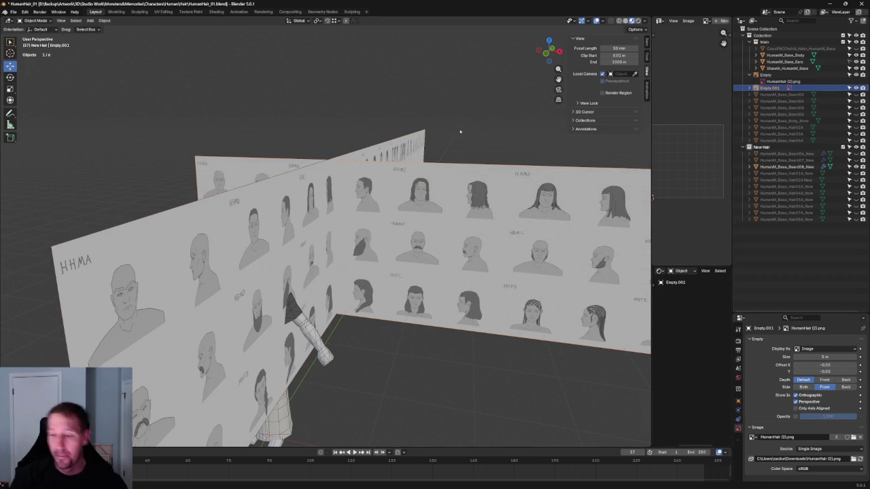
Step: Deselect, orbit above both sketch planes, and reselect the second sketch plane
left_click(428, 146)
mouse_move(428, 146)
middle_mouse_down()
mouse_move(381, 280)
mouse_move(476, 248)
middle_mouse_up()
left_click(381, 281)
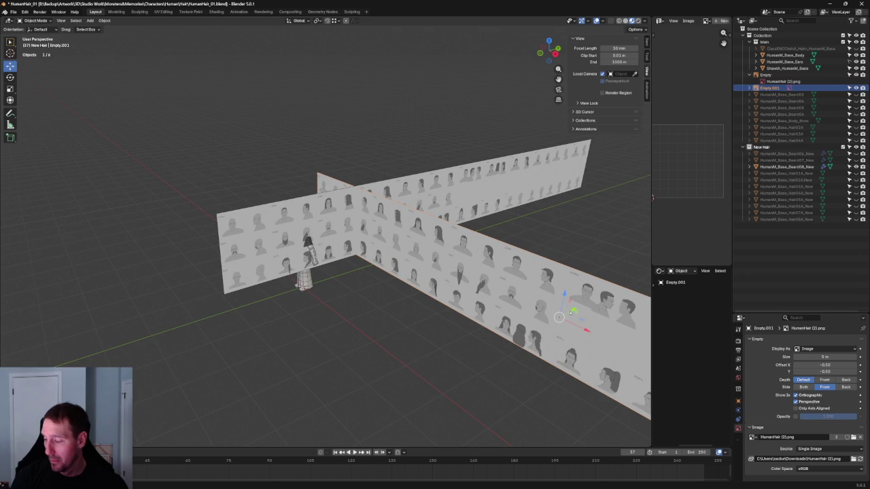
Step: Slide the second sketch plane along X across its length in a couple of moves
key("g")
left_click(494, 323)
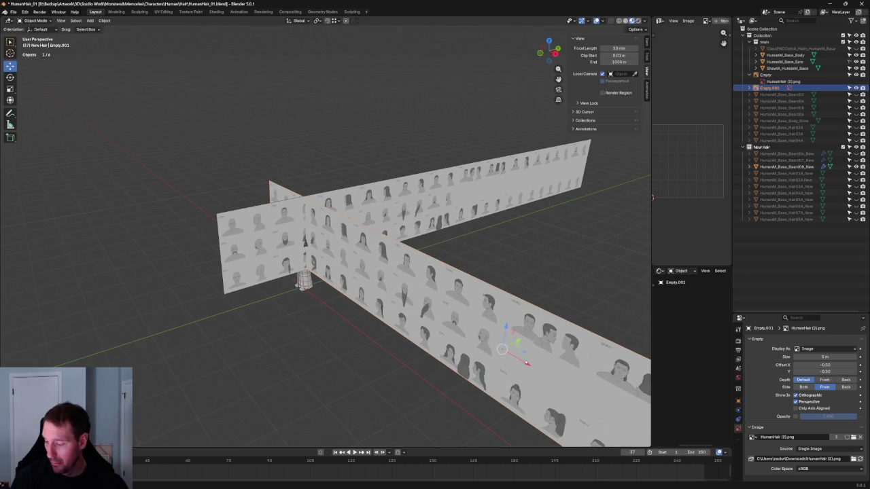
scroll(453, 285, "up", 2)
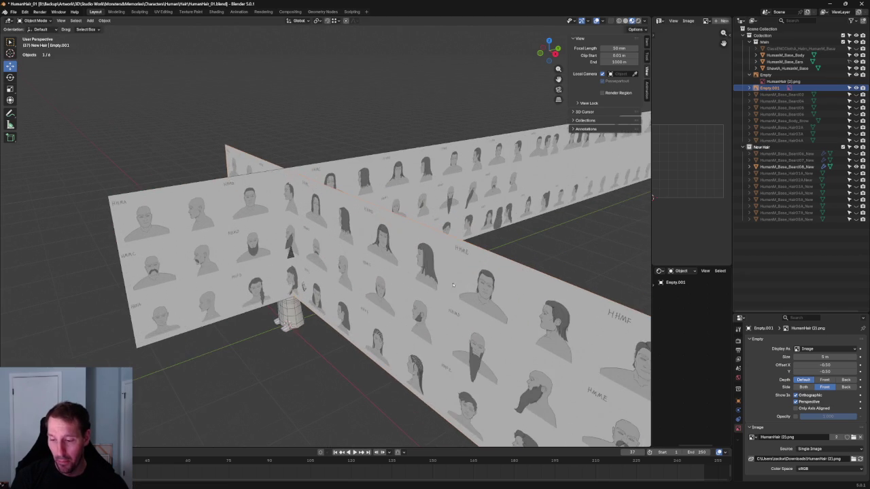
left_click_drag(456, 284, 461, 282)
scroll(563, 417, "down", 2)
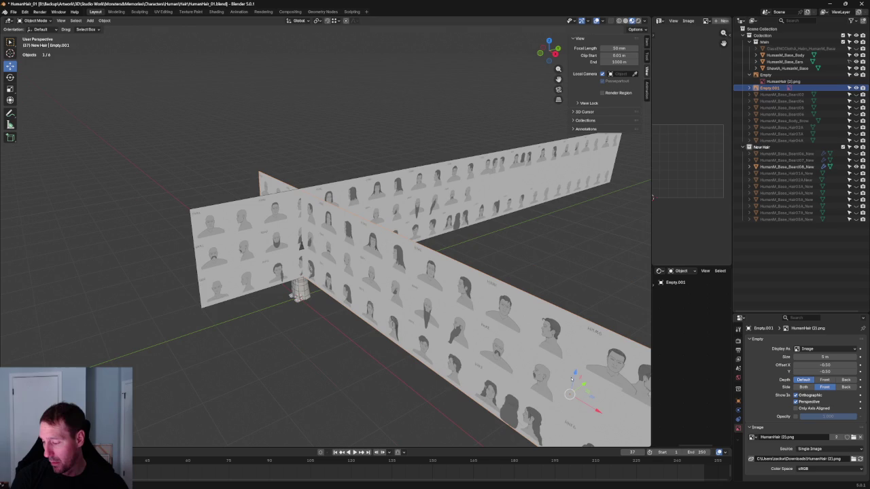
mouse_move(583, 406)
left_mouse_down()
mouse_move(619, 406)
mouse_move(612, 401)
left_mouse_up()
scroll(486, 241, "up", 5)
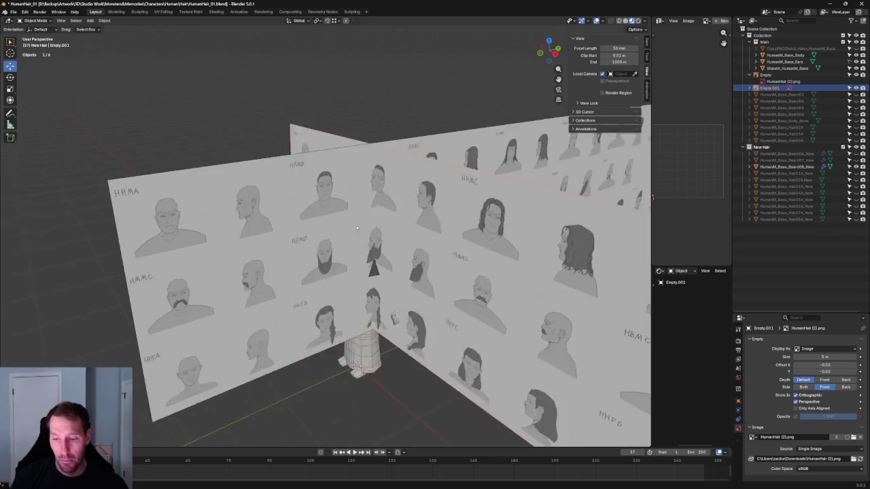
scroll(486, 241, "up", 5)
scroll(486, 241, "up", 3)
scroll(486, 241, "down", 4)
middle_click_drag(486, 241, 427, 221)
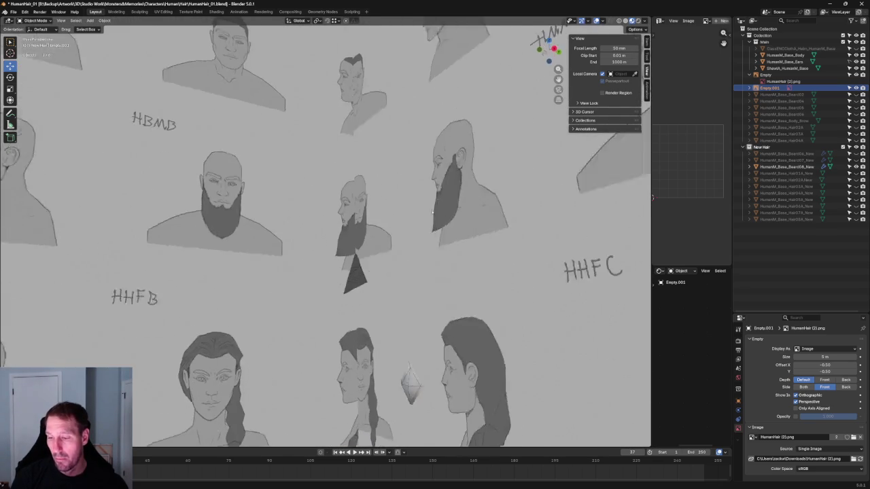
scroll(427, 220, "down", 3)
scroll(441, 226, "up", 3)
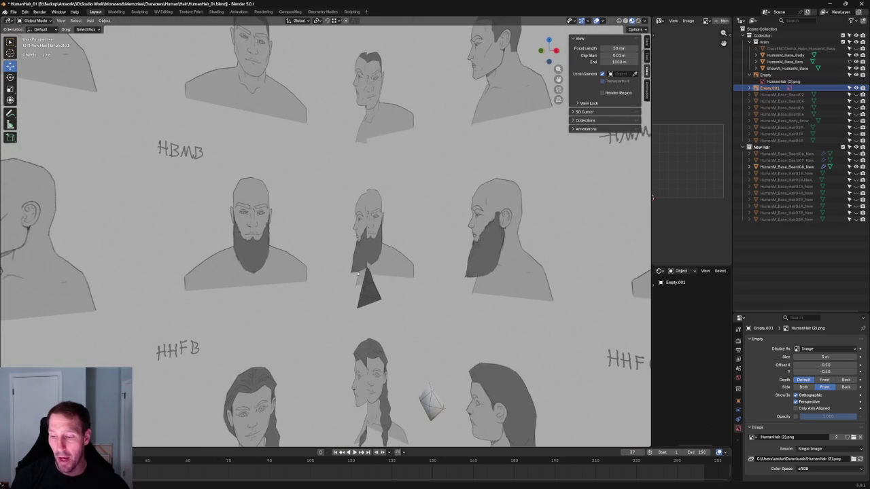
Step: Frame the first sketch plane in side view, then select and frame the second plane
left_click(369, 251)
key("KP_Decimal")
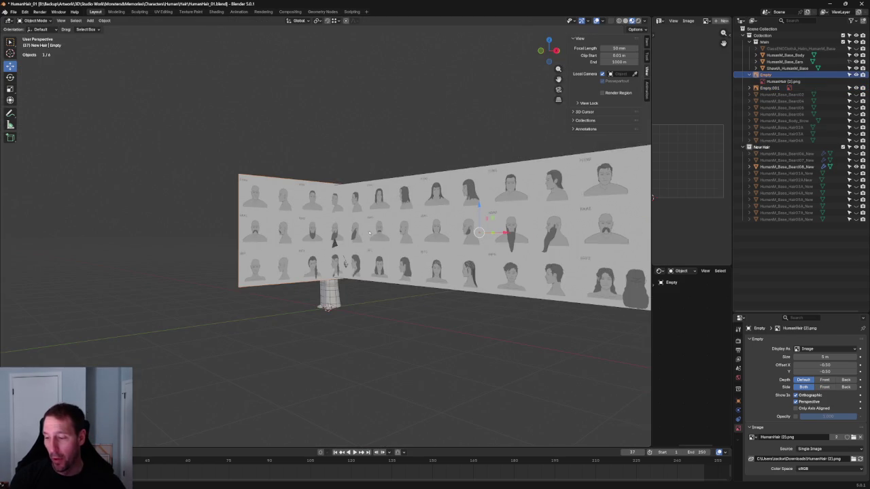
key("KP_3")
scroll(382, 228, "up", 3)
scroll(381, 228, "down", 3)
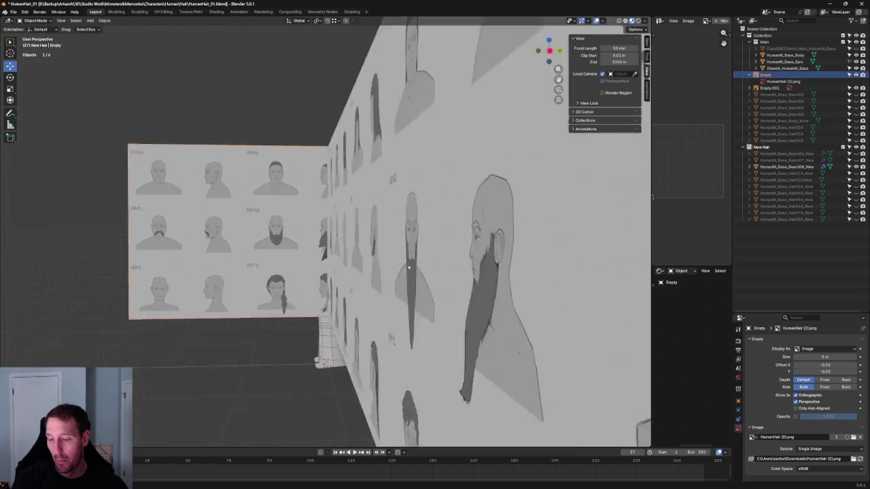
middle_click_drag(382, 228, 358, 238)
scroll(358, 238, "up", 3)
left_click(426, 253)
key("KP_Decimal")
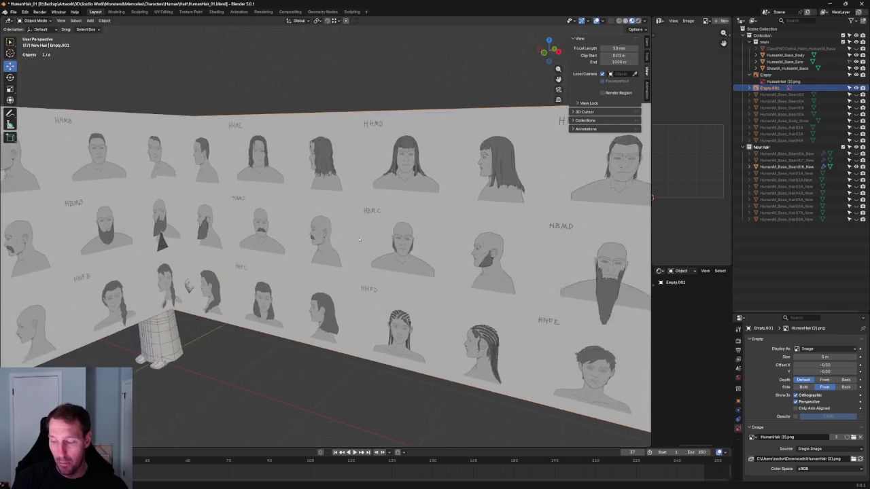
middle_click_drag(371, 234, 332, 243)
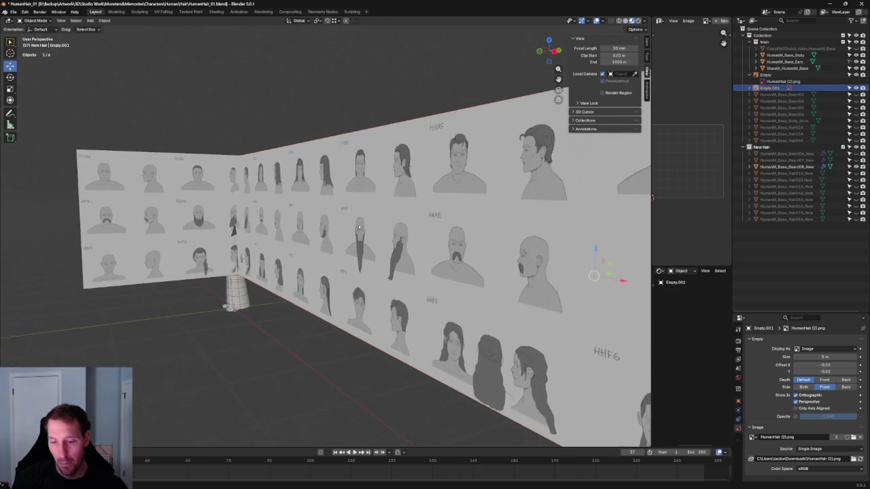
scroll(332, 243, "up", 3)
Step: Try a vertical Z move of the sheet, cancel it, and pan to the bearded heads
key("g")
key("z")
right_click(430, 233)
mouse_move(430, 232)
middle_mouse_down()
mouse_move(460, 250)
mouse_move(432, 266)
middle_mouse_up()
scroll(432, 266, "up", 4)
scroll(498, 268, "down", 1)
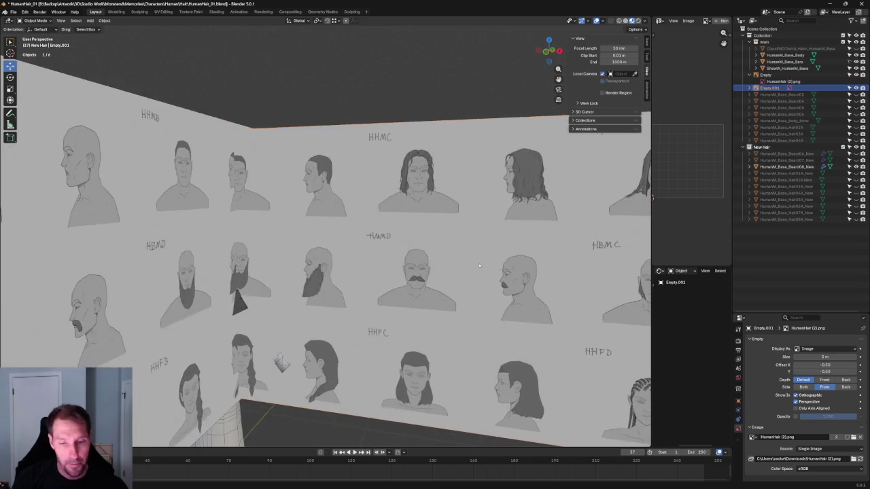
scroll(294, 234, "up", 5)
middle_click_drag(295, 235, 338, 185, "shift")
scroll(239, 209, "down", 1)
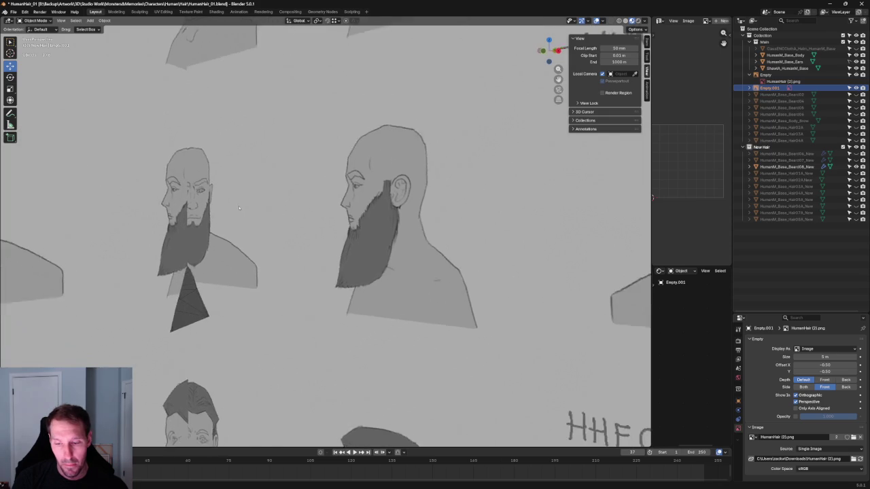
scroll(239, 209, "down", 2)
Step: In front view, slide the sketch sheet along the X axis to a new position
key("grave")
left_click(250, 202)
mouse_move(249, 202)
middle_mouse_down("shift")
mouse_move(300, 186)
mouse_move(354, 185)
middle_mouse_up("shift")
scroll(300, 186, "down", 5)
middle_click_drag(556, 256, 517, 244)
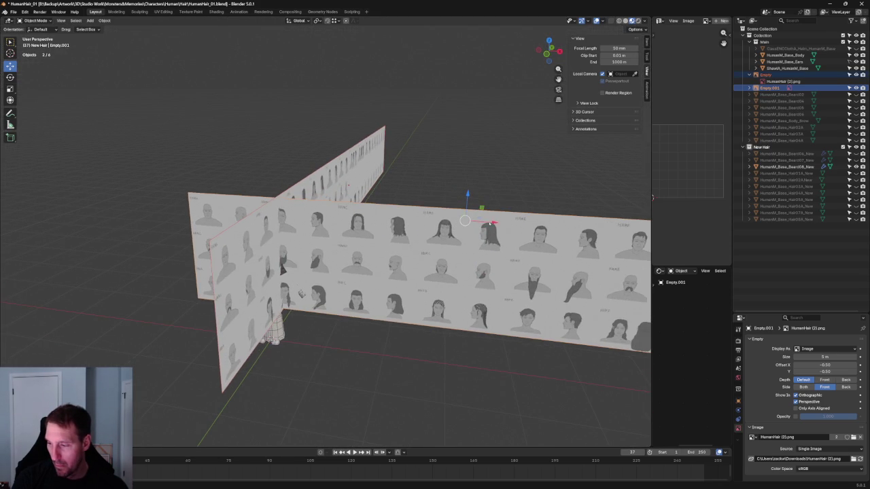
key("g")
key("x")
left_click(479, 219)
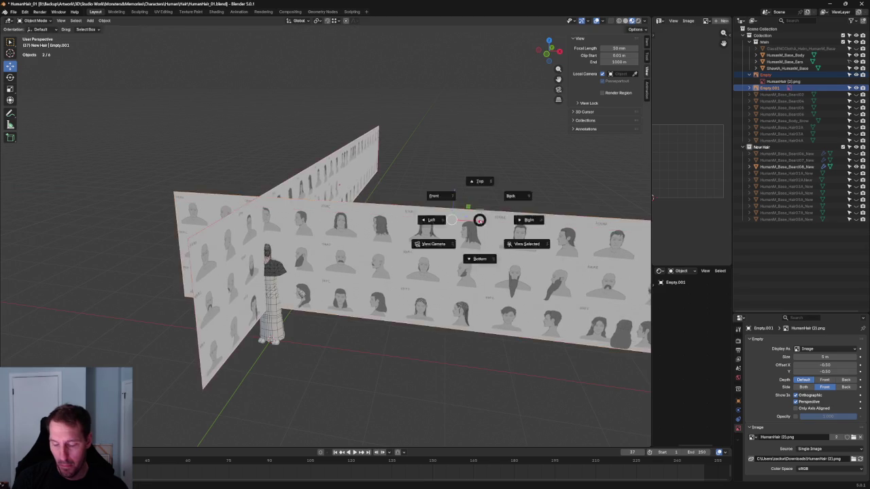
Step: Give the sketch sheet a small X-axis shift in front view
key("KP_1")
scroll(509, 199, "up", 3)
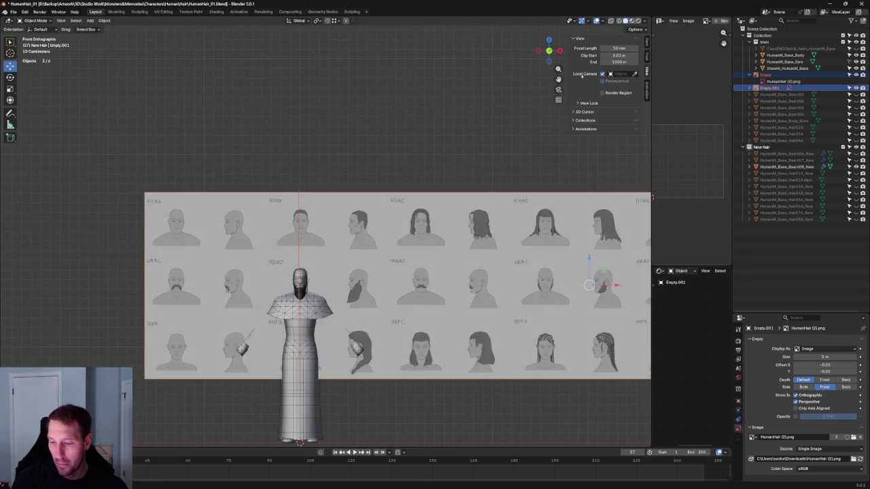
middle_click_drag(485, 199, 446, 209, "shift")
key("g")
key("x")
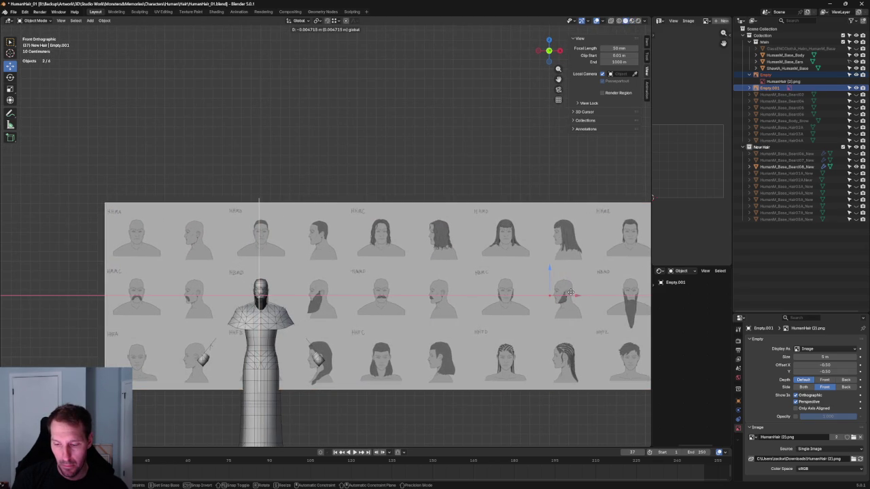
left_click(569, 293)
Step: Enable X-ray with Alt+Z and centre the character's head in the front view
key("KP_3")
scroll(421, 303, "up", 6)
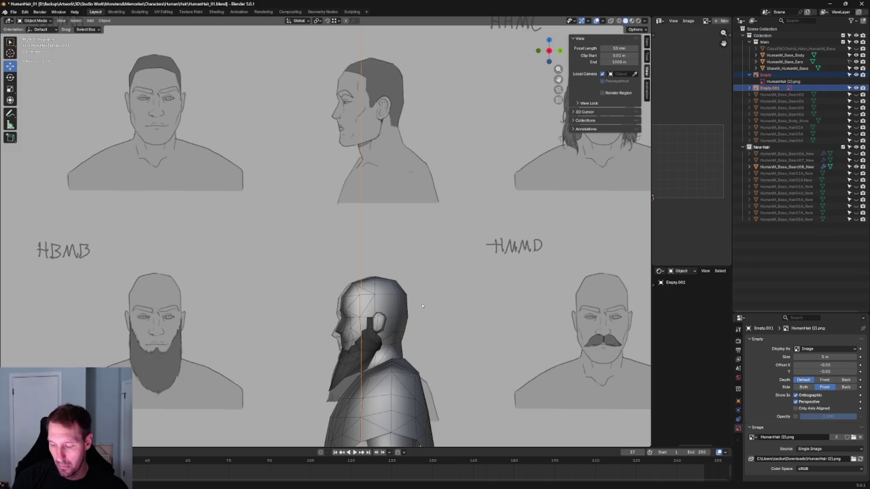
key("KP_1")
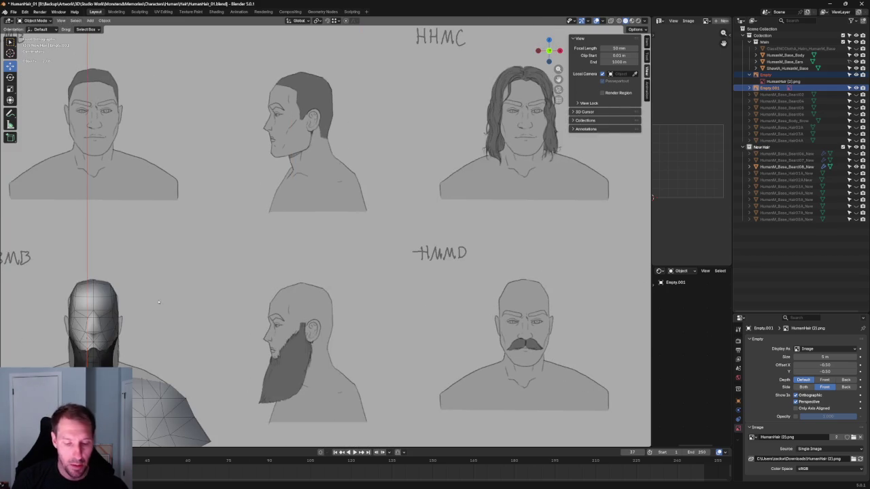
middle_click_drag(161, 301, 536, 212, "shift")
key("alt+z")
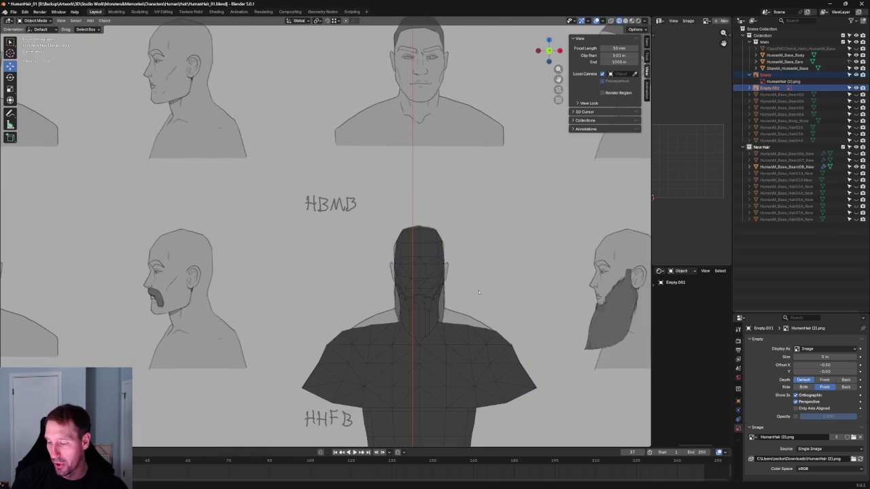
middle_click_drag(489, 278, 469, 269, "shift")
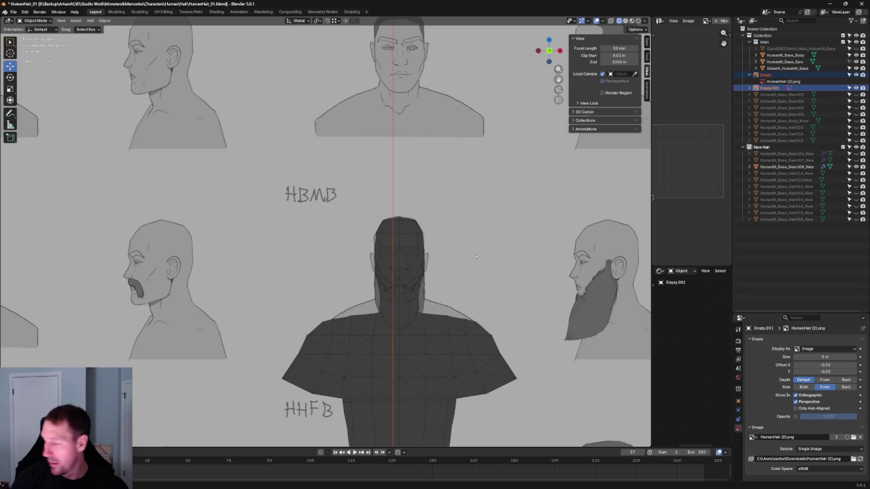
scroll(386, 222, "down", 3)
scroll(385, 221, "down", 3)
mouse_move(385, 221)
middle_mouse_down()
mouse_move(411, 208)
mouse_move(352, 233)
middle_mouse_up()
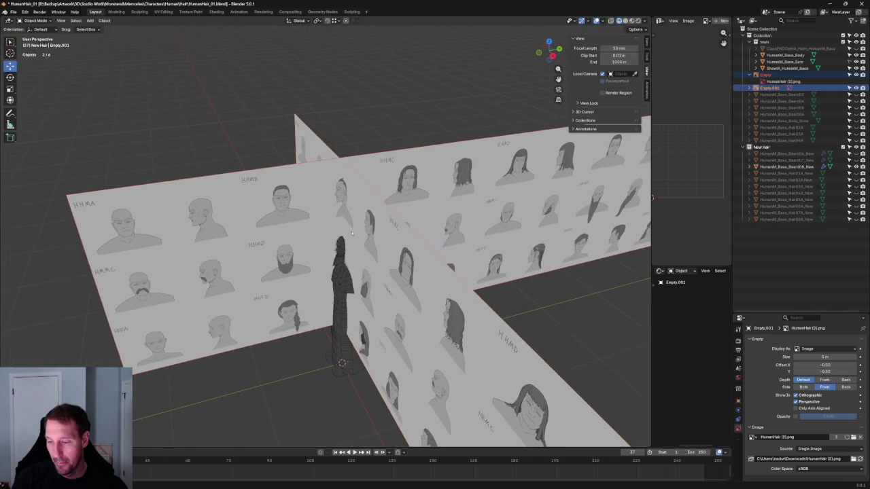
Step: Move the diagonal reference wall along the Y axis
left_click(381, 286)
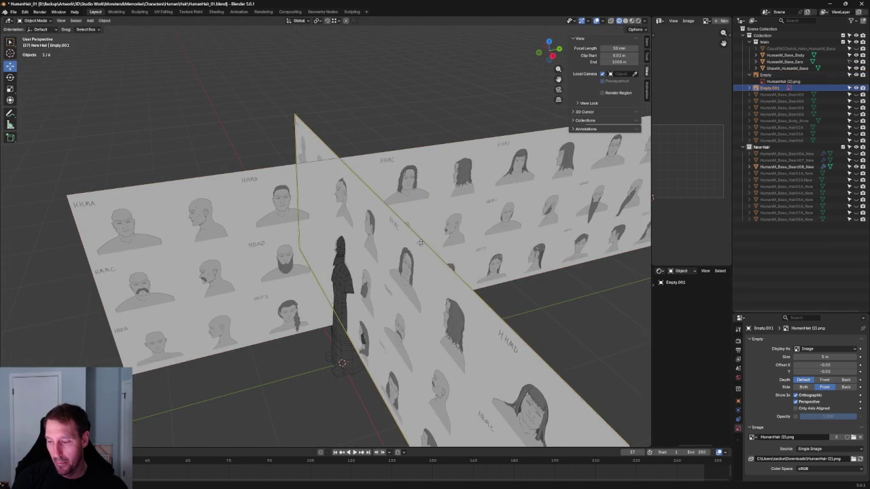
scroll(381, 286, "down", 3)
scroll(380, 286, "down", 2)
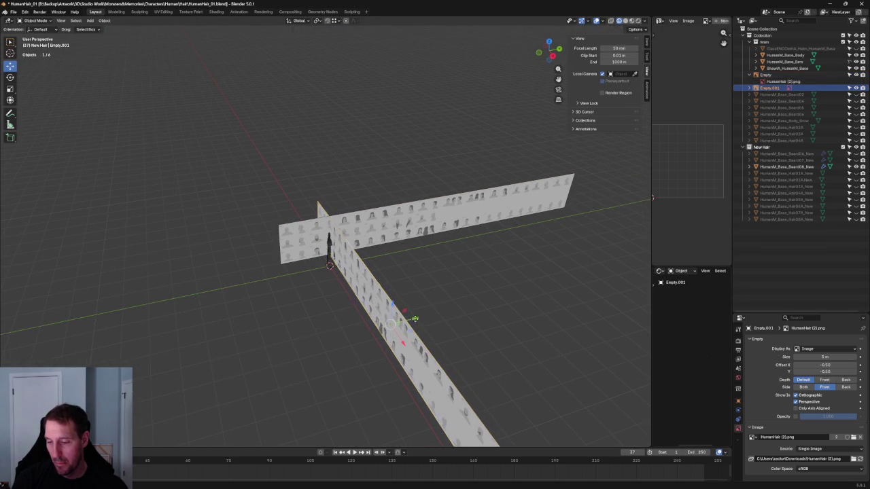
key("g")
key("y")
key("Return")
Step: Select the left reference wall and compare it with the character in front and side views
key("KP_1")
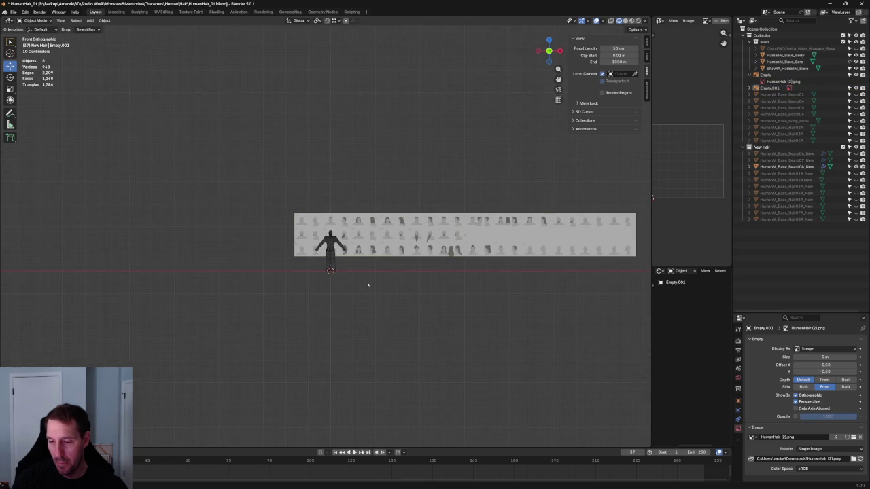
scroll(363, 190, "up", 3)
scroll(363, 190, "up", 3)
middle_click_drag(363, 189, 286, 282)
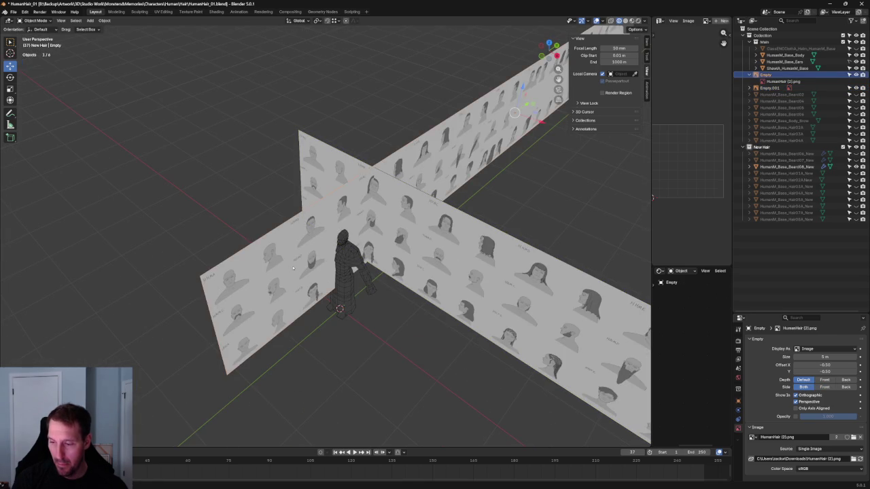
left_click(290, 269)
scroll(380, 285, "down", 3)
scroll(491, 301, "down", 2)
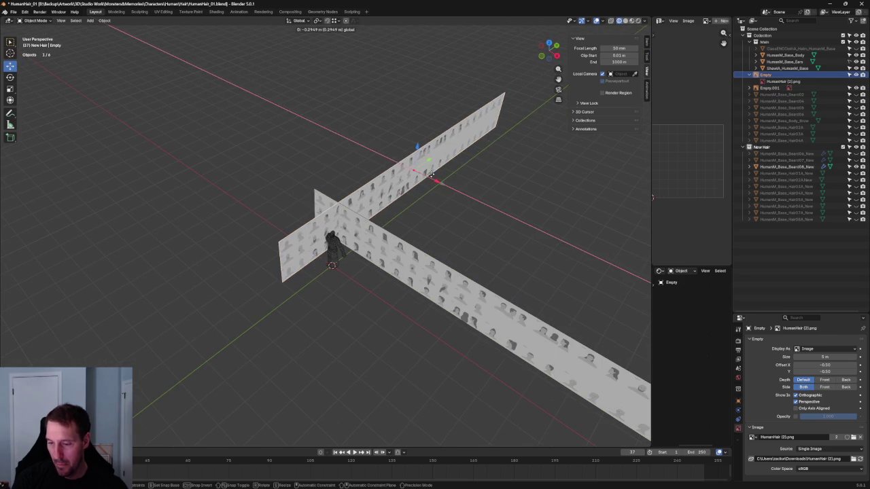
key("KP_1")
scroll(408, 197, "up", 2)
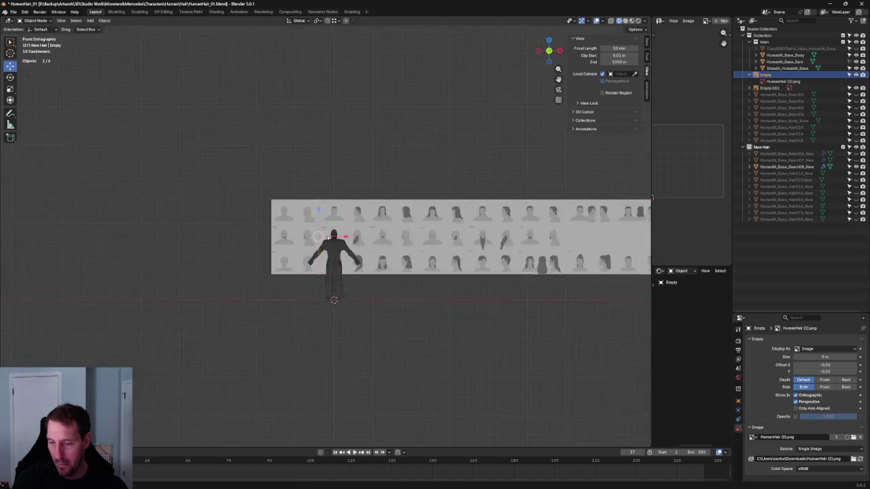
scroll(381, 214, "up", 4)
scroll(352, 229, "up", 5)
key("KP_3")
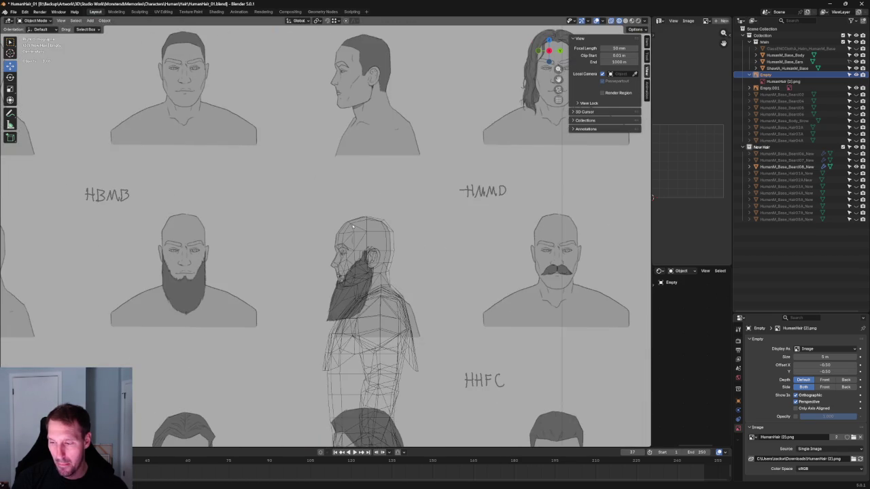
key("KP_1")
scroll(353, 226, "down", 5)
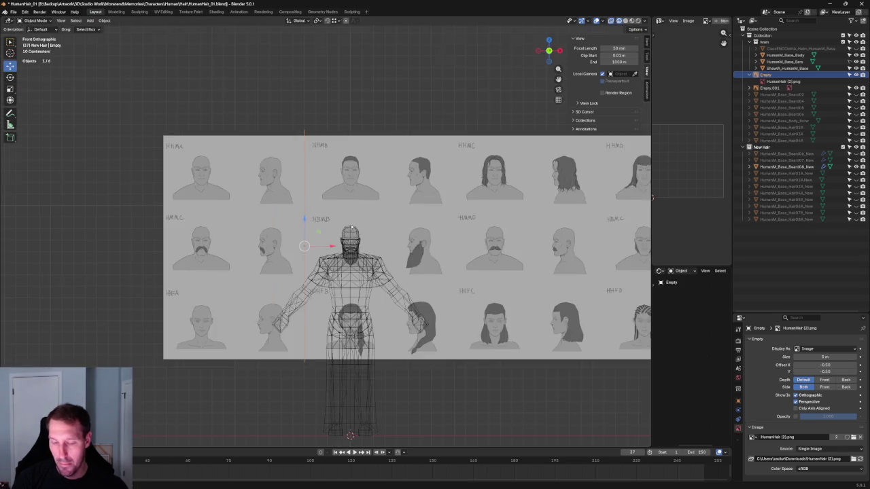
Step: Slide the left reference wall along X in front view to line up with the head
key("KP_3")
scroll(364, 236, "down", 3)
key("KP_1")
scroll(407, 235, "up", 3)
scroll(450, 234, "down", 3)
scroll(451, 233, "up", 2)
scroll(452, 232, "up", 2)
scroll(452, 232, "up", 2)
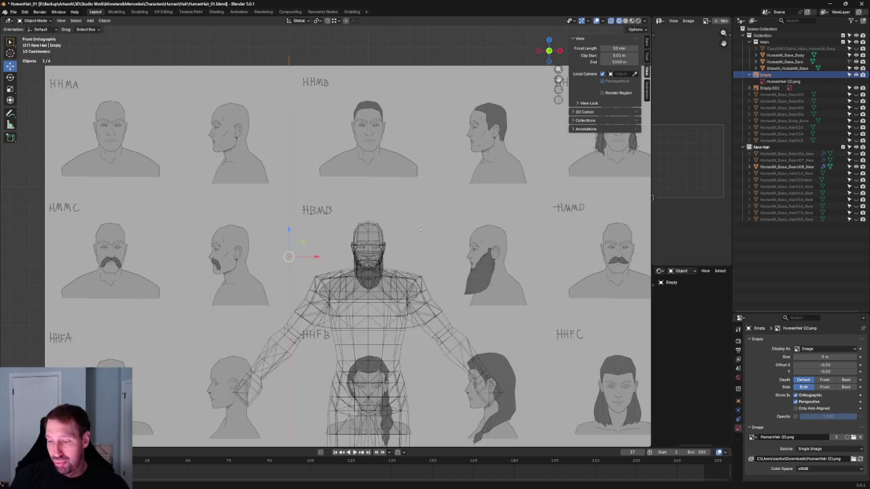
key("g")
key("x")
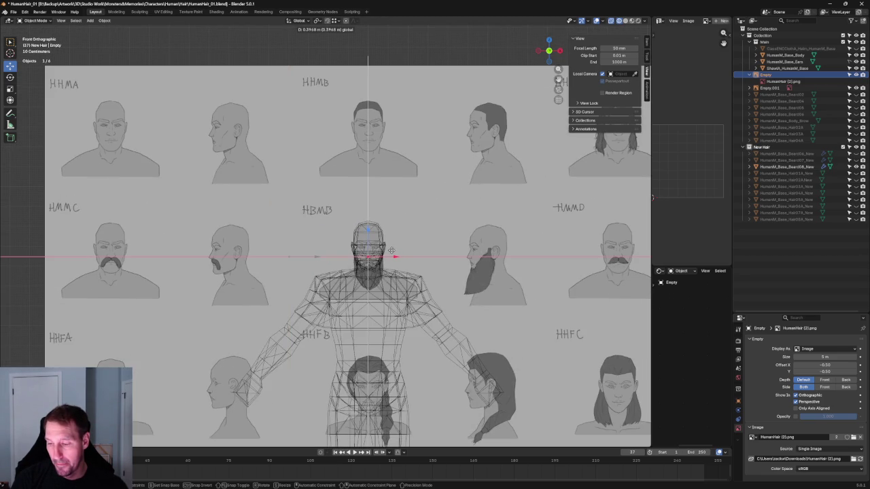
left_click(391, 251)
Step: In right side view, move Empty.001 along the Y axis
middle_click_drag(391, 252, 389, 293)
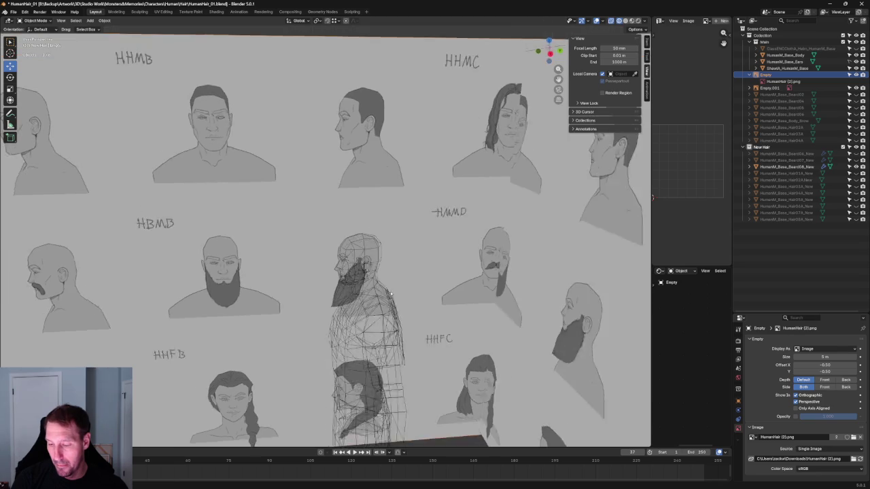
scroll(389, 294, "down", 10)
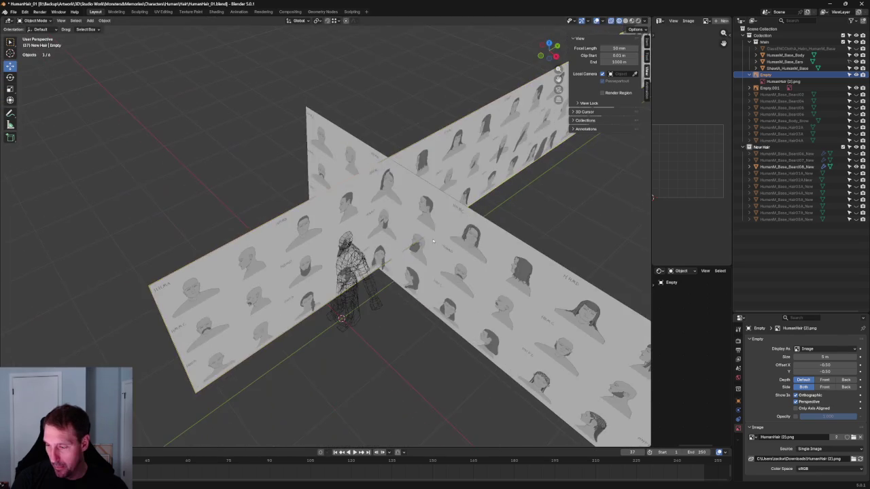
left_click(468, 247)
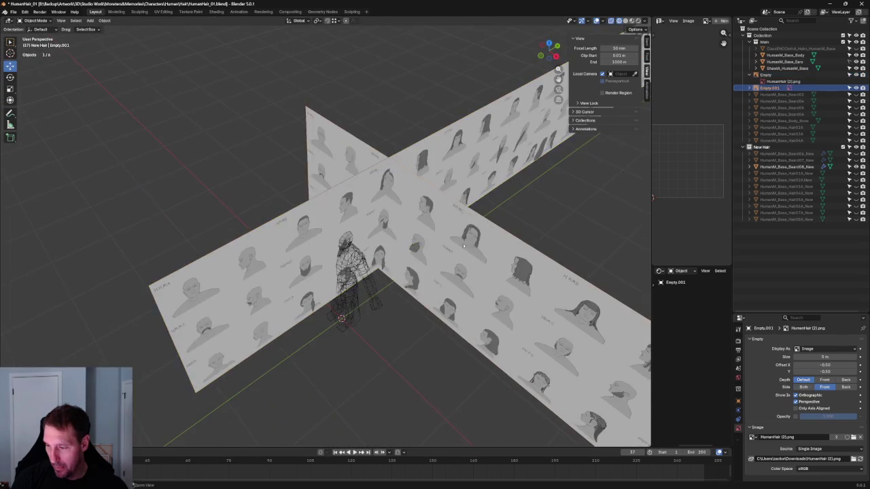
scroll(388, 216, "down", 3)
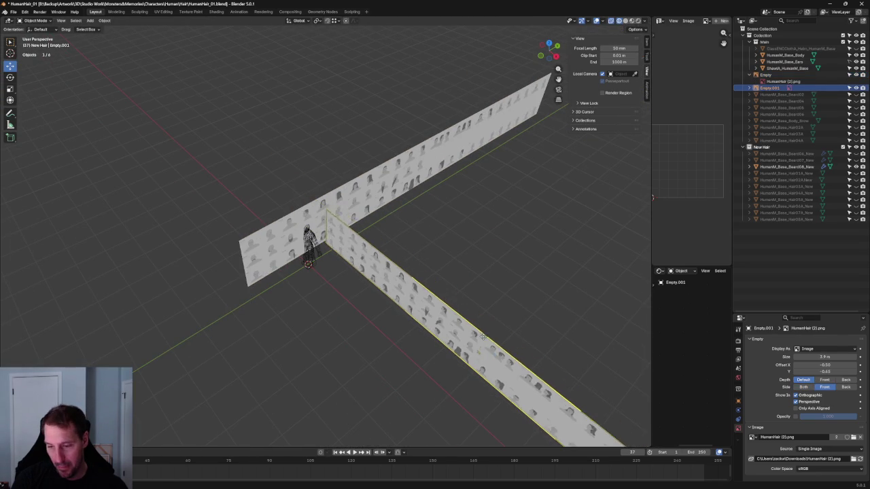
key("KP_3")
scroll(352, 252, "up", 7)
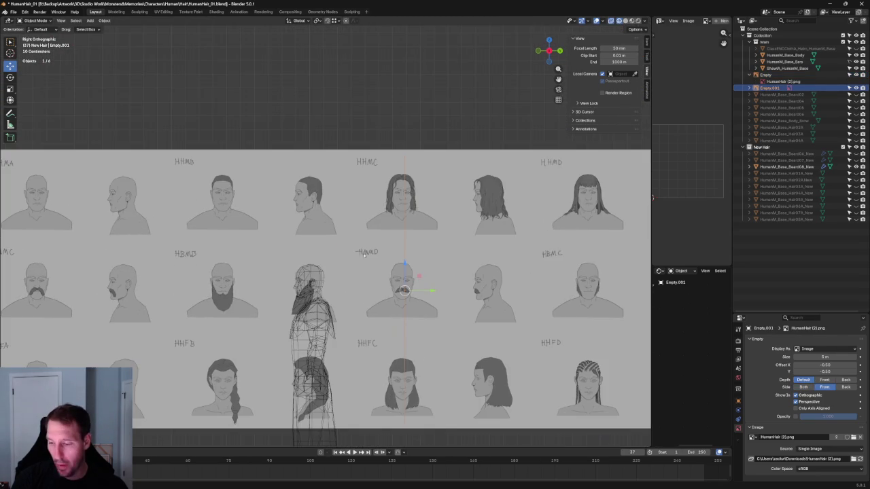
key("g")
key("y")
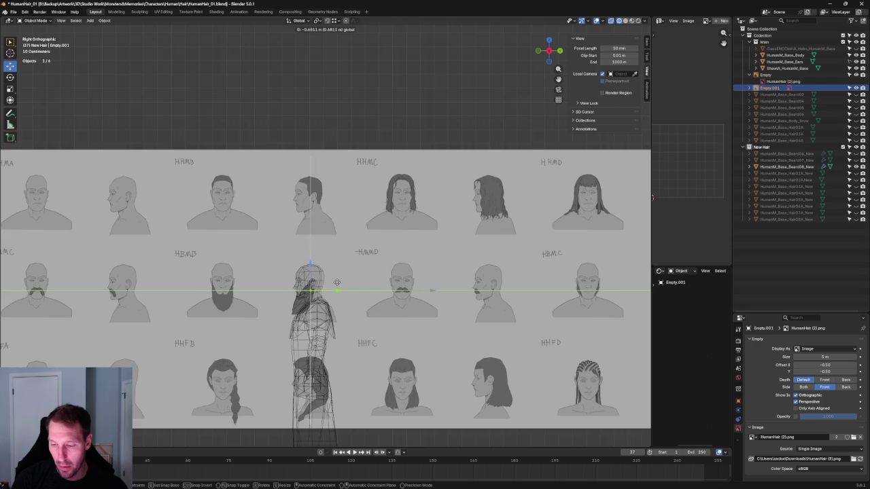
left_click(337, 281)
Step: Select the other reference wall and view the walls and character at an angle
middle_click_drag(337, 282, 380, 251)
scroll(395, 240, "up", 5)
scroll(394, 240, "up", 3)
scroll(395, 241, "down", 6)
scroll(401, 228, "up", 4)
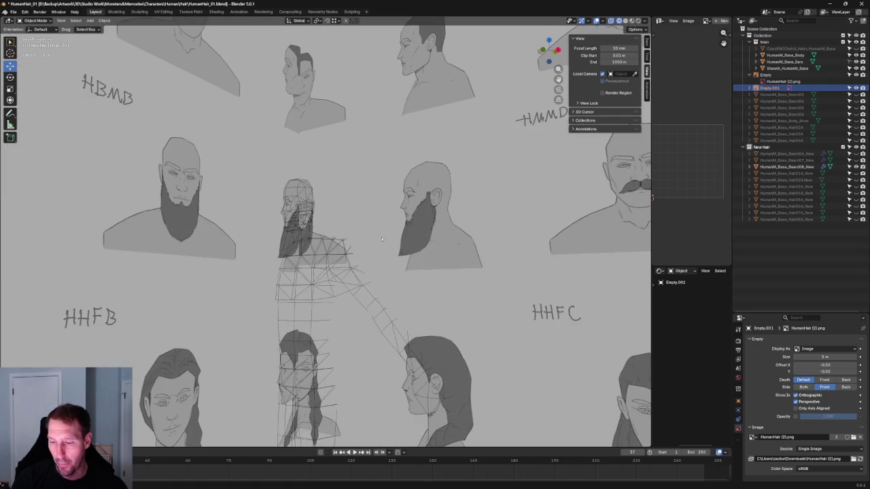
scroll(405, 217, "up", 2)
left_click(405, 217)
scroll(405, 217, "up", 2)
scroll(380, 216, "down", 3)
scroll(345, 214, "down", 5)
middle_click_drag(344, 214, 313, 217)
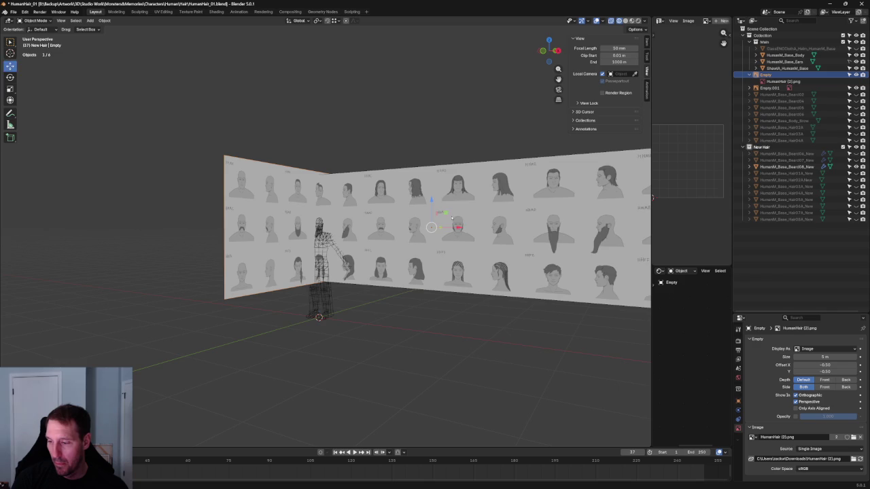
Step: Rescale the sketch wall Empty.001 slightly
key("s")
left_click_drag(452, 217, 454, 205)
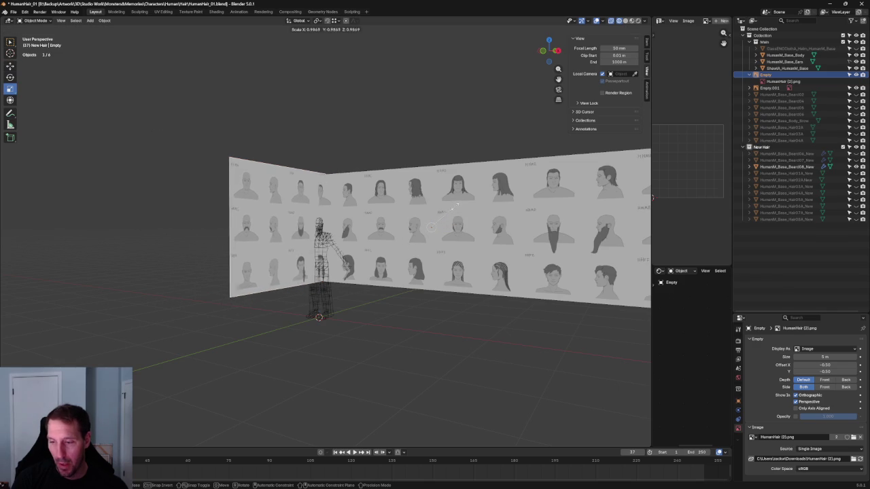
left_click(454, 204)
mouse_move(454, 204)
middle_mouse_down()
mouse_move(358, 231)
mouse_move(420, 225)
middle_mouse_up()
left_click_drag(428, 221, 427, 219)
key("shift+space")
Step: Slide the image wall sideways along X to a new position
key("g")
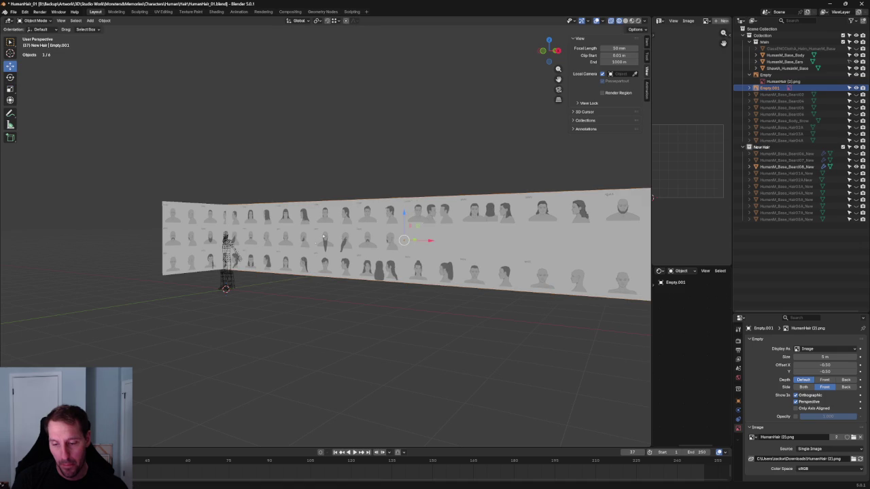
key("KP_1")
scroll(319, 241, "up", 2)
scroll(320, 241, "up", 2)
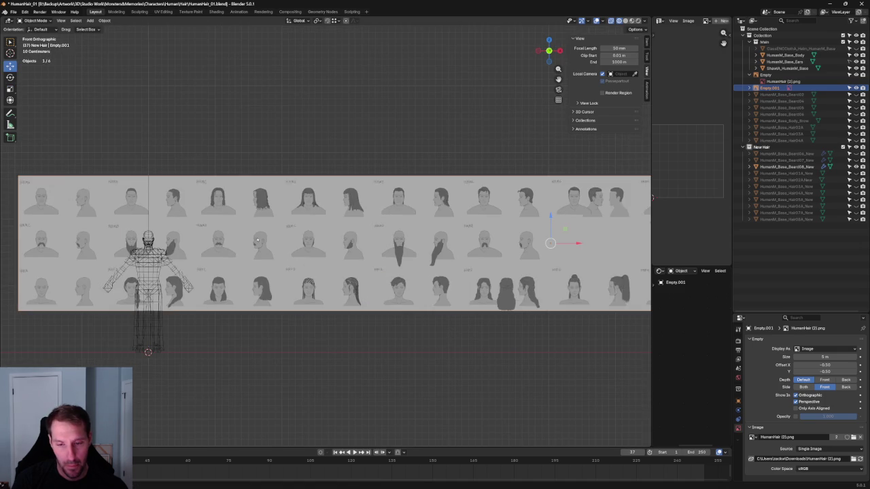
middle_click_drag(265, 238, 382, 259)
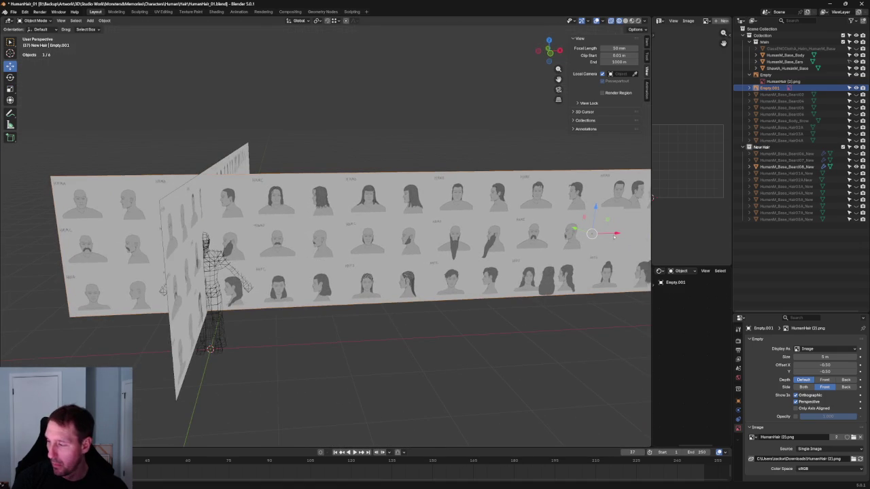
key("g")
key("x")
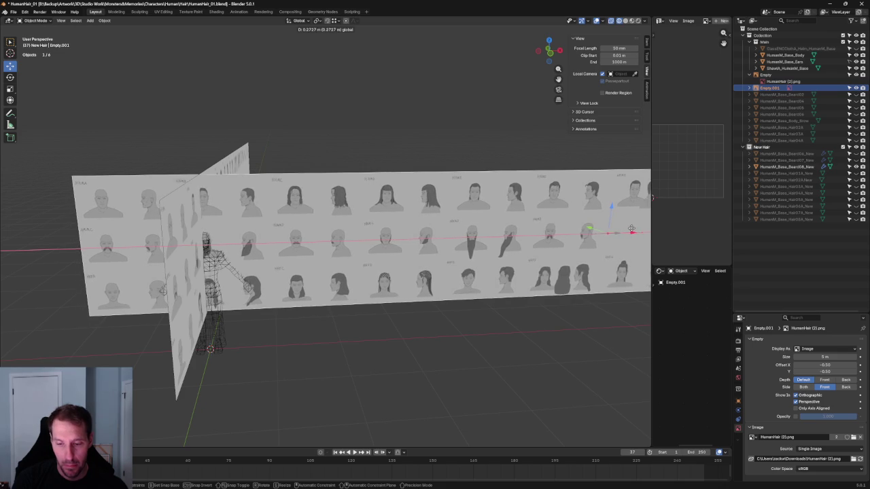
left_click(631, 229)
Step: In front orthographic view, nudge the image wall slightly left along X, then check from the left side
key("grave")
left_click(627, 240)
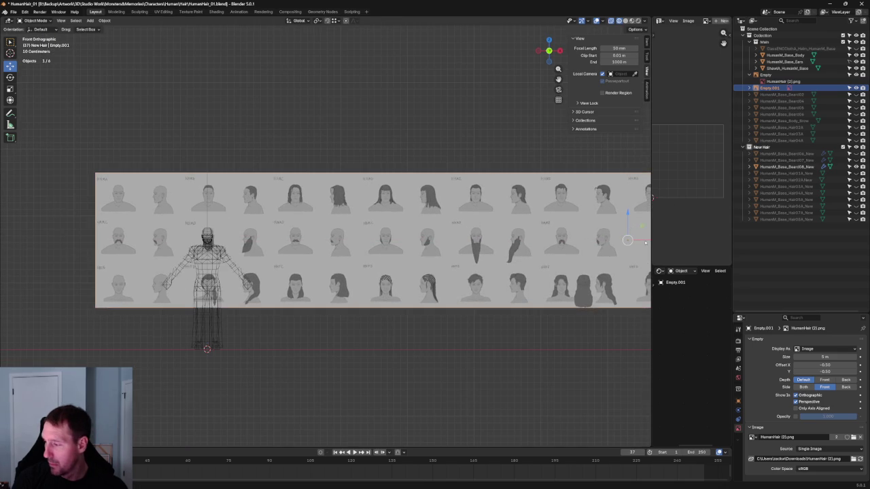
key("g")
key("x")
left_click(505, 265)
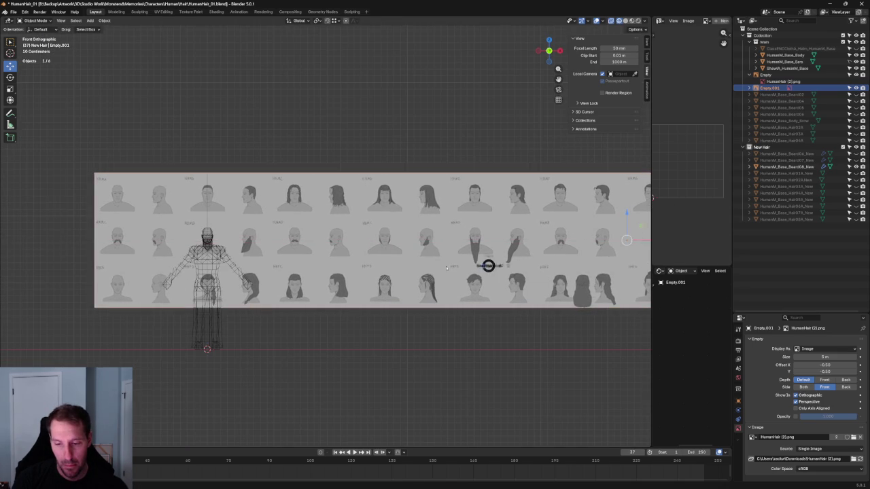
key("ctrl+KP_3")
middle_click_drag(420, 140, 341, 235)
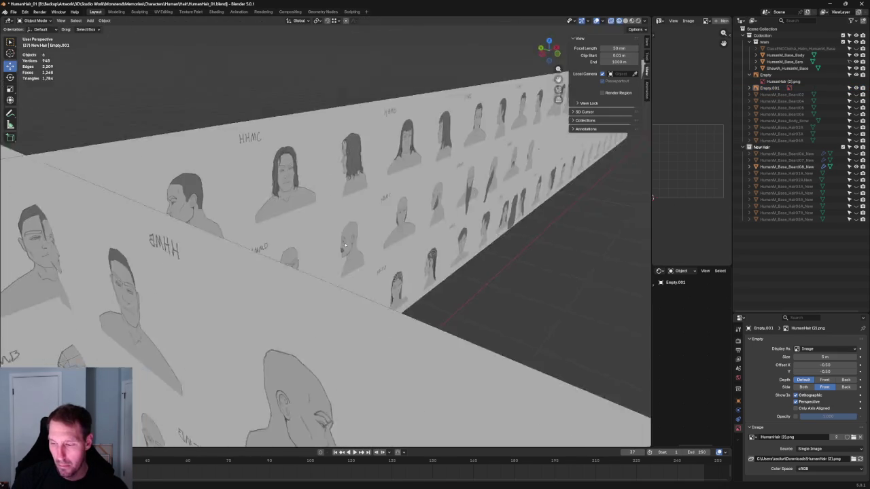
scroll(323, 242, "up", 5)
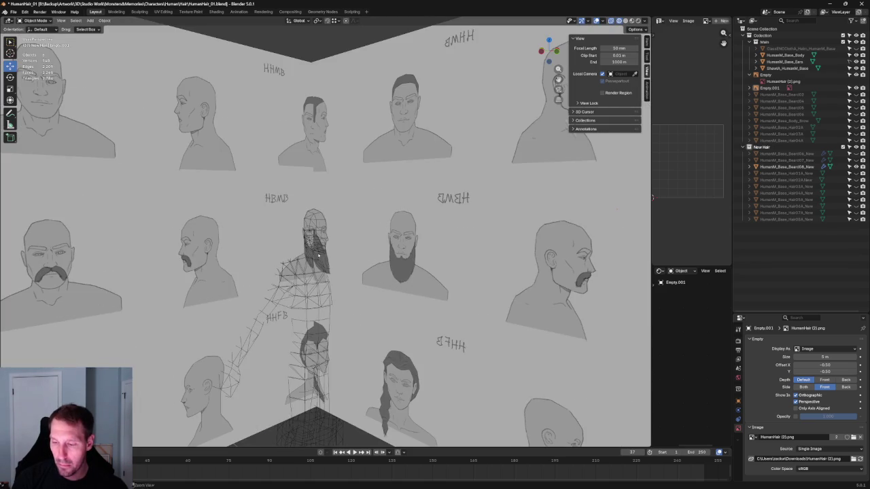
key("KP_1")
scroll(357, 284, "up", 1)
scroll(357, 284, "up", 3)
mouse_move(356, 284)
middle_mouse_down()
mouse_move(345, 271)
mouse_move(349, 237)
mouse_move(363, 241)
mouse_move(351, 243)
middle_mouse_up()
scroll(344, 271, "up", 4)
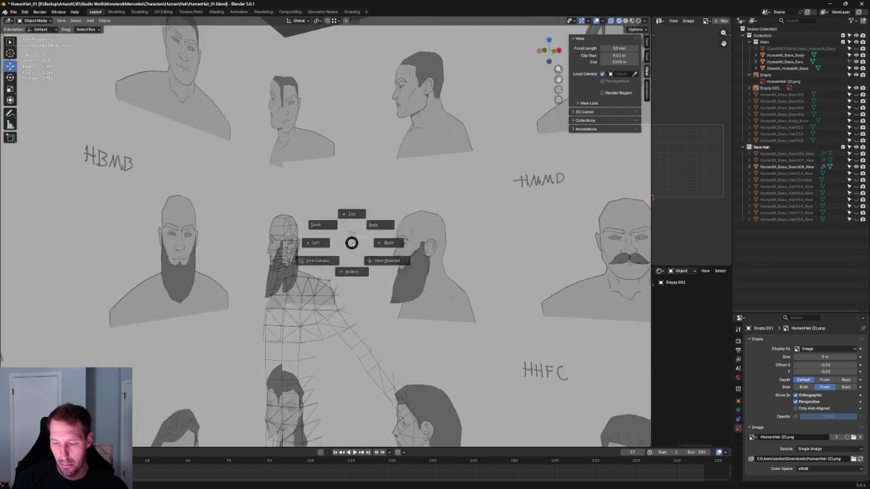
key("KP_3")
scroll(329, 287, "up", 5)
scroll(329, 287, "up", 1)
scroll(329, 287, "up", 2)
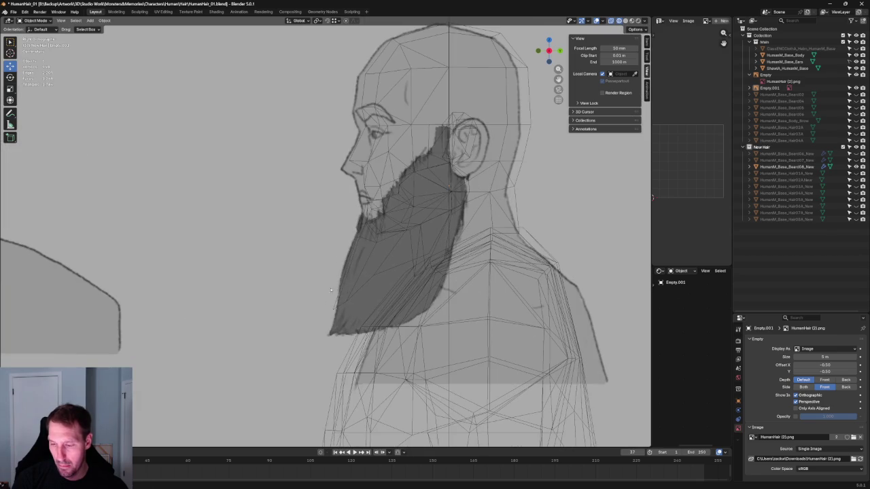
key("KP_1")
key("KP_3")
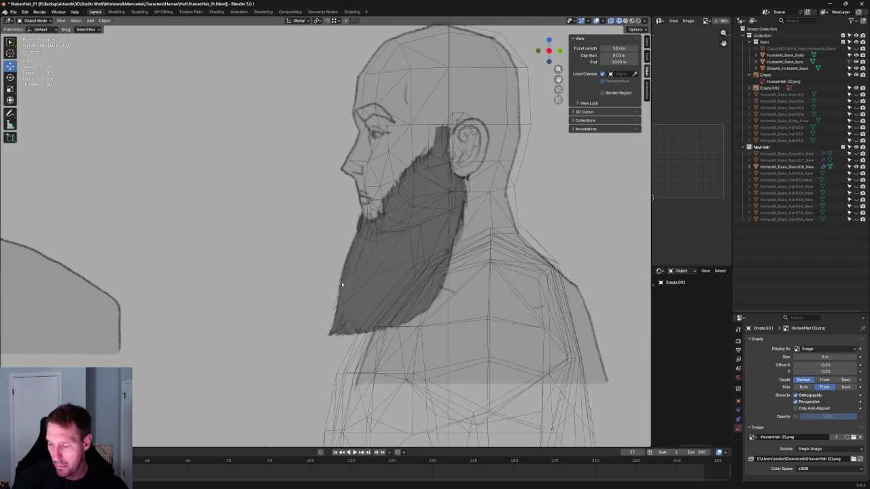
key("KP_1")
scroll(343, 280, "down", 4)
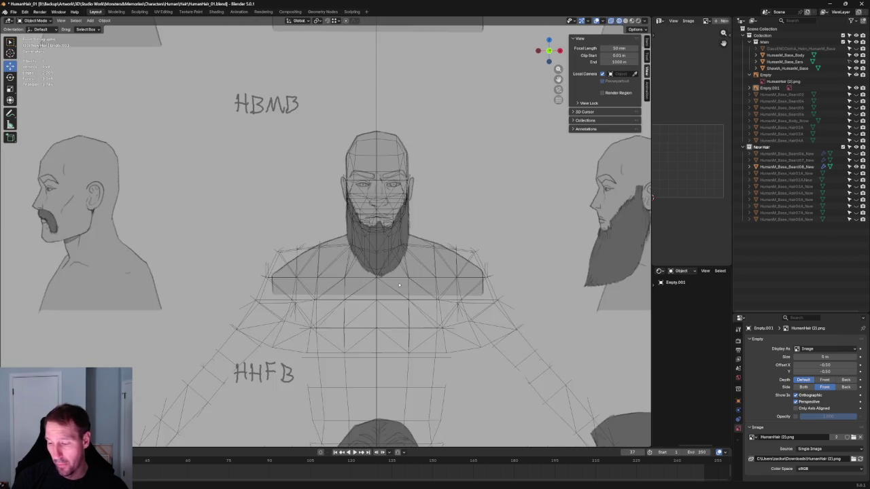
scroll(408, 286, "up", 5)
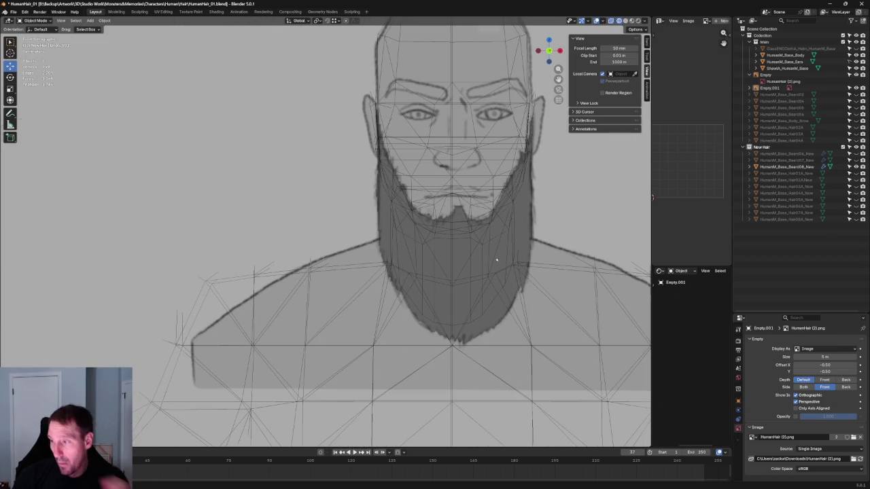
scroll(474, 275, "down", 6)
key("KP_3")
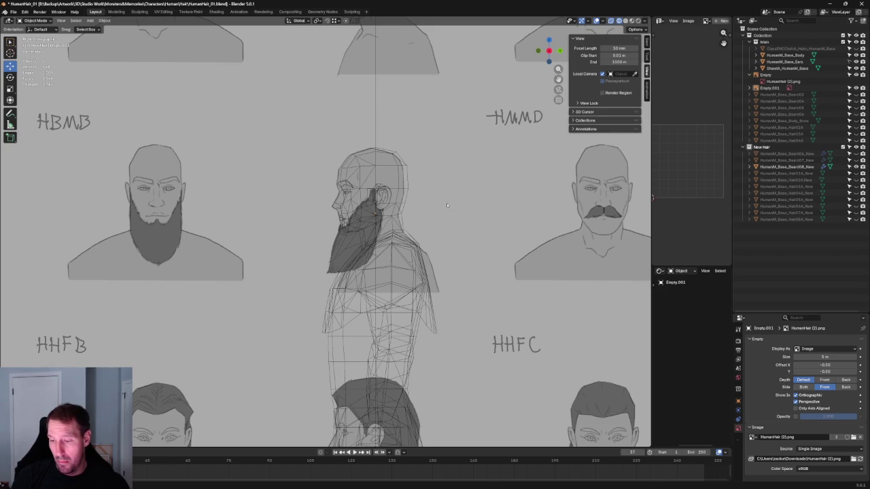
scroll(447, 203, "up", 6)
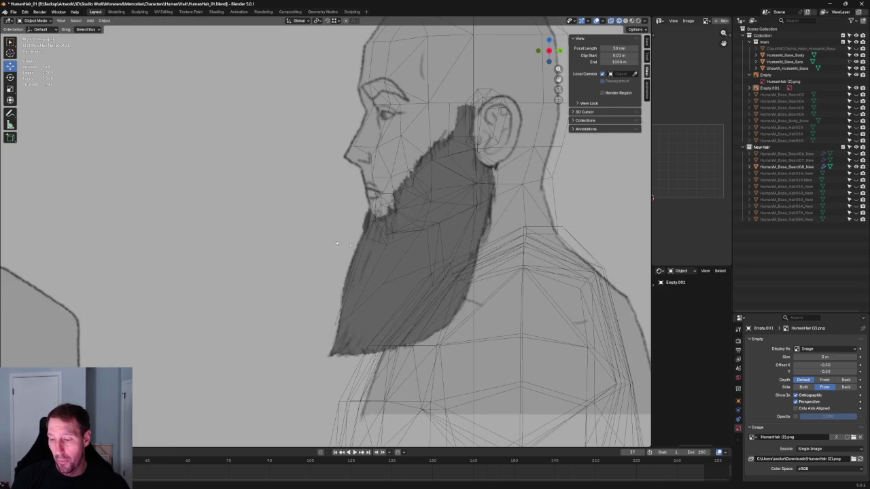
left_click(369, 261)
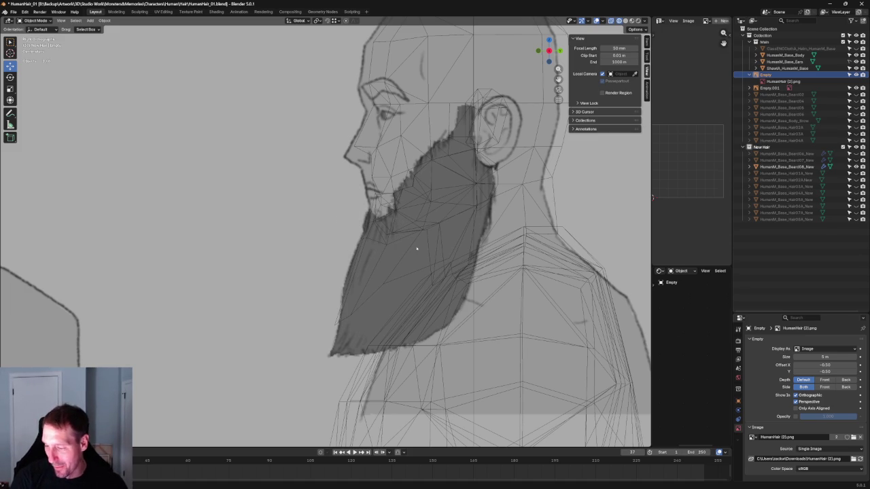
left_click(415, 207)
scroll(415, 207, "down", 5)
Step: Frame the beard mesh in front view, centred and zoomed in
scroll(354, 232, "up", 2)
scroll(354, 231, "up", 3)
scroll(354, 232, "up", 3)
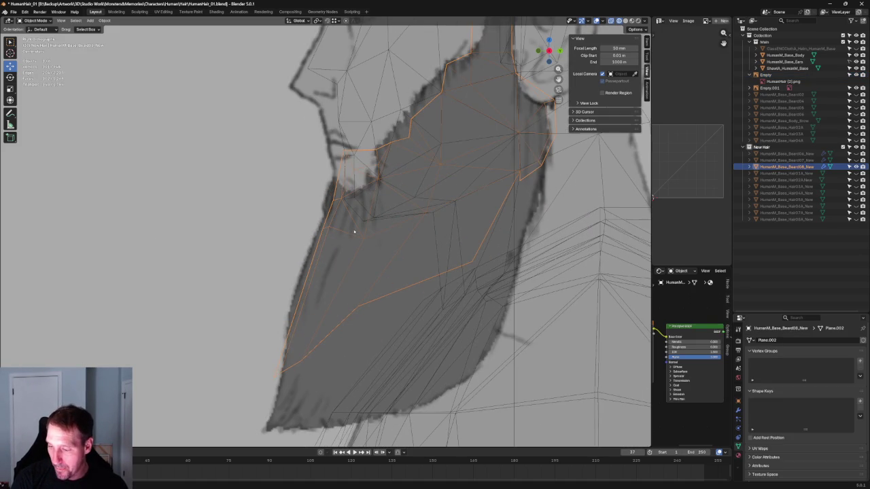
scroll(354, 232, "down", 4)
scroll(354, 231, "down", 2)
scroll(330, 208, "up", 3)
key("KP_1")
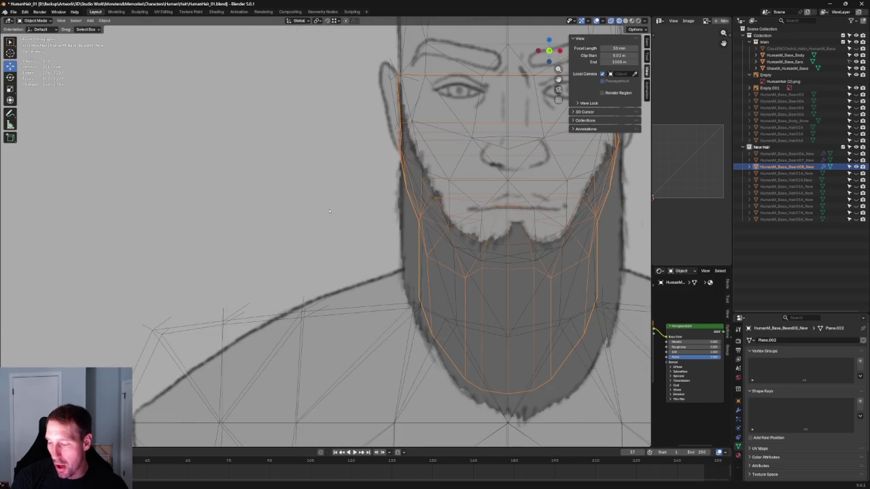
key("KP_Decimal")
scroll(294, 221, "up", 3)
Step: In Edit Mode with X-ray, move a chin vertex along Z toward the sketched beard
key("alt+z")
key("alt+z")
key("Tab")
key("alt+z")
left_click(301, 233)
key("g")
key("z")
left_click(308, 220)
key("alt+z")
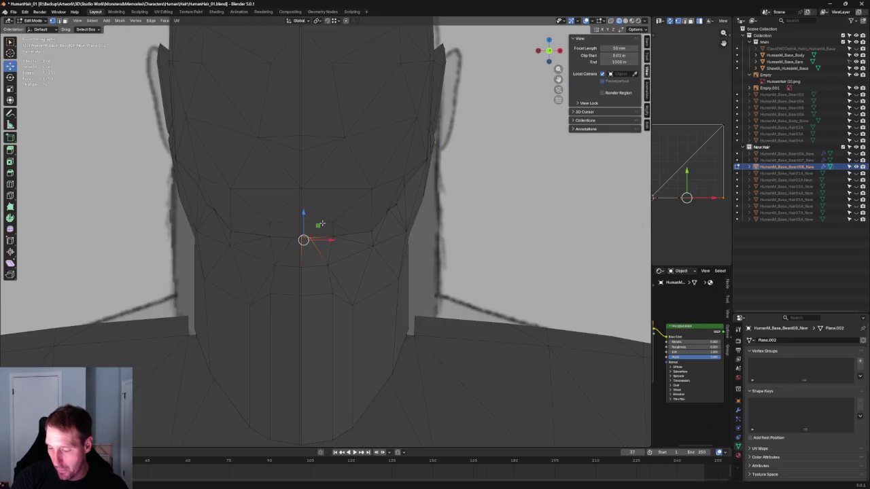
Step: Lower two more chin and lip vertices along Z, checking them against the sketch in X-ray
key("alt+z")
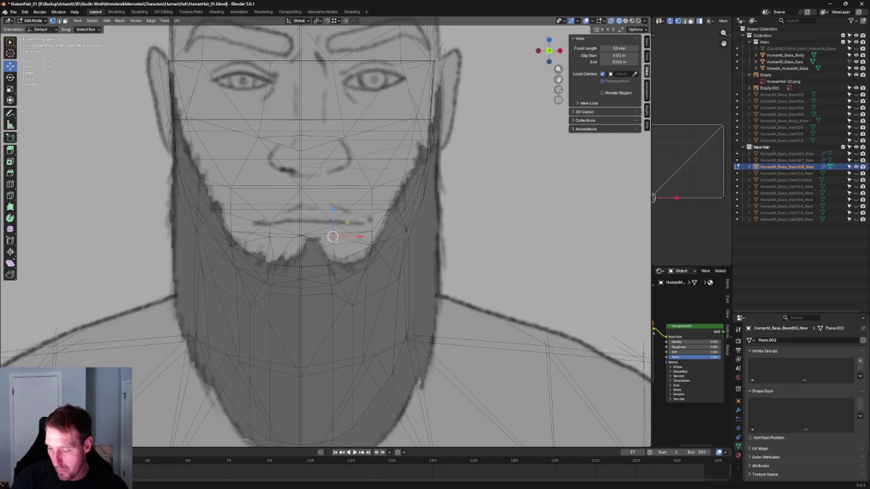
key("alt+z")
key("g")
key("z")
left_click(333, 248)
key("alt+z")
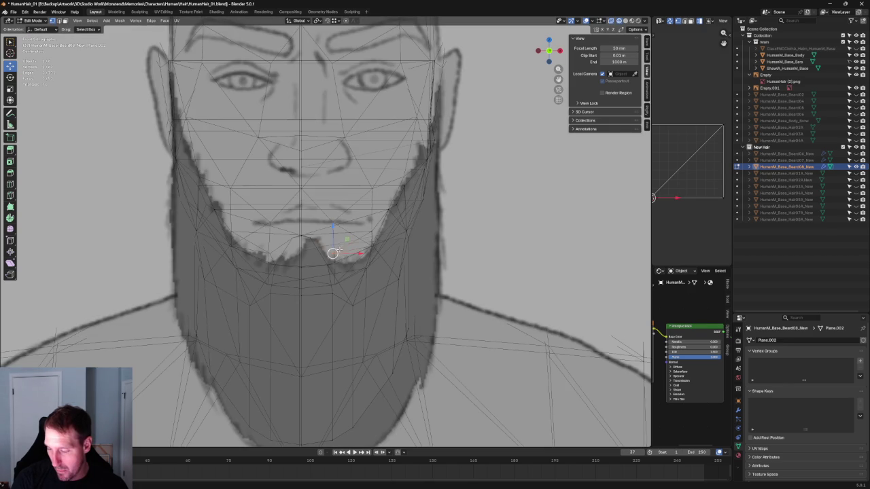
key("alt+z")
key("alt+z")
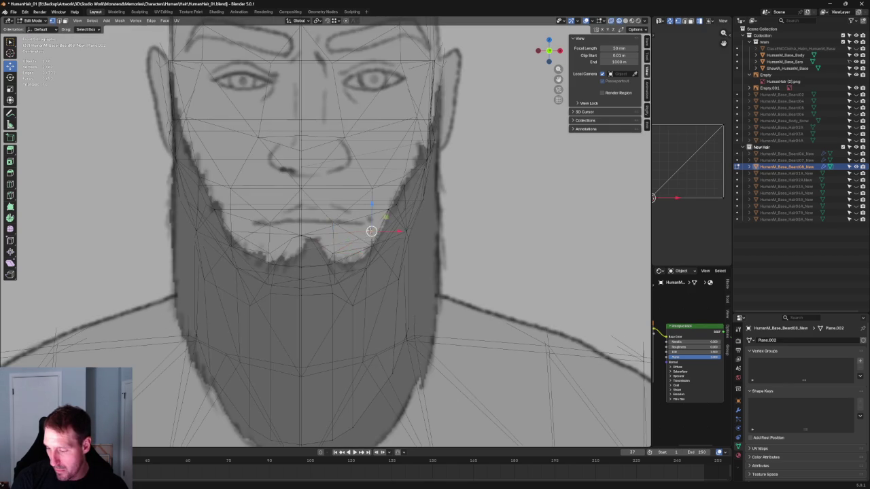
key("alt+z")
key("g")
key("z")
left_click(371, 231)
key("alt+z")
Step: From a three-quarter view, lower another vertex slightly along Z with the gizmo
middle_click_drag(361, 241, 319, 246)
scroll(318, 246, "up", 5)
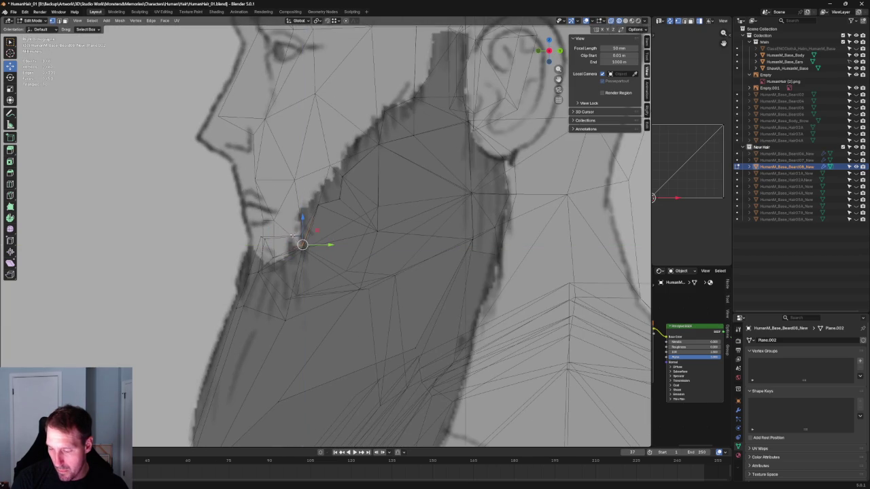
mouse_move(298, 214)
left_mouse_down()
mouse_move(326, 244)
mouse_move(302, 245)
left_mouse_up()
left_click(305, 245)
scroll(305, 245, "down", 5)
mouse_move(305, 246)
middle_mouse_down()
mouse_move(347, 279)
mouse_move(405, 281)
mouse_move(373, 260)
middle_mouse_up()
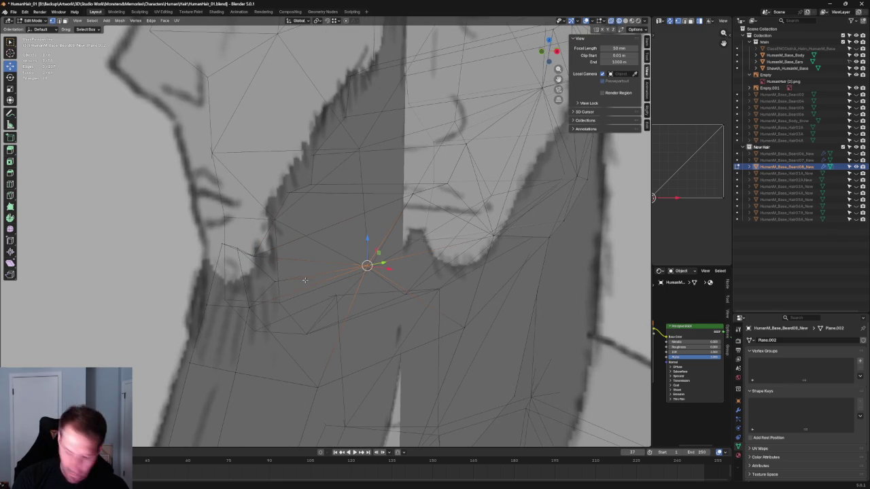